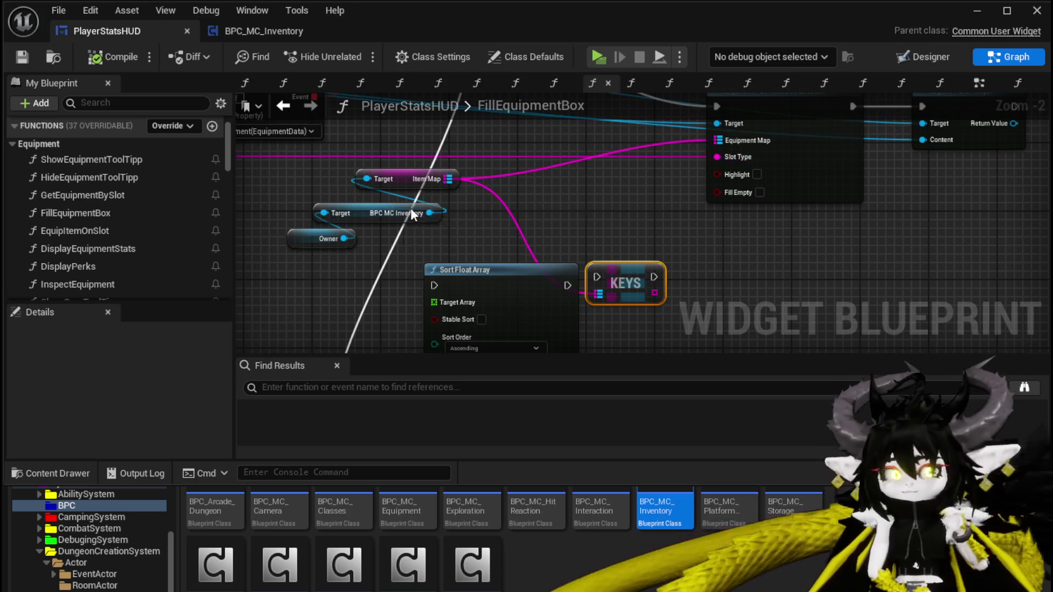
Step: Move the Target and Owner nodes into place in the FillEquipmentBox graph
drag(547, 225, 569, 154)
scroll(472, 226, up, 3)
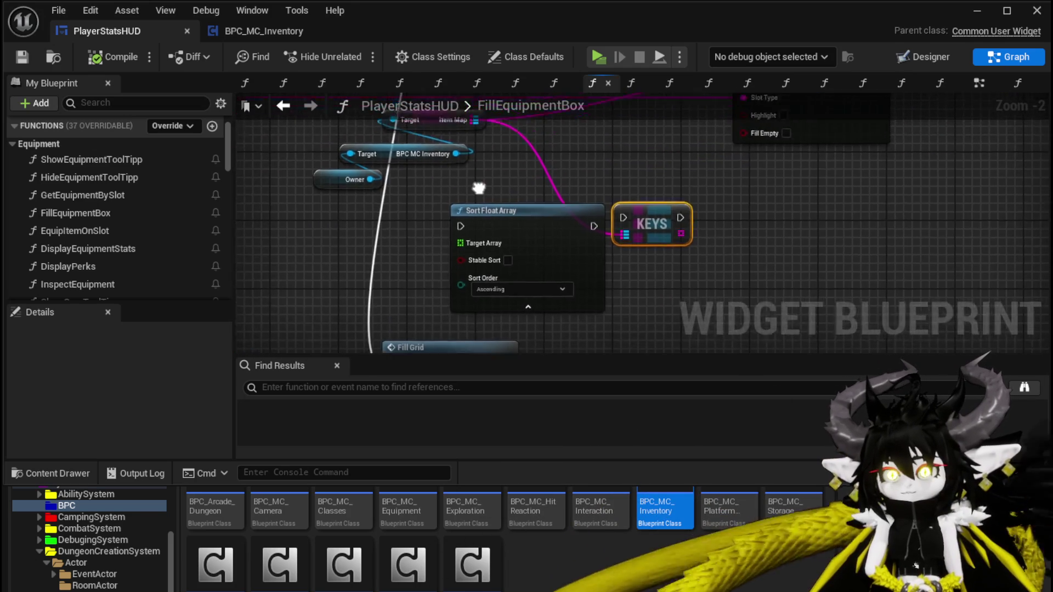
mouse_move(345, 283)
mouse_down()
mouse_move(408, 222)
mouse_move(330, 174)
mouse_move(287, 174)
mouse_up()
click(430, 237)
scroll(432, 244, down, 2)
mouse_move(430, 209)
mouse_down()
mouse_move(430, 250)
mouse_move(426, 225)
mouse_up()
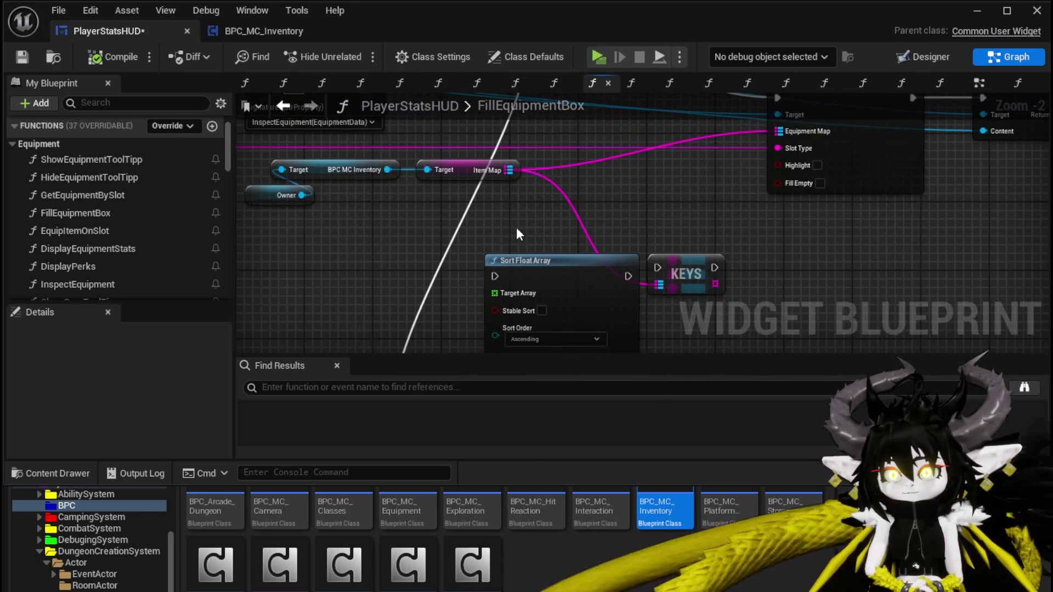
Step: Move the KEYS node above Sort Float Array and shift the three inventory nodes left
drag(515, 227, 496, 219)
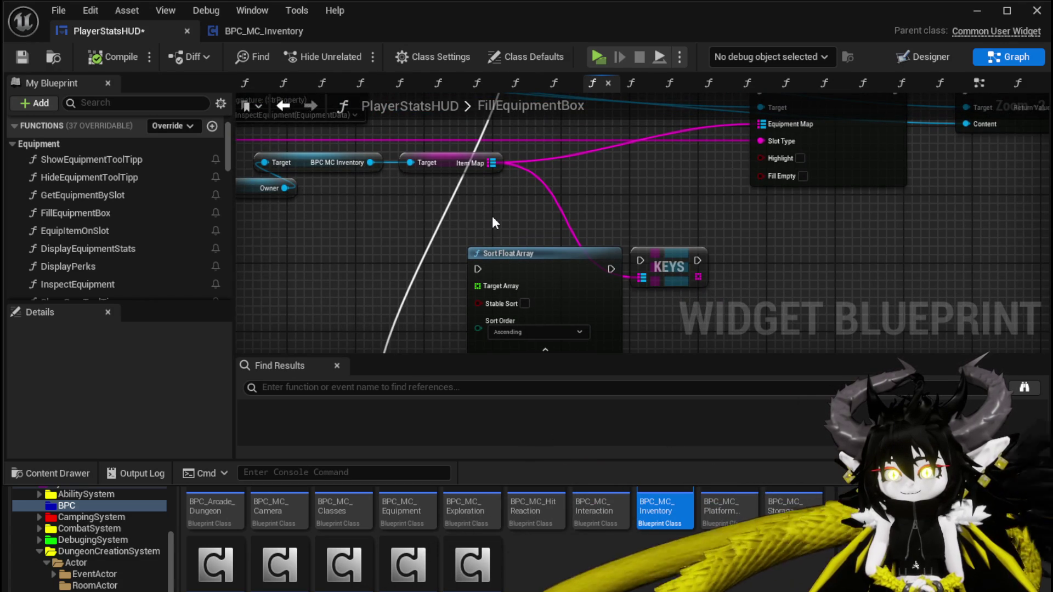
mouse_move(656, 266)
mouse_down()
mouse_move(571, 216)
mouse_move(518, 213)
mouse_up()
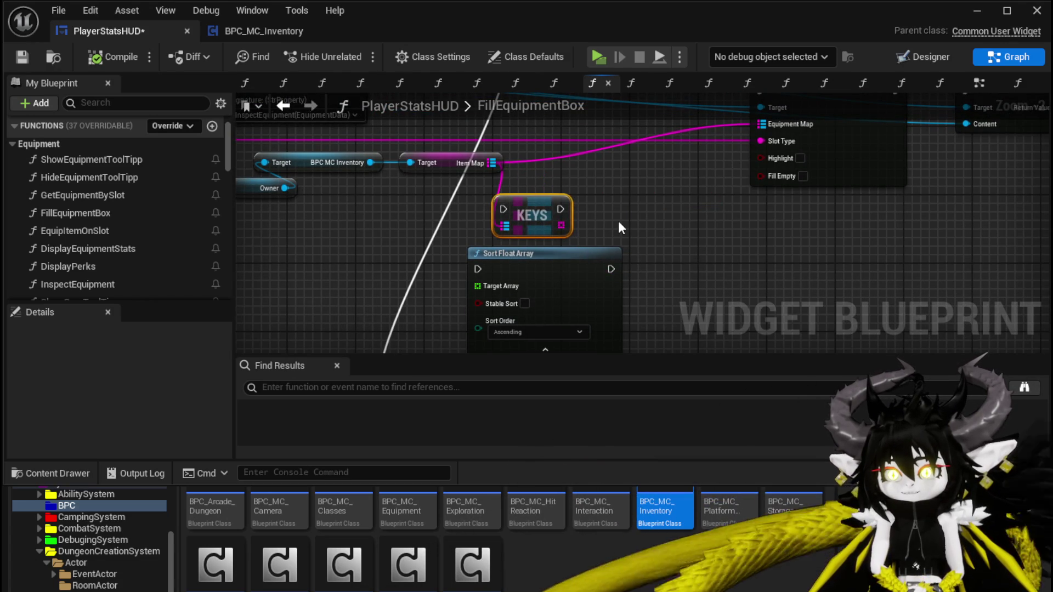
drag(347, 235, 455, 170)
click(450, 216)
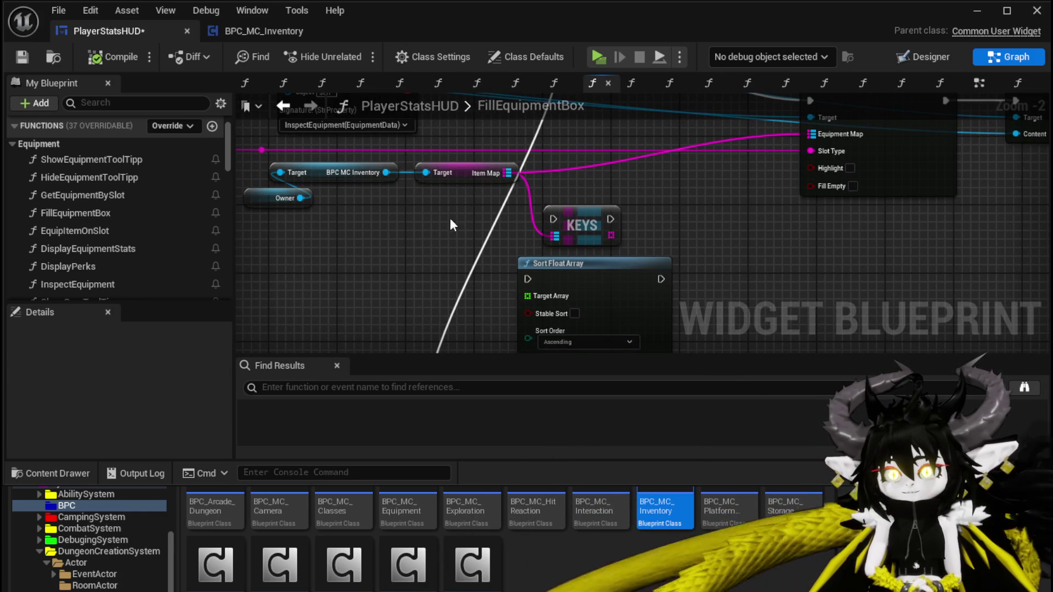
Step: Save PlayerStatsHUD and switch to the Designer layout
key(ctrl+s)
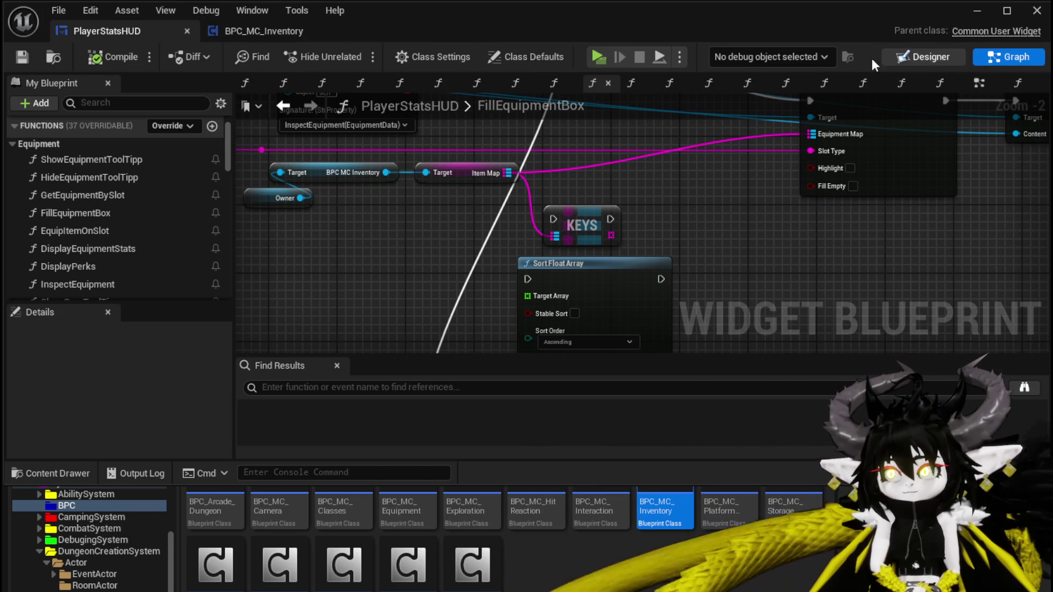
click(928, 57)
scroll(481, 178, up, 4)
Step: Search the Palette for 'Combo' and place a ComboBox (String) on the canvas
scroll(484, 182, down, 1)
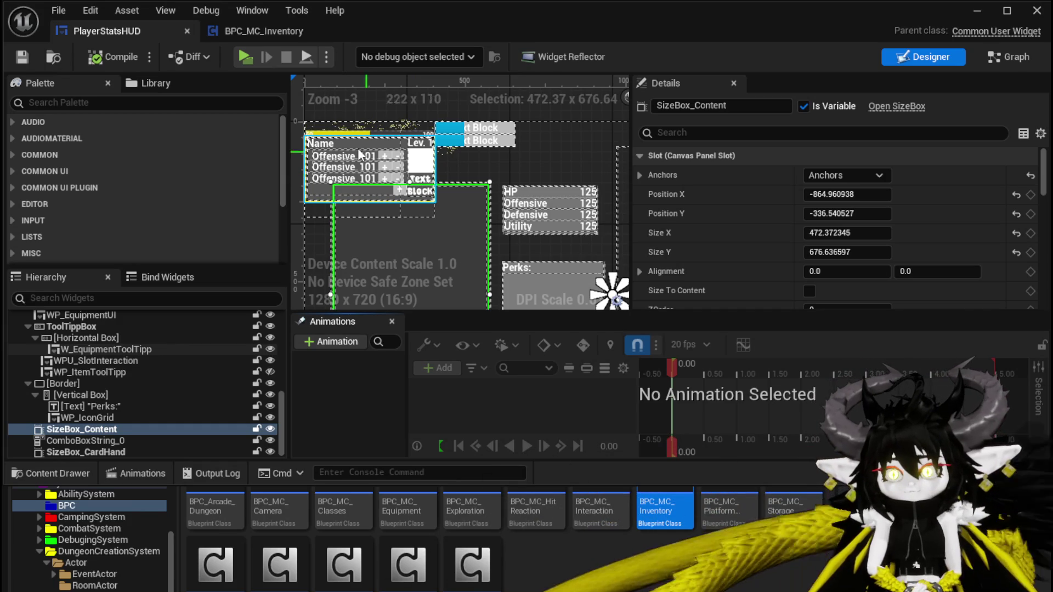
click(54, 104)
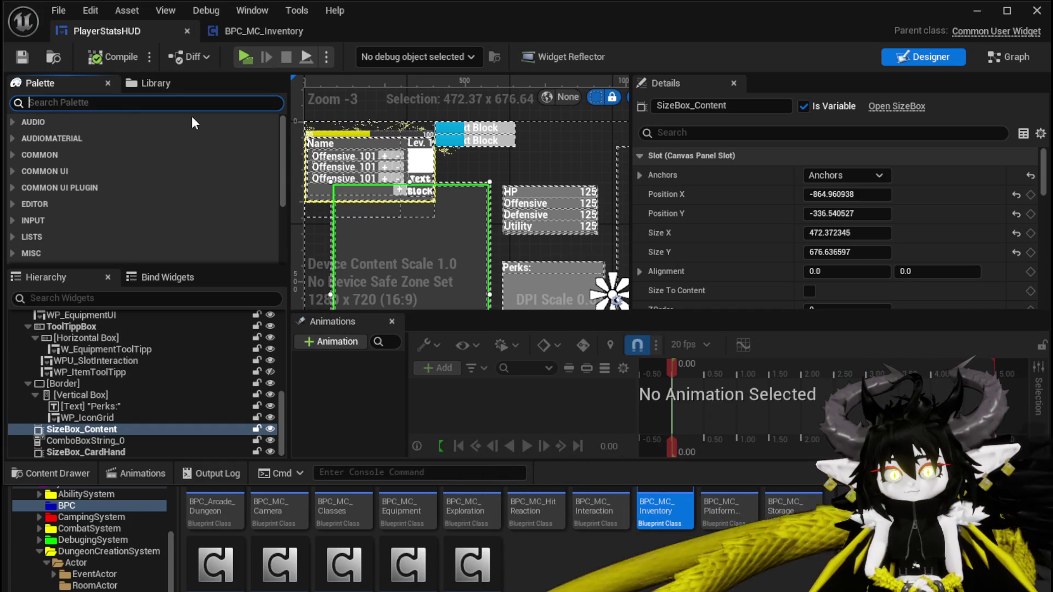
text(Com)
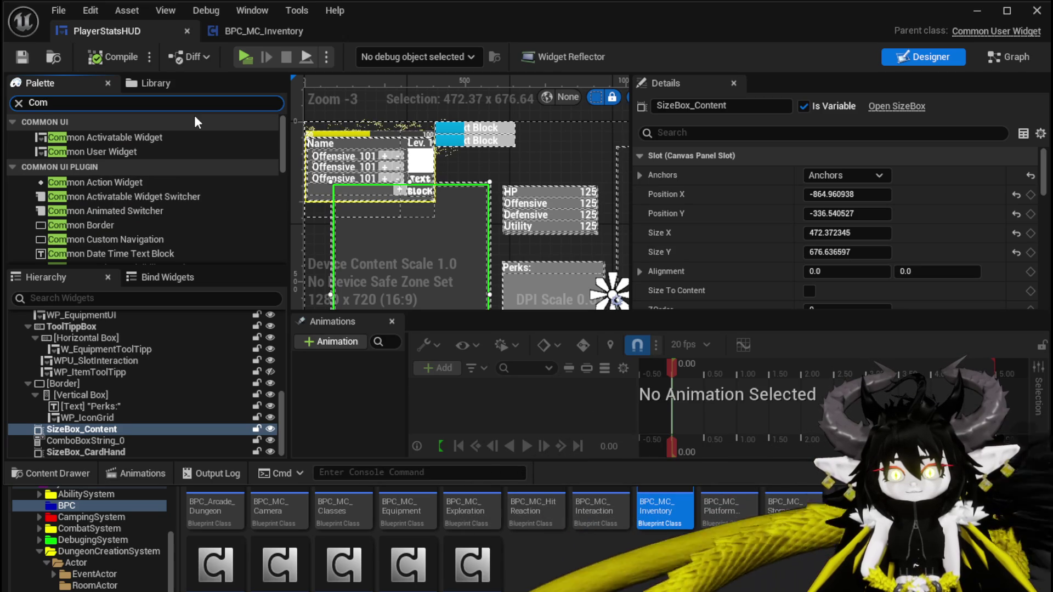
text(bo)
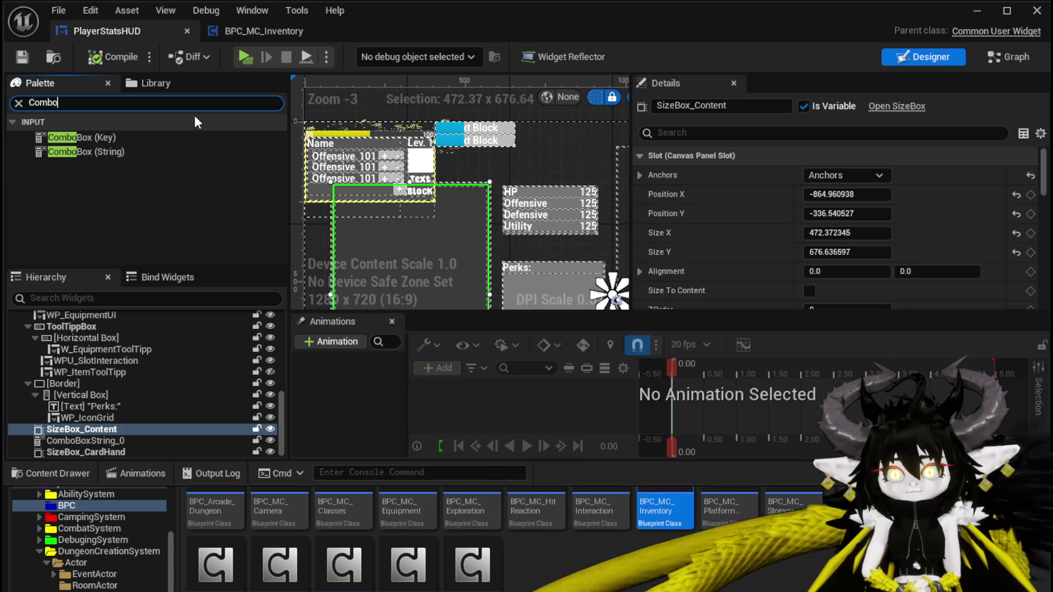
mouse_move(110, 149)
mouse_down()
mouse_move(483, 192)
mouse_move(452, 174)
mouse_up()
Step: Apply an anchor preset to the combo box and resize it to about 236 x 40
scroll(498, 172, down, 2)
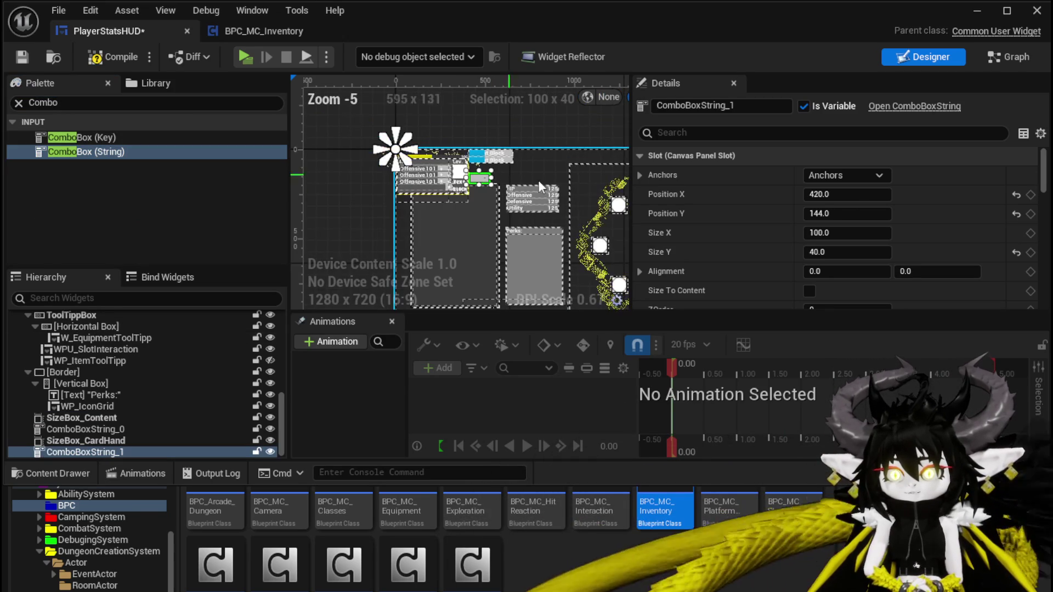
click(876, 175)
click(877, 247)
click(502, 242)
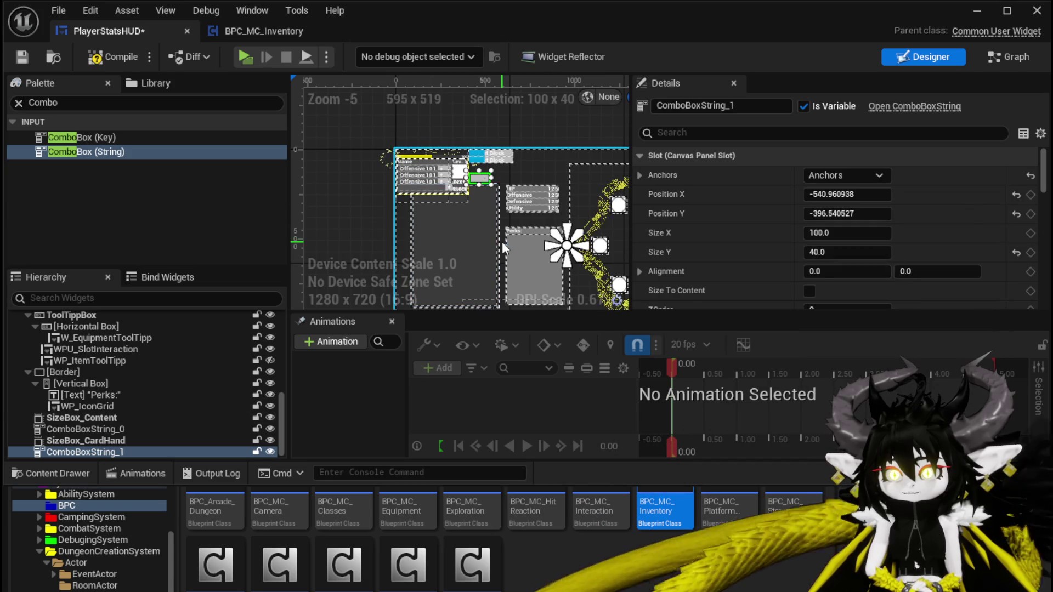
click(487, 235)
click(478, 178)
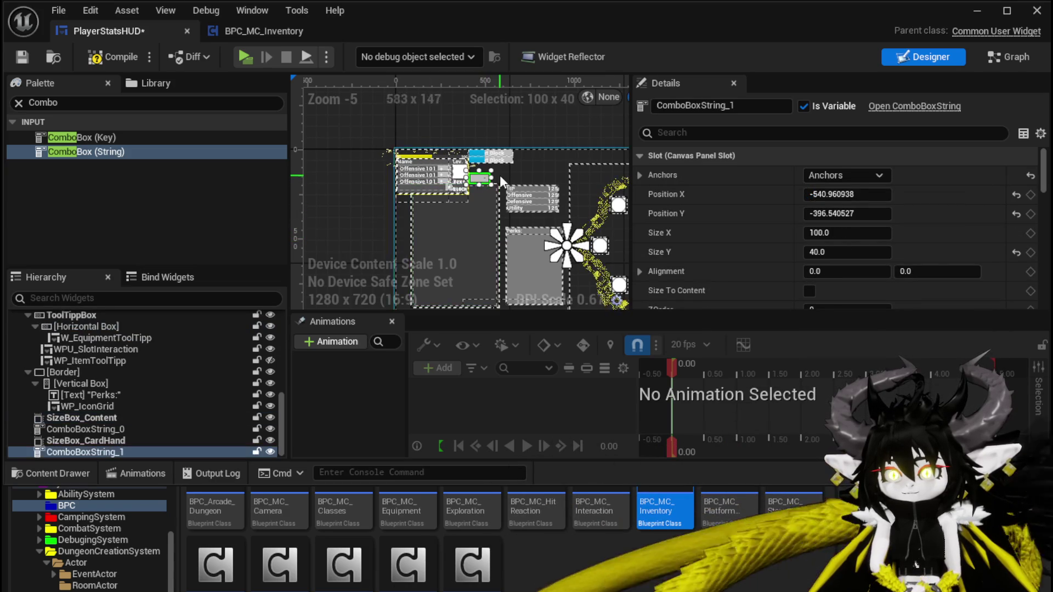
scroll(465, 174, up, 3)
drag(467, 169, 488, 169)
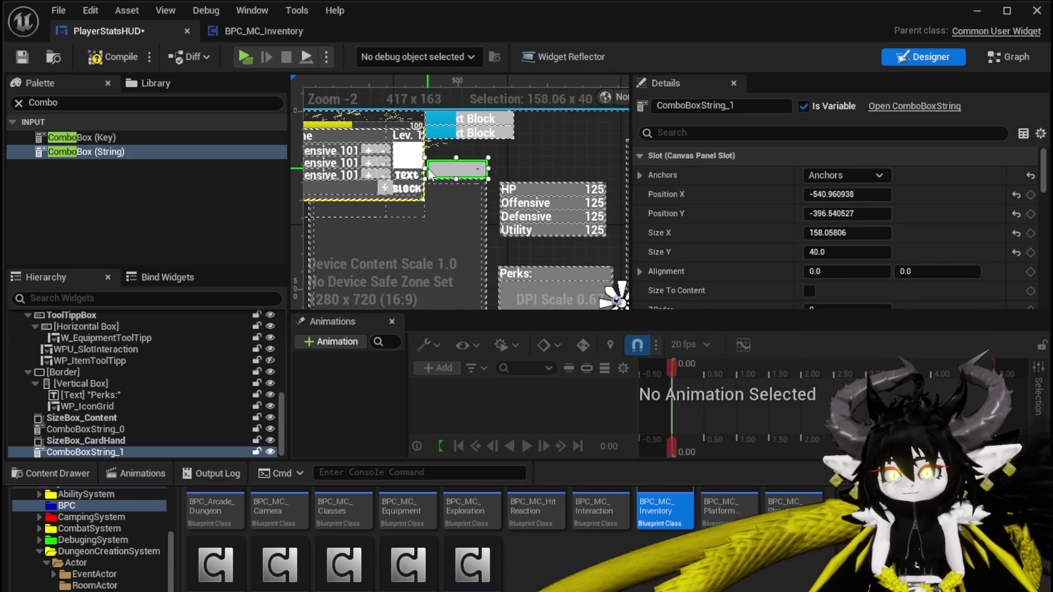
drag(425, 168, 398, 169)
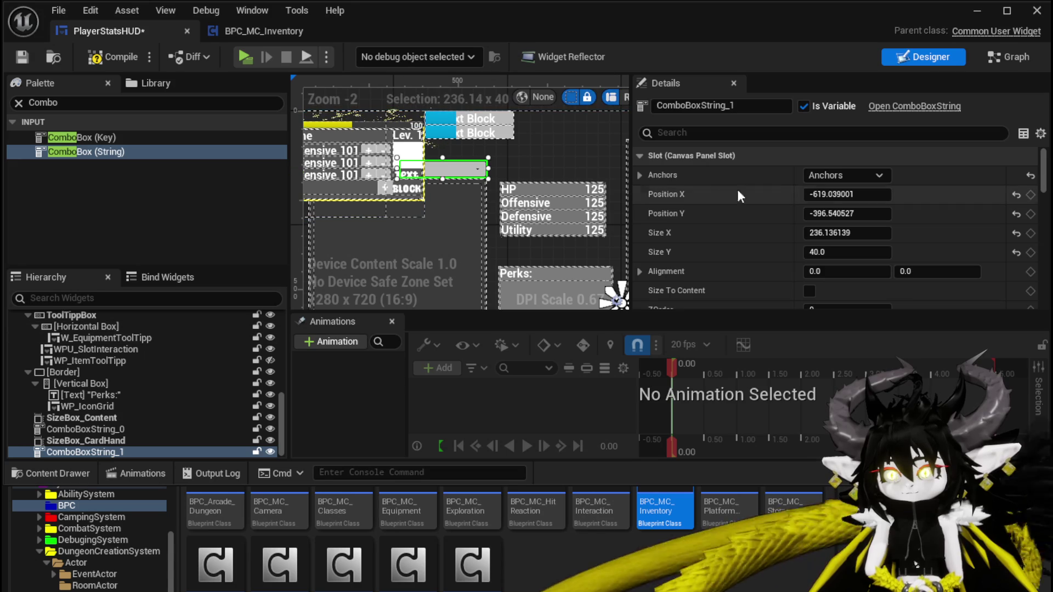
scroll(804, 192, down, 3)
scroll(804, 186, down, 4)
Step: Add a first default option 'Sort' to the combo box and save the widget
scroll(768, 222, up, 3)
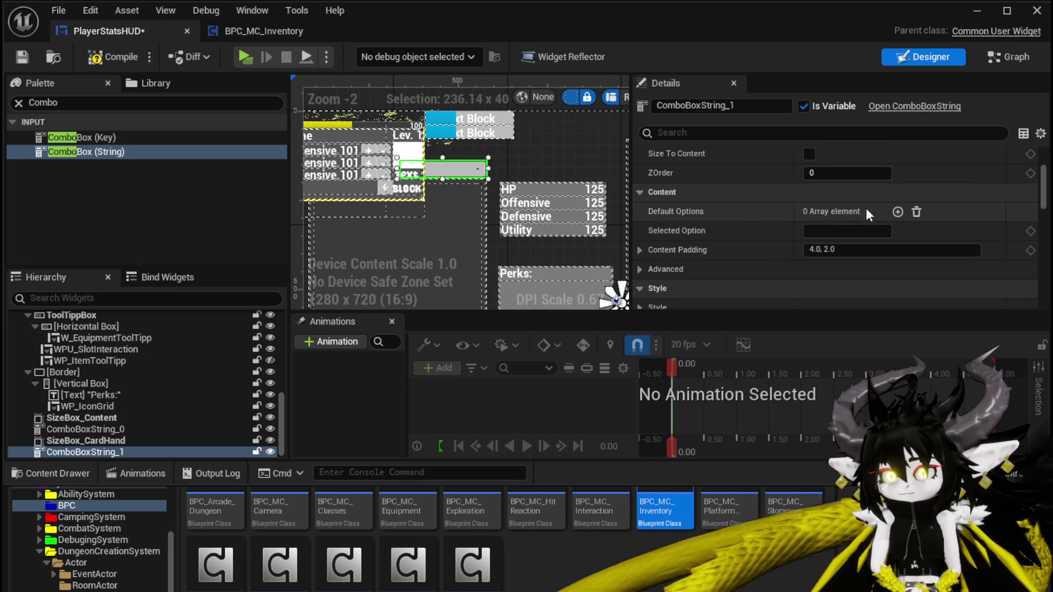
click(897, 212)
click(834, 231)
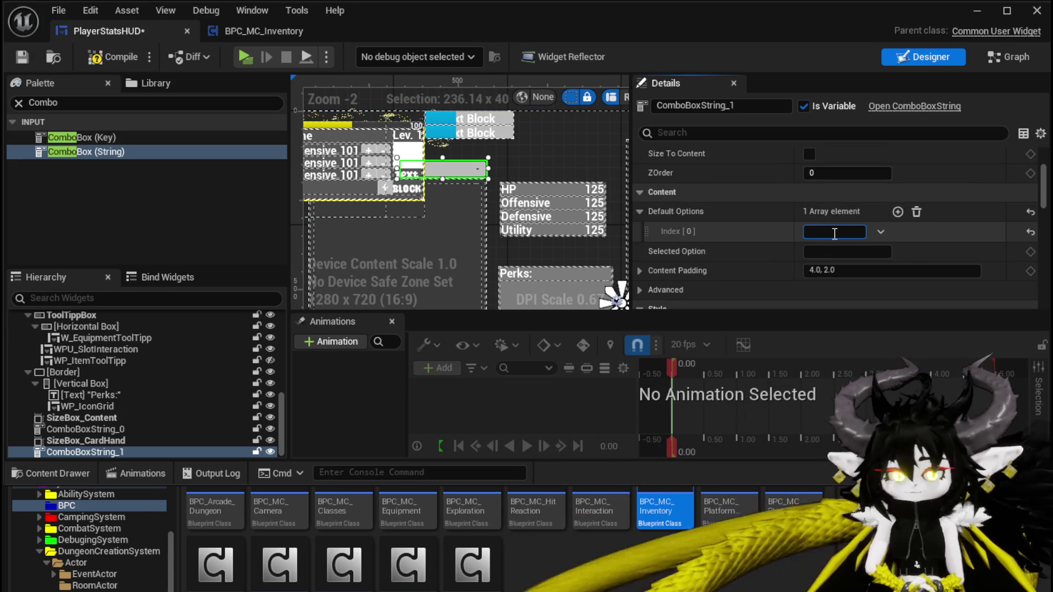
text(Sort)
key(Return)
click(93, 62)
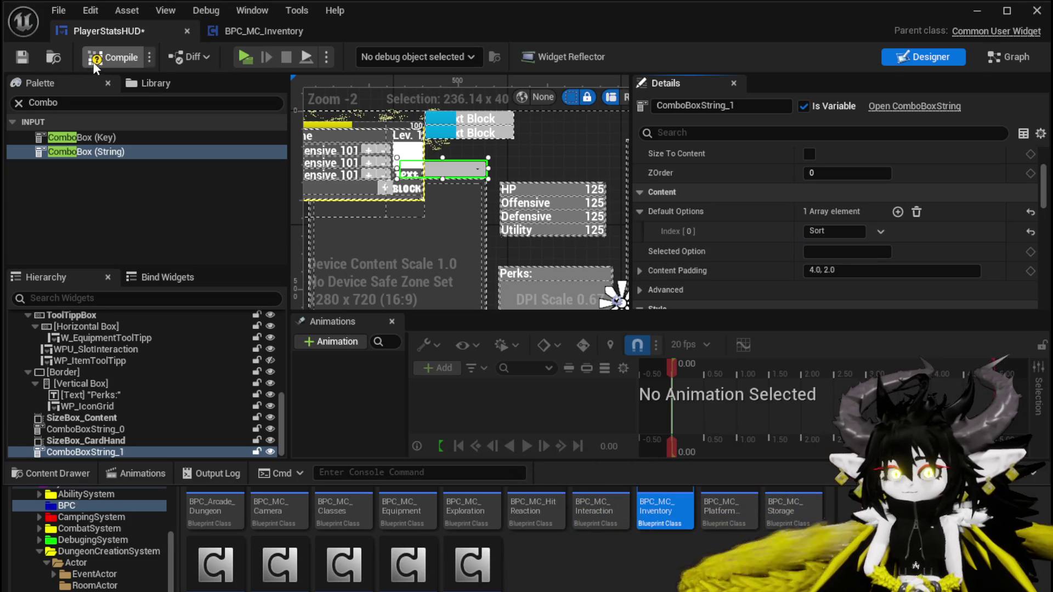
click(22, 58)
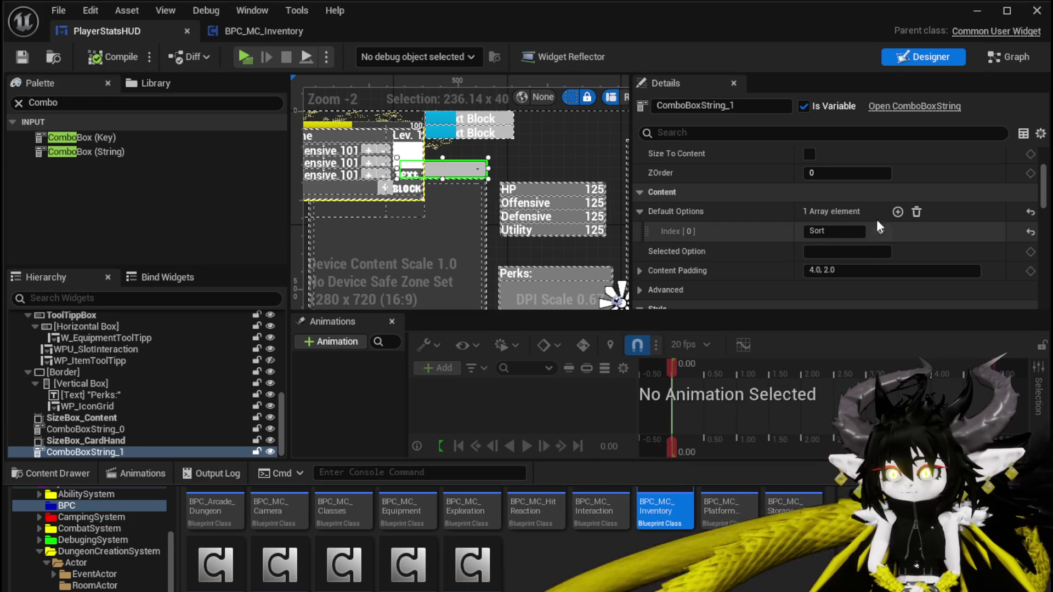
Step: Set Selected Option to Sort, rename the first default option to Value, and compile
click(824, 250)
text(Sort)
key(Return)
click(821, 231)
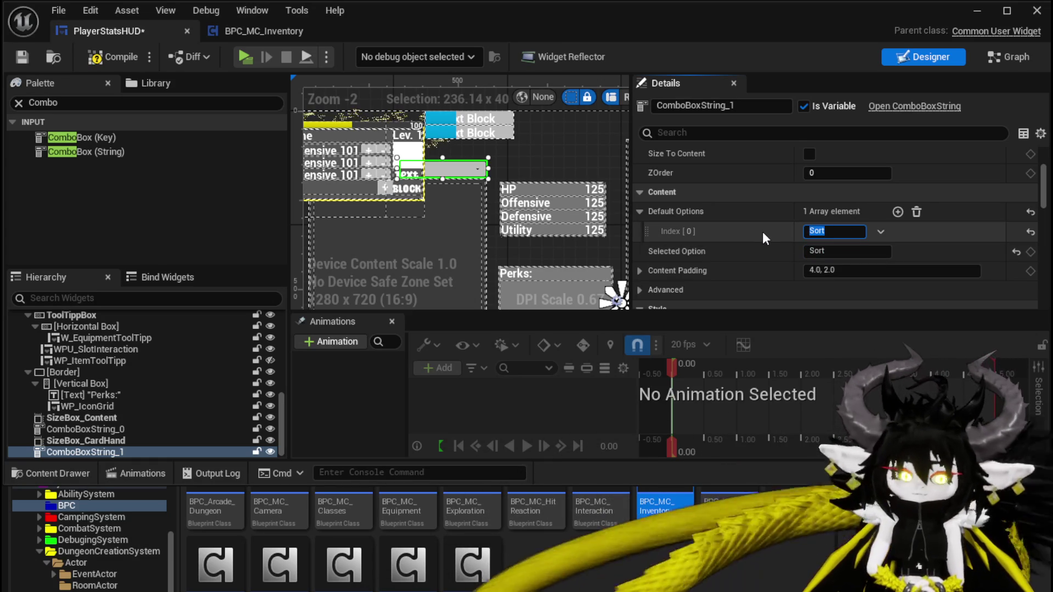
text(Value)
key(Return)
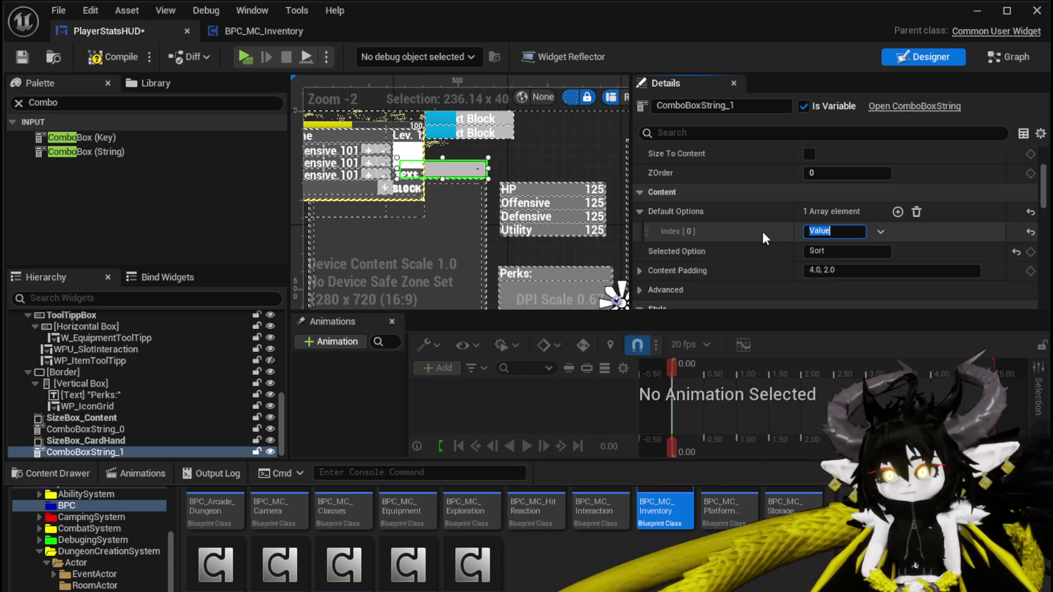
click(762, 232)
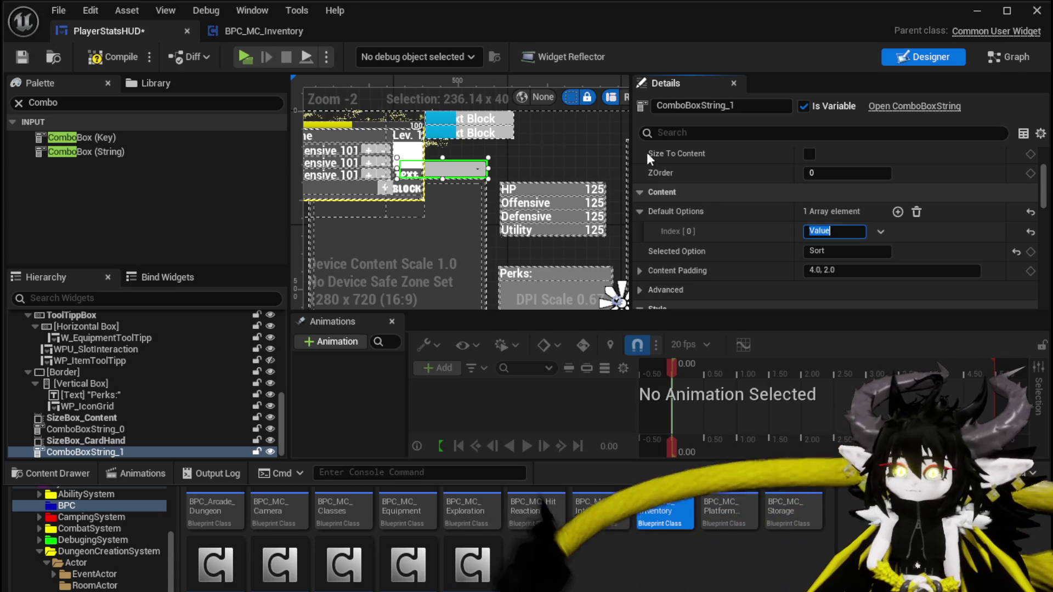
click(107, 59)
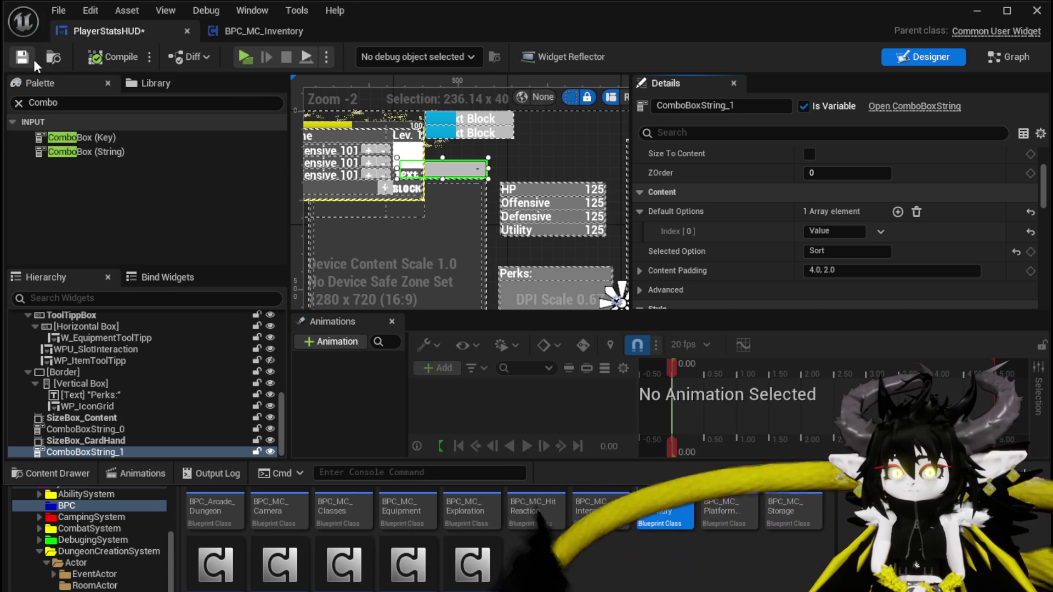
Step: Add a second default option 'Offensive' and save the widget
click(898, 212)
click(831, 253)
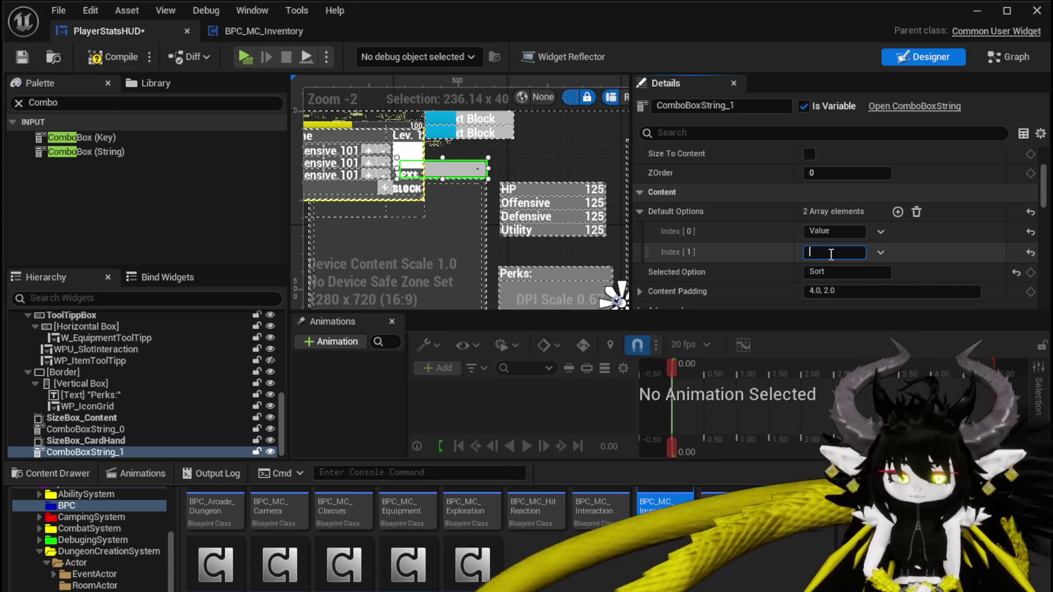
text(Offensive)
double_click(831, 253)
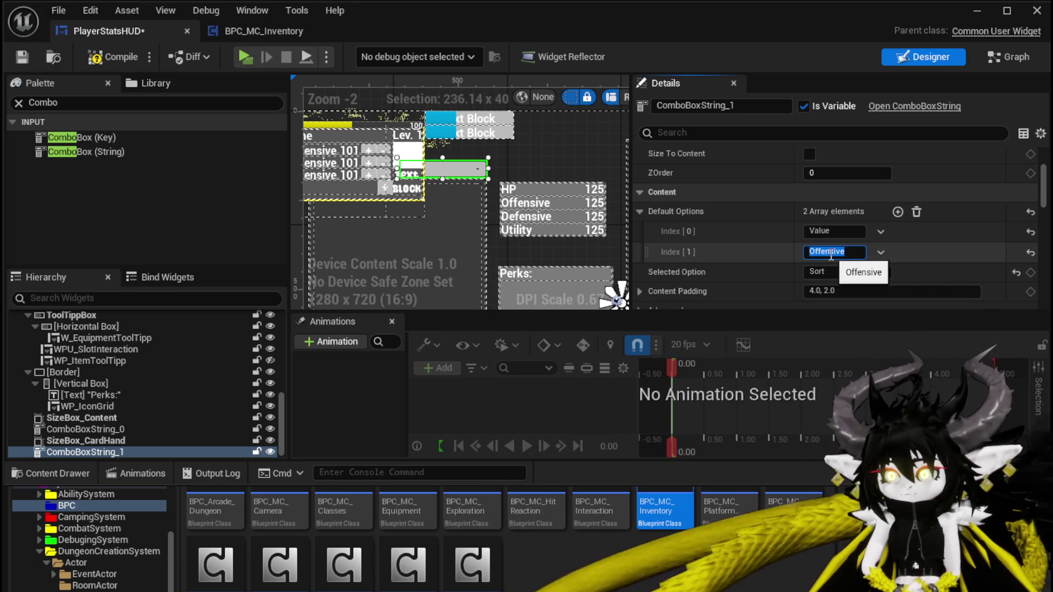
key(Return)
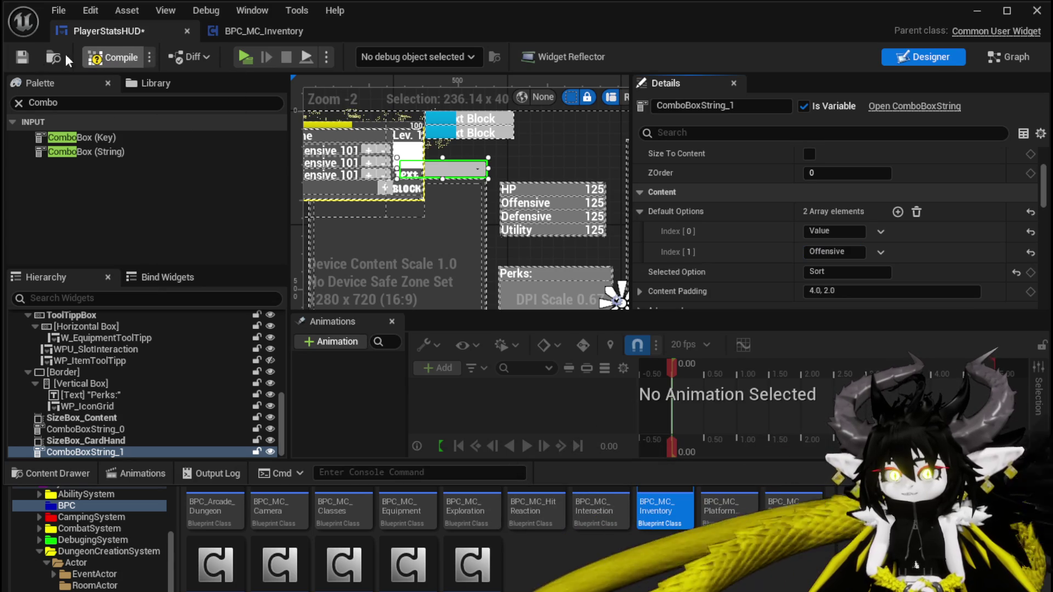
click(22, 57)
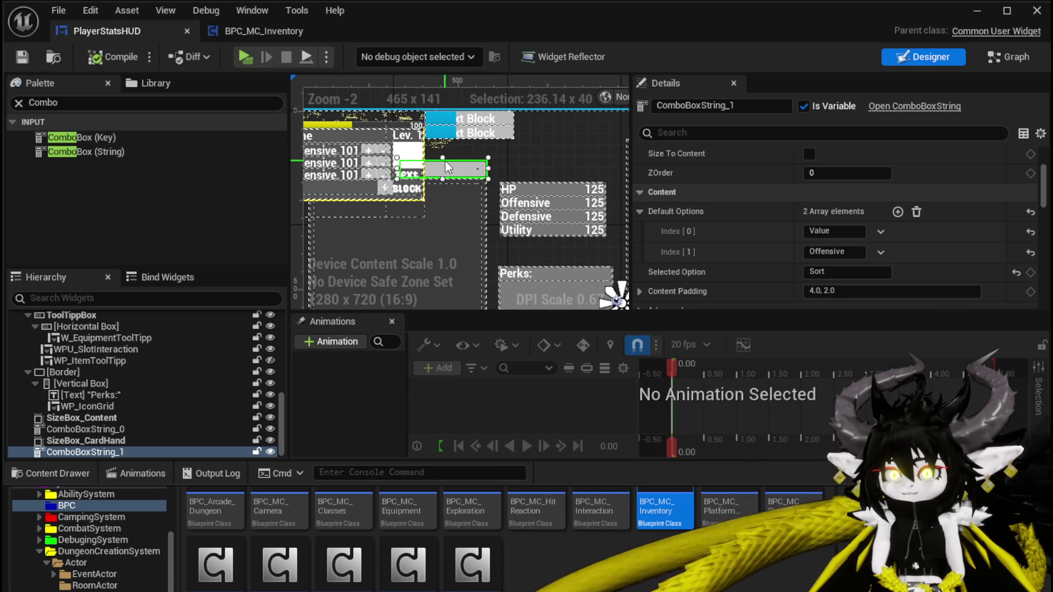
Step: Hide the Horizontal Box holding the tooltips to reveal the combo box
click(363, 178)
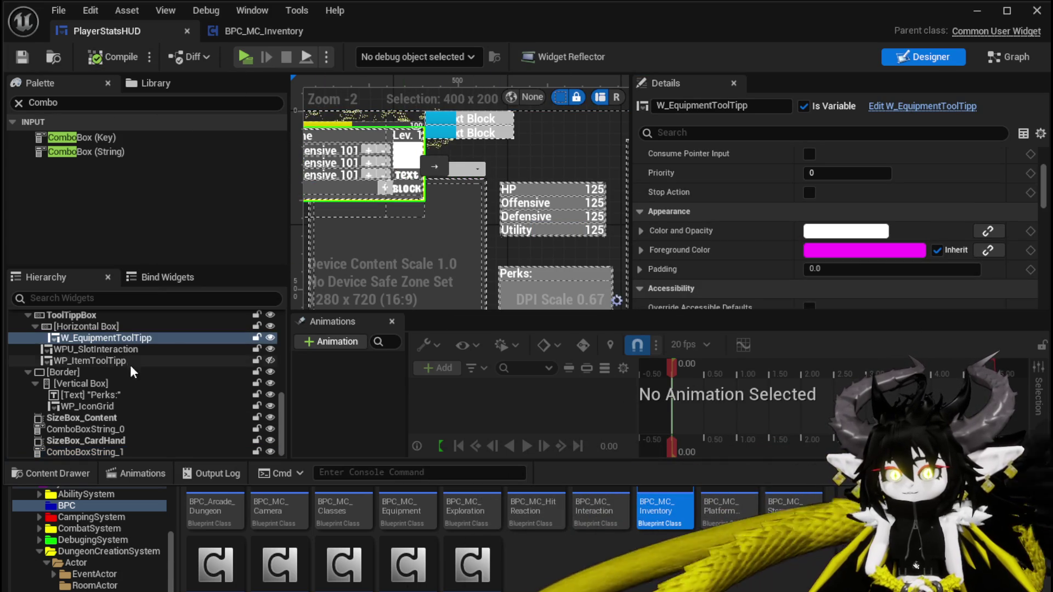
click(60, 327)
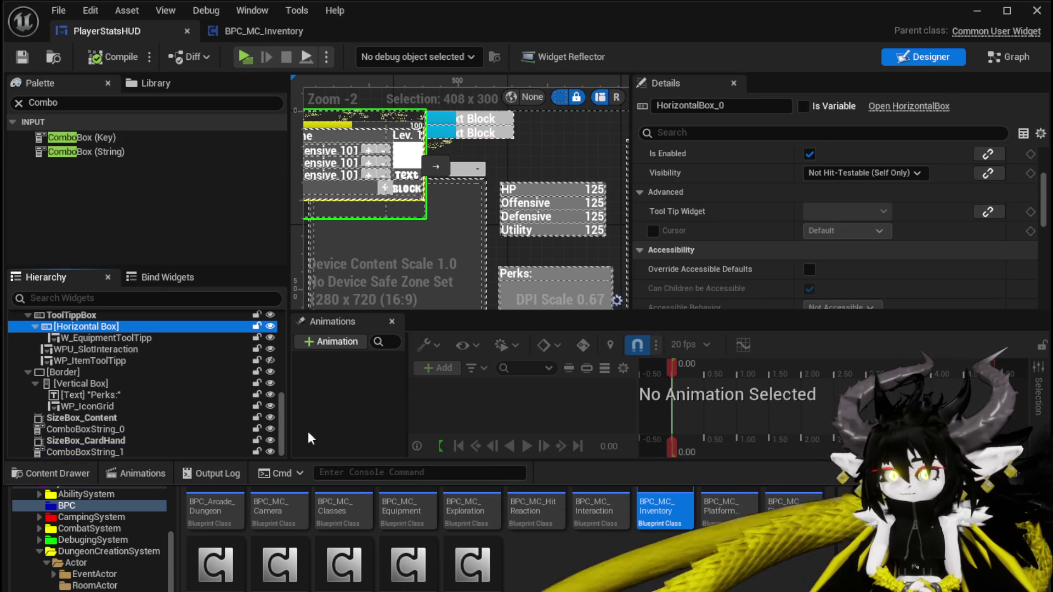
click(269, 326)
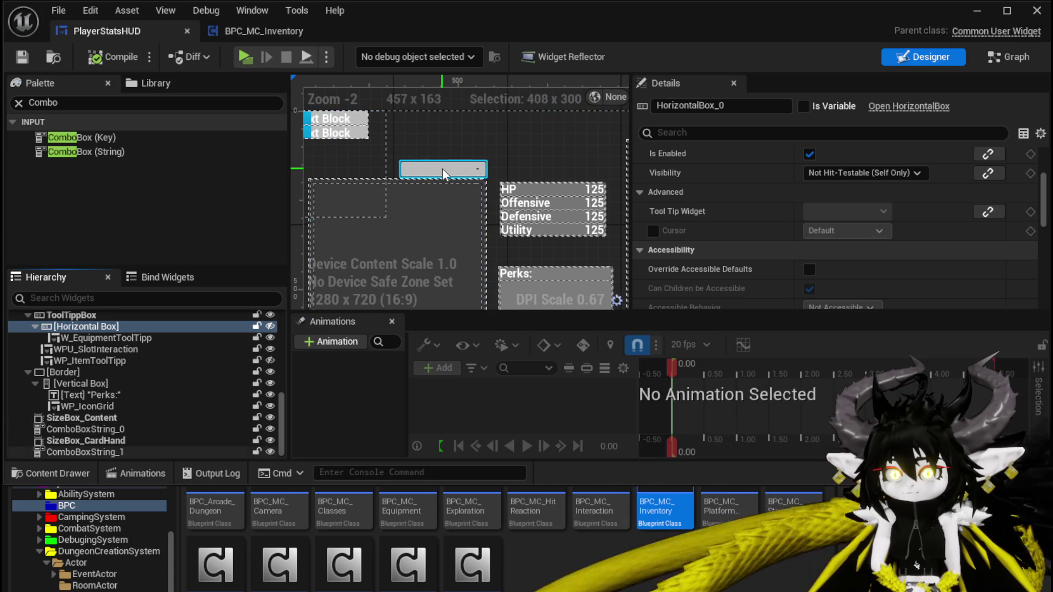
Step: Widen ComboBoxString_1 to about 454 x 40, compile, and add its On Selection Changed event
click(442, 167)
drag(452, 176, 357, 174)
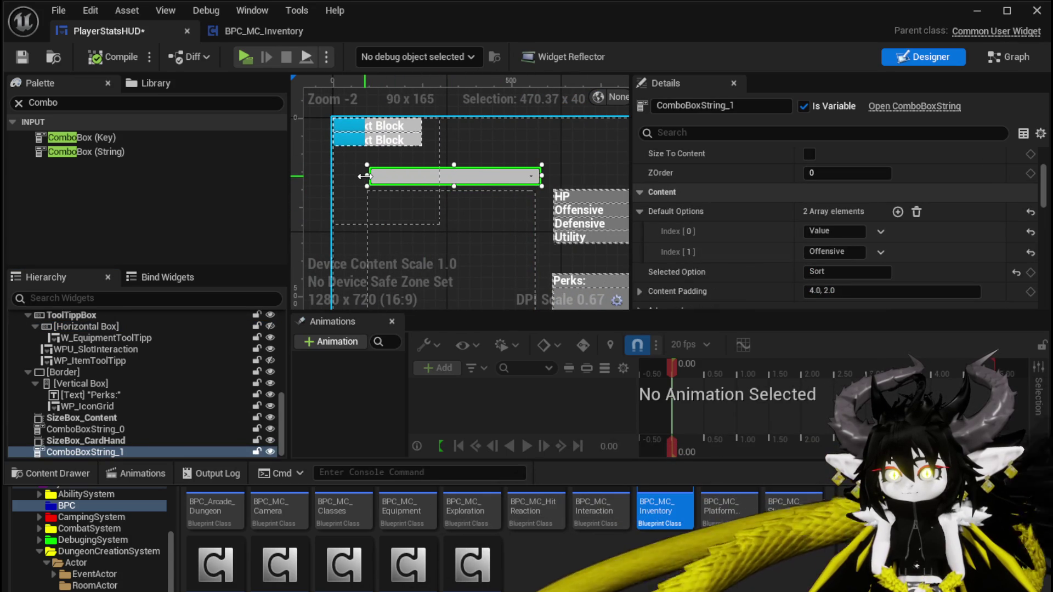
drag(542, 177, 536, 175)
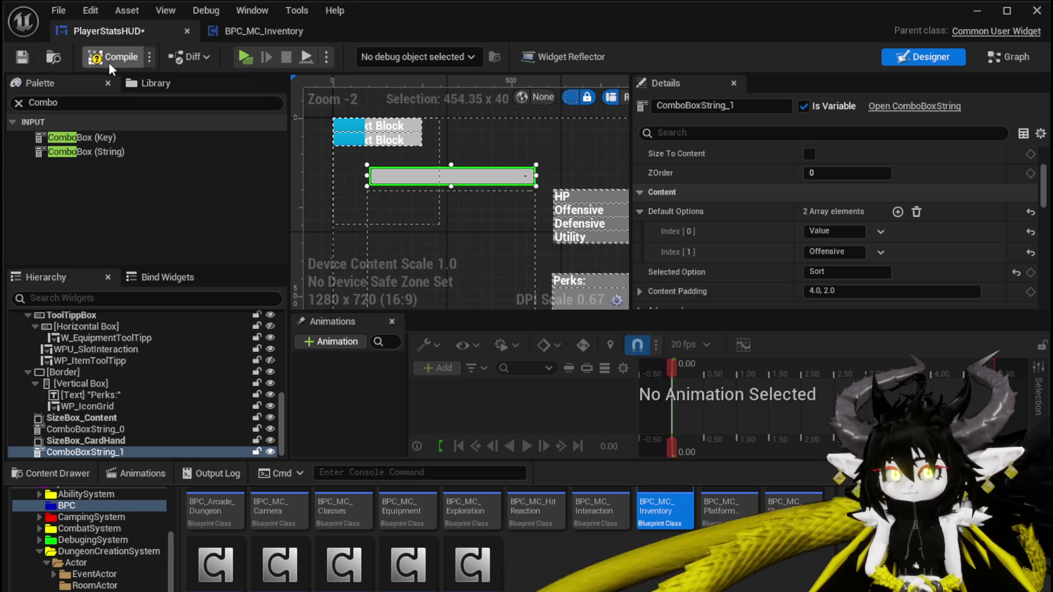
click(22, 56)
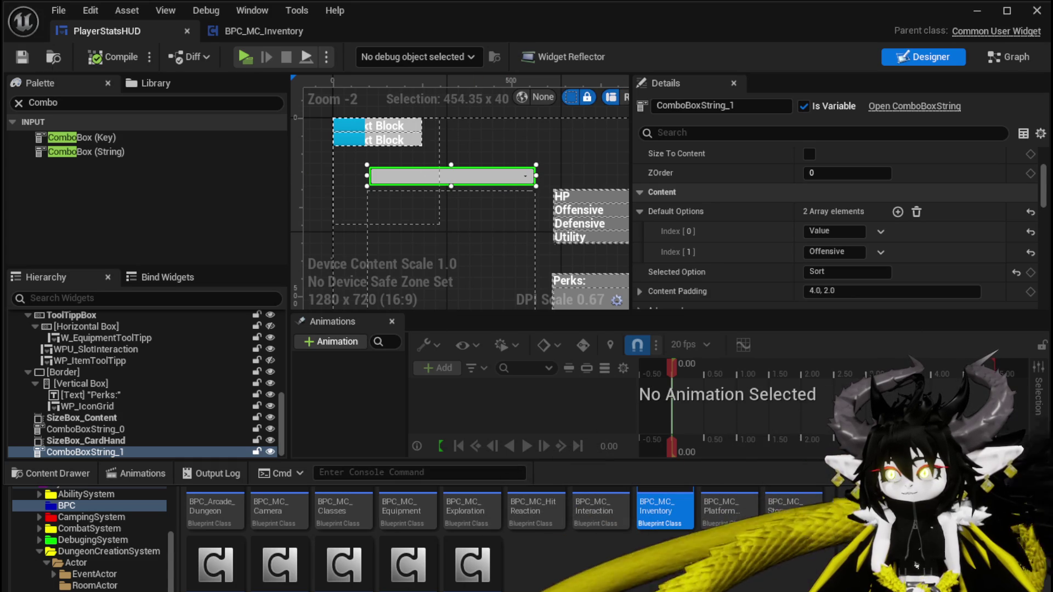
drag(1045, 191, 1044, 292)
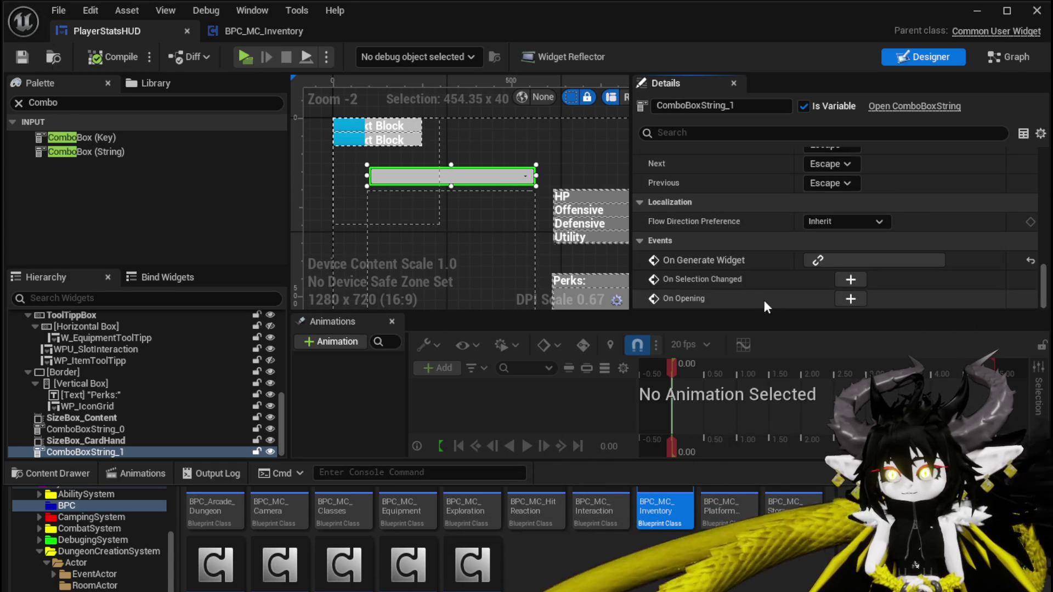
click(850, 279)
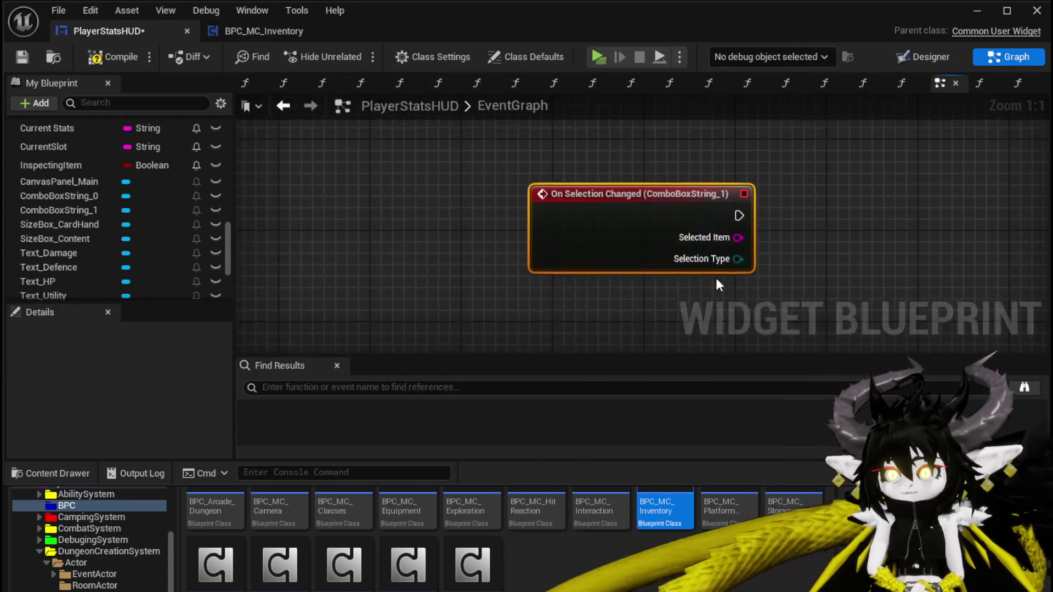
Step: Add a function named SortInventoryMap under My Blueprint and compile PlayerStatsHUD
scroll(176, 181, up, 2)
scroll(176, 177, up, 1)
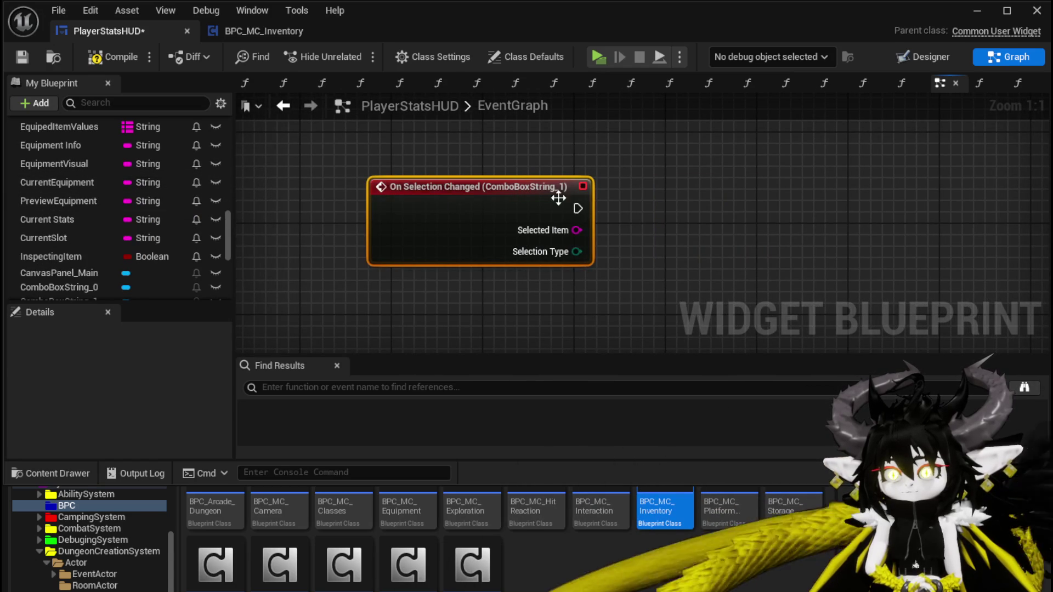
scroll(177, 199, up, 10)
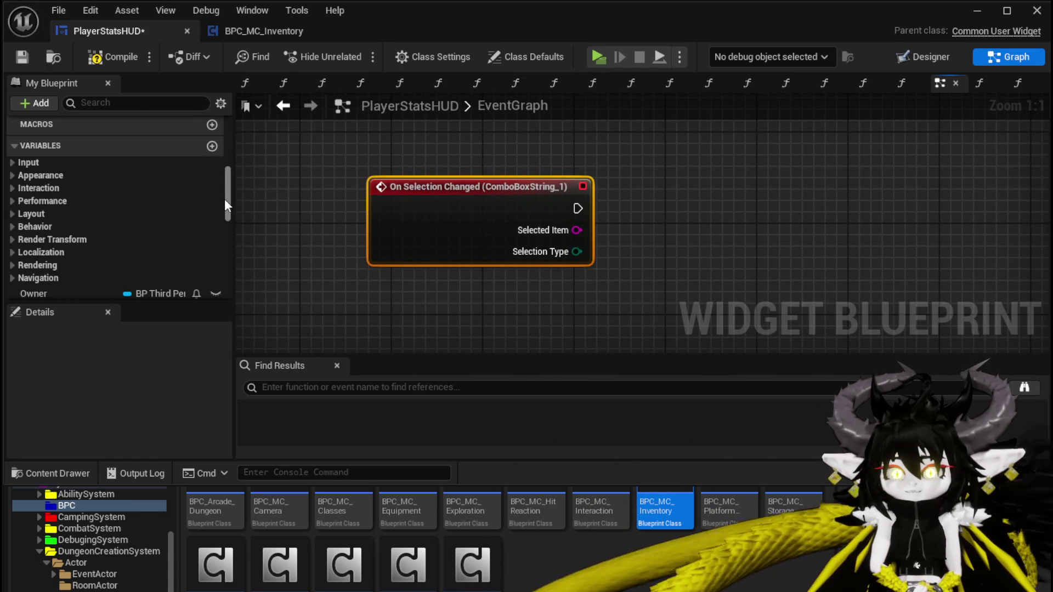
drag(225, 205, 220, 143)
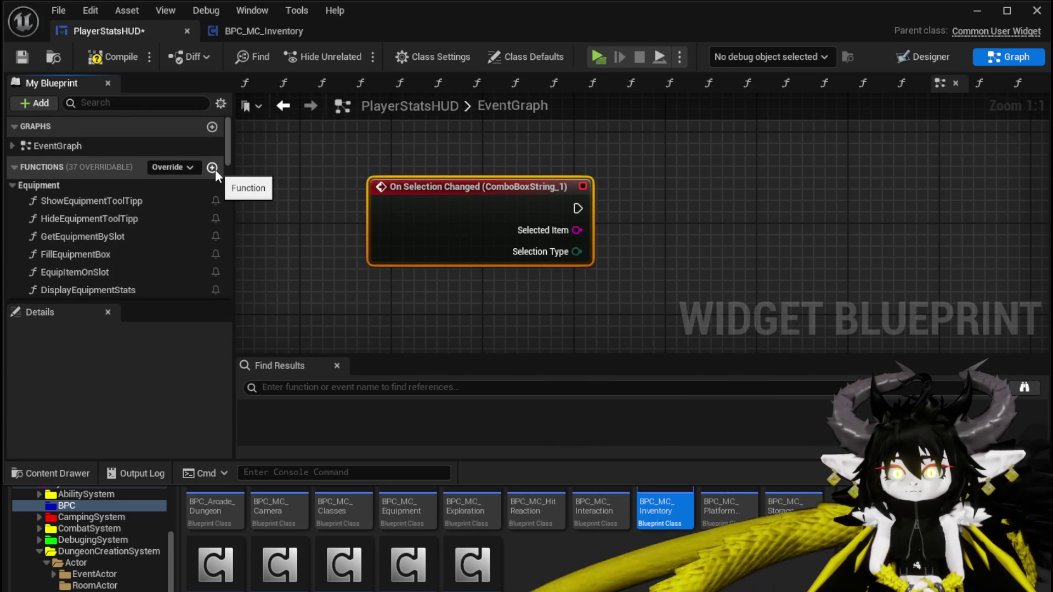
text(Sor)
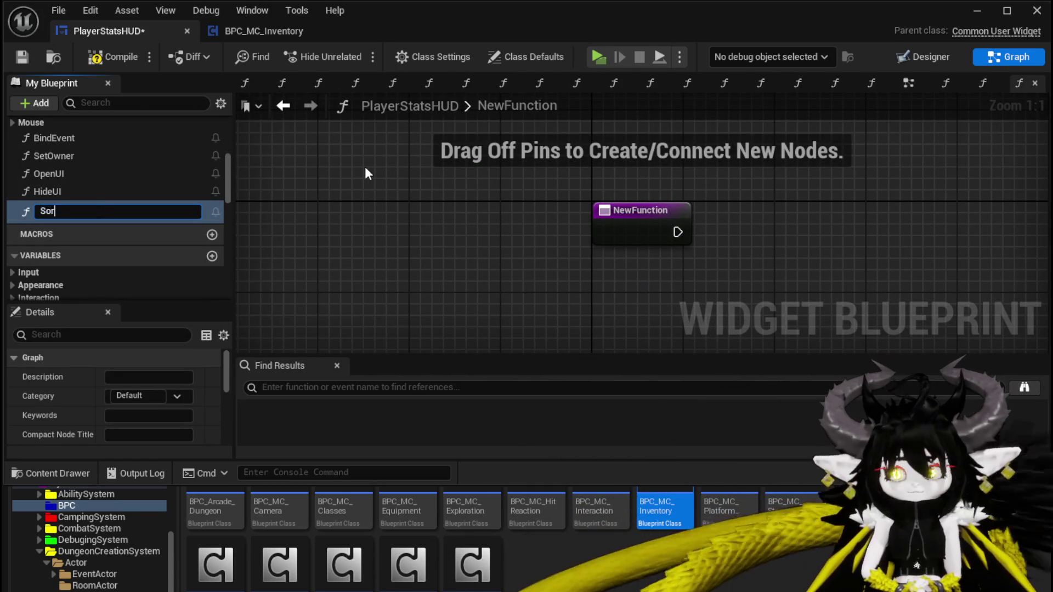
text(tInventory)
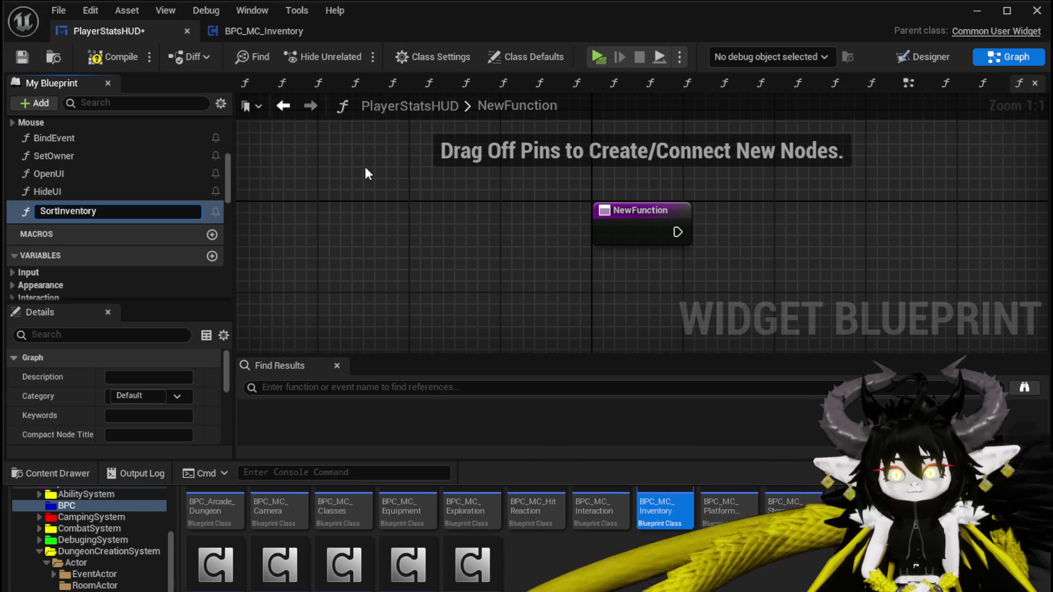
text(Map)
key(Return)
click(92, 52)
click(22, 57)
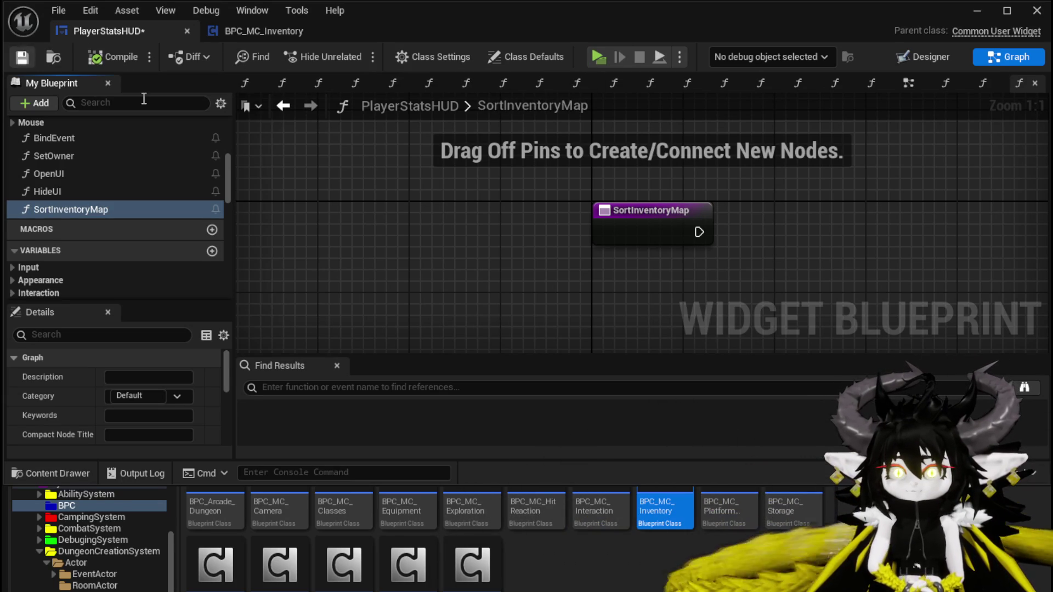
click(685, 241)
scroll(203, 383, down, 5)
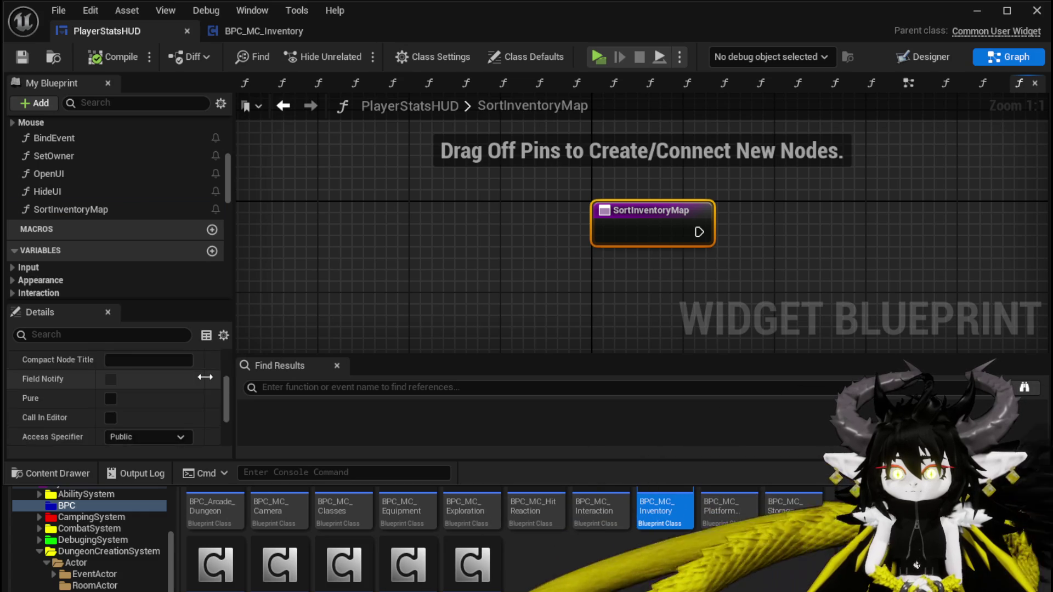
Step: Give SortInventoryMap a String input named Data and compile
click(212, 378)
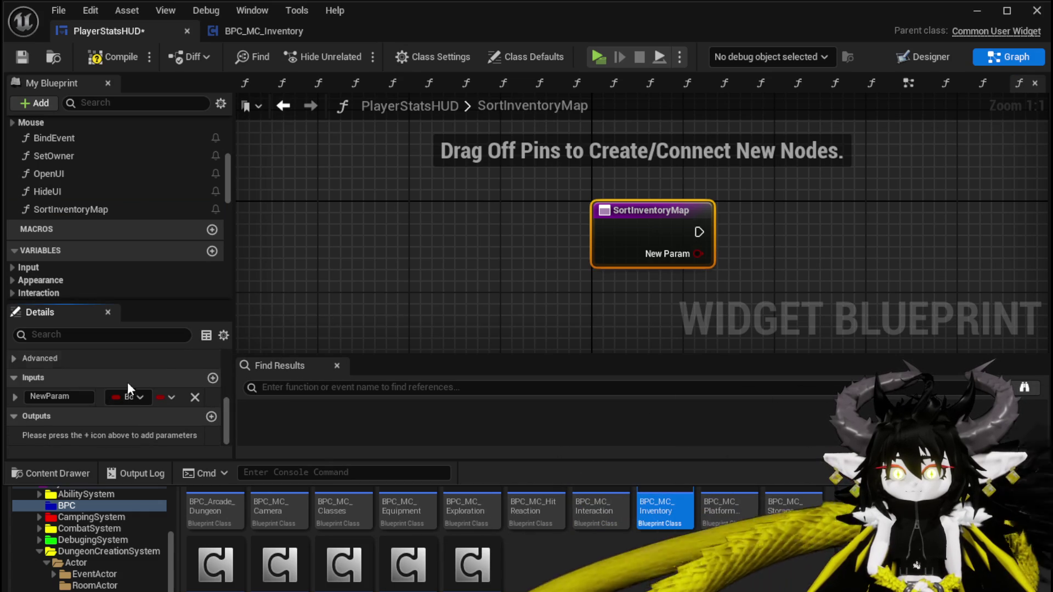
click(137, 396)
click(154, 498)
double_click(60, 395)
text(Data)
drag(537, 274, 323, 271)
click(111, 57)
click(22, 57)
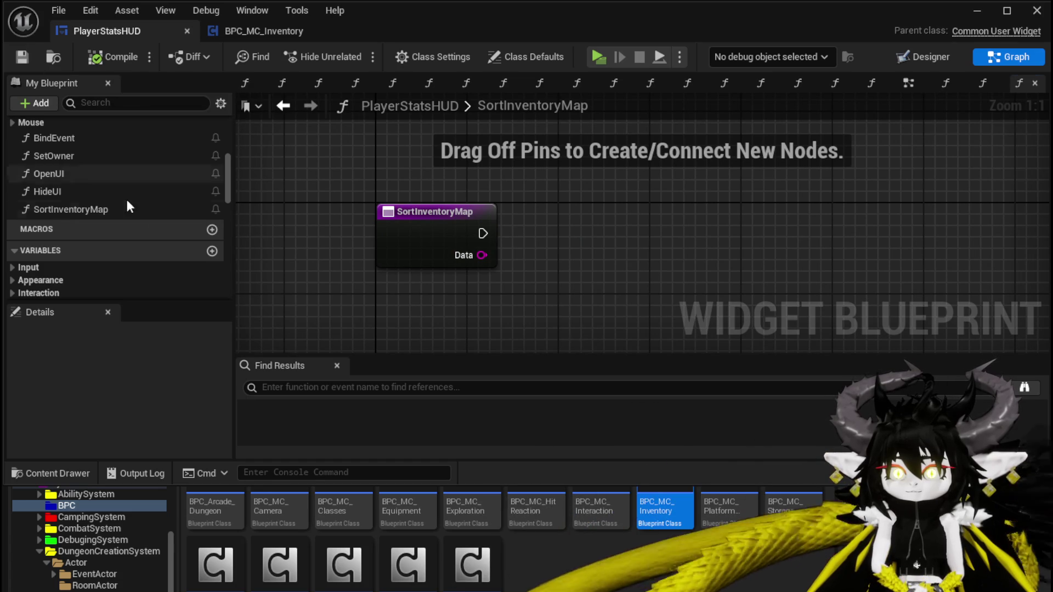
Step: Call Sort Inventory Map from On Selection Changed, passing the Selected Item
click(283, 105)
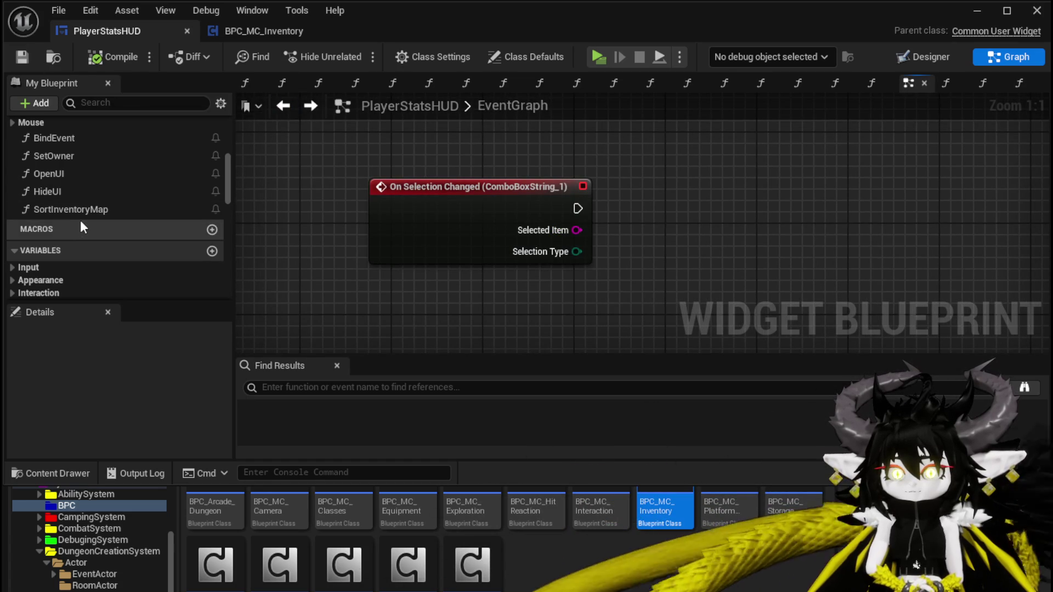
drag(88, 214, 656, 195)
mouse_move(577, 209)
mouse_down()
mouse_move(667, 231)
mouse_move(705, 197)
mouse_up()
mouse_move(576, 230)
mouse_down()
mouse_move(627, 251)
mouse_move(679, 244)
mouse_up()
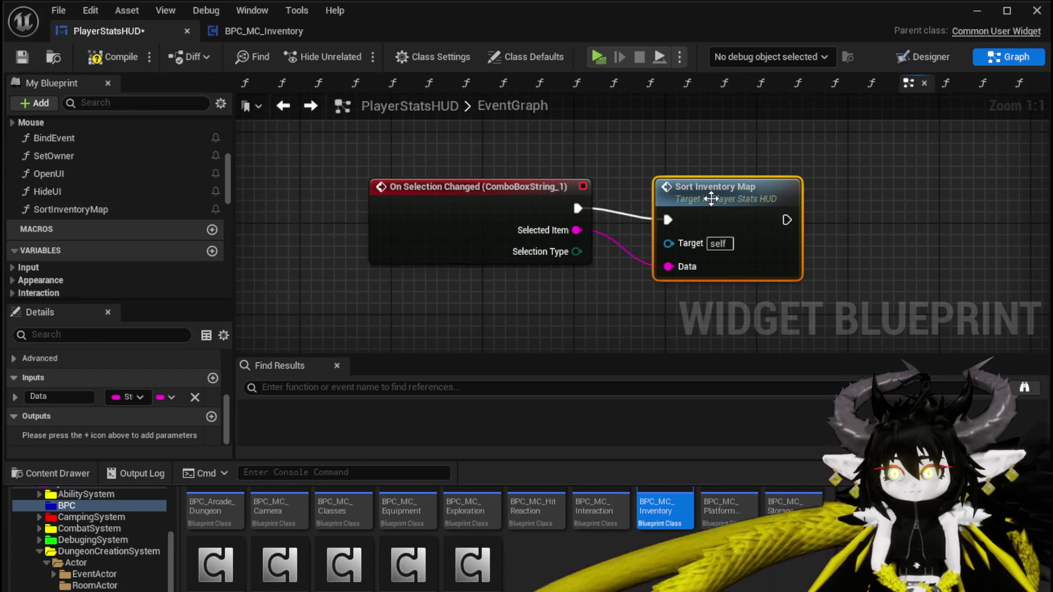
Step: Compile and save the widget, then open the BPC_MC_Inventory blueprint
double_click(708, 187)
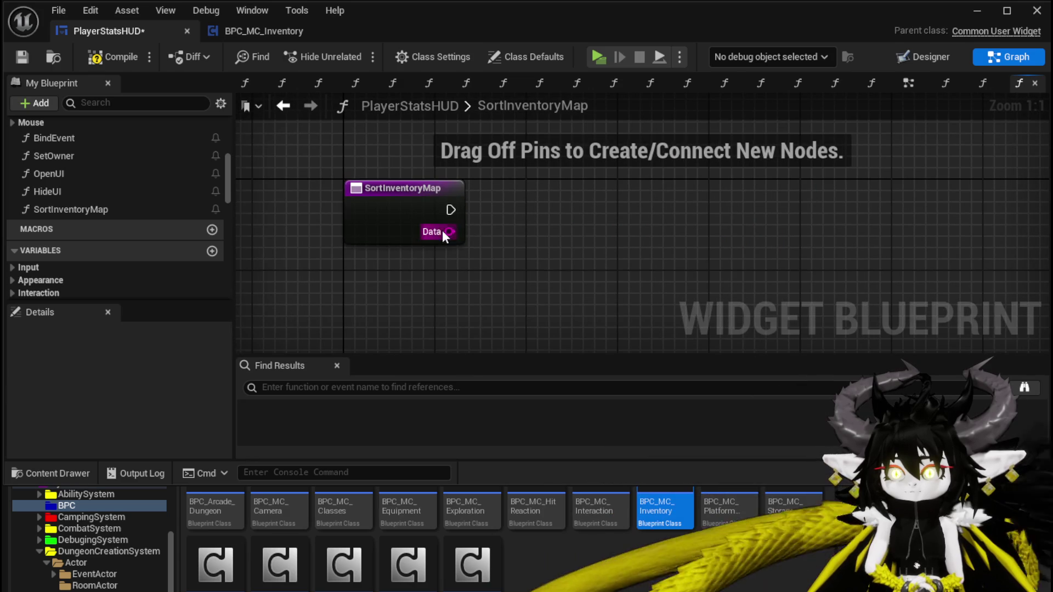
drag(450, 231, 528, 248)
click(571, 186)
click(101, 56)
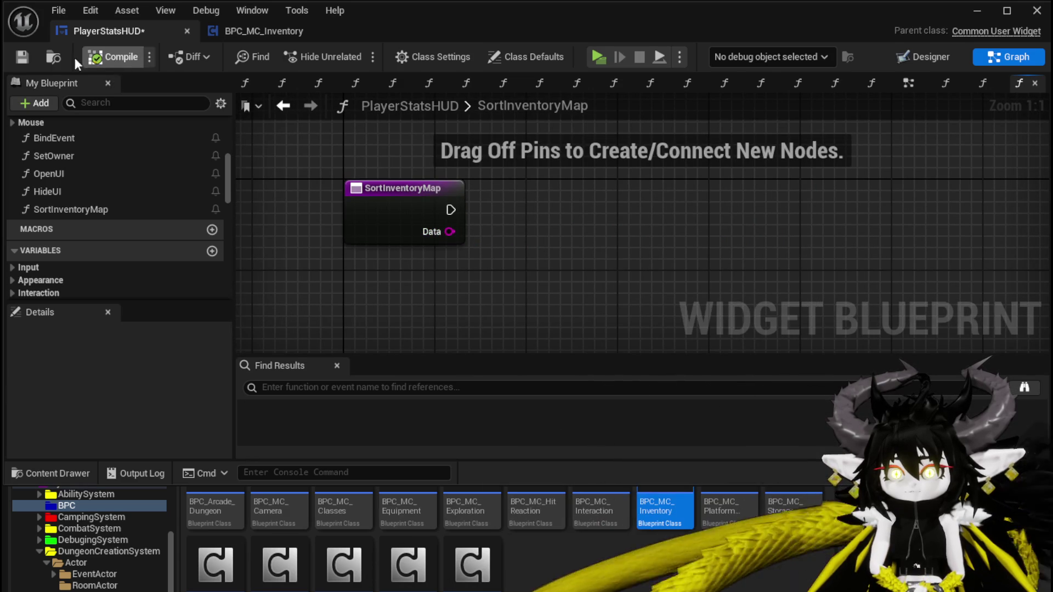
click(22, 57)
click(263, 31)
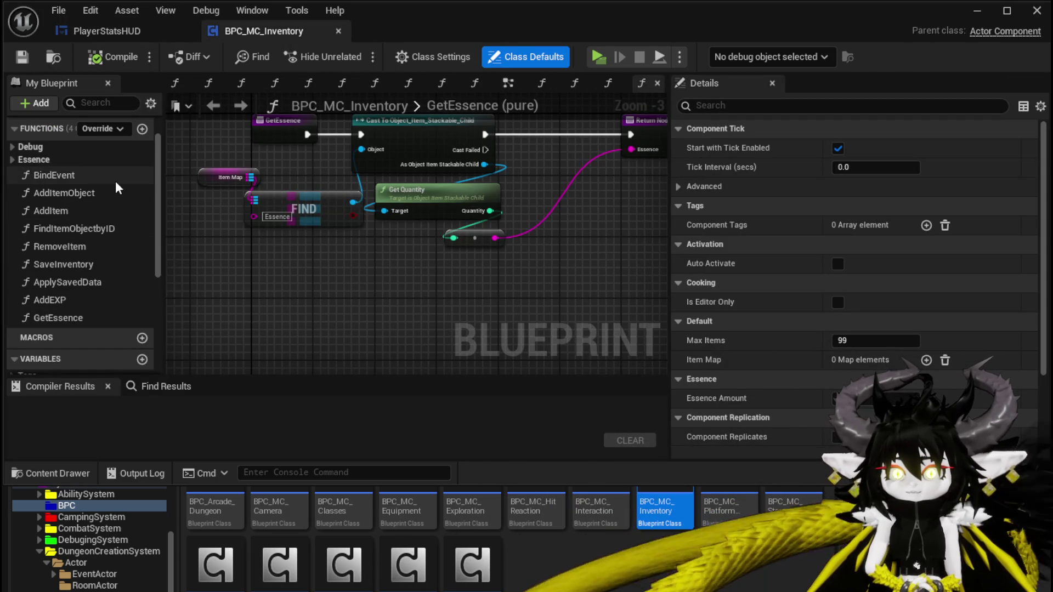
Step: Add a SortInventoryMap function with a String input named Data and compile
click(142, 128)
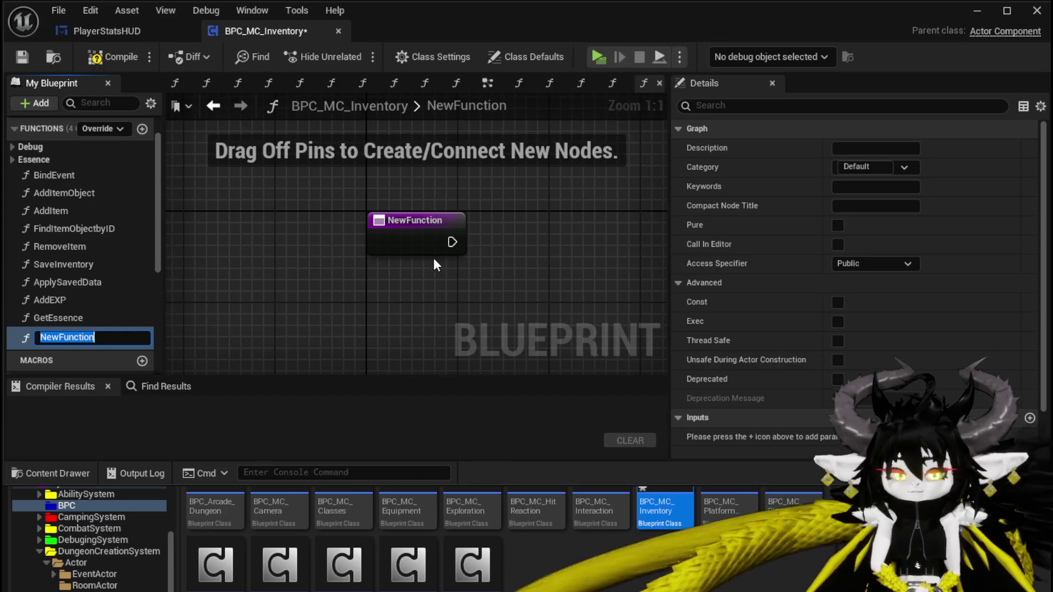
text(SortInventoryMap)
key(Return)
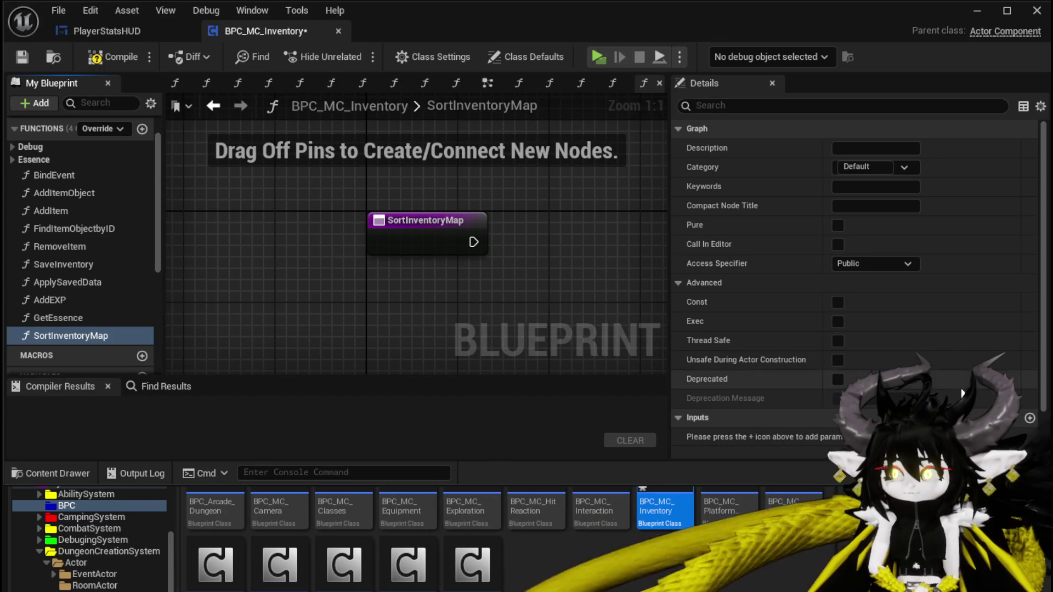
click(1029, 418)
click(856, 437)
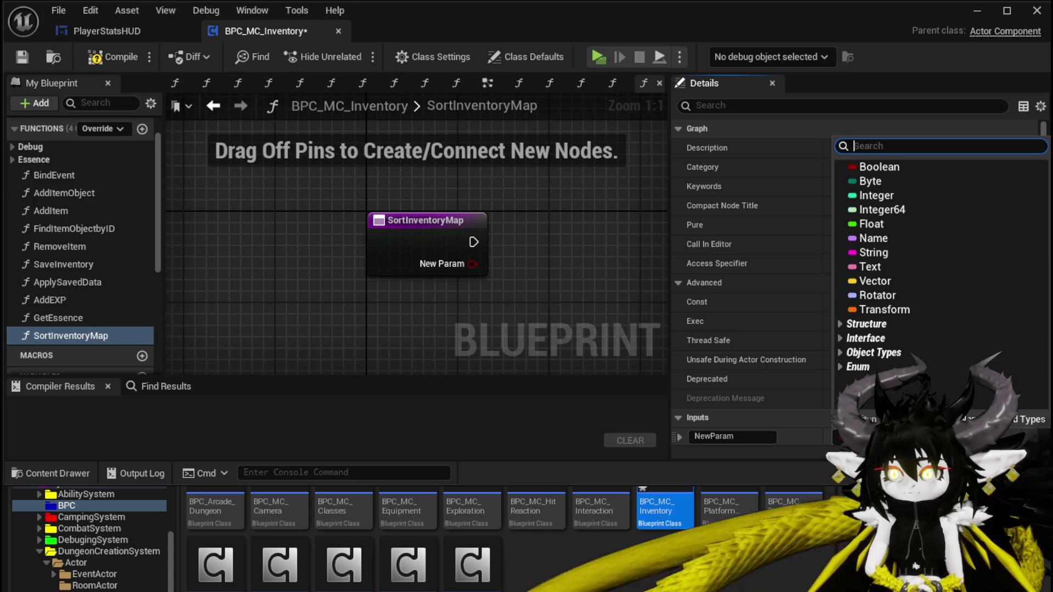
click(883, 253)
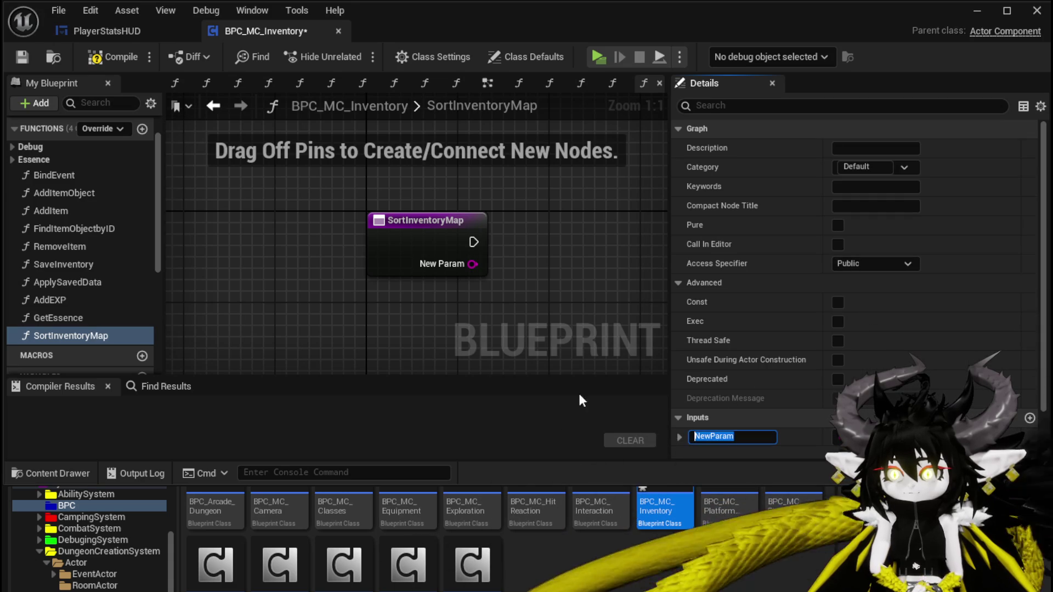
text(Data)
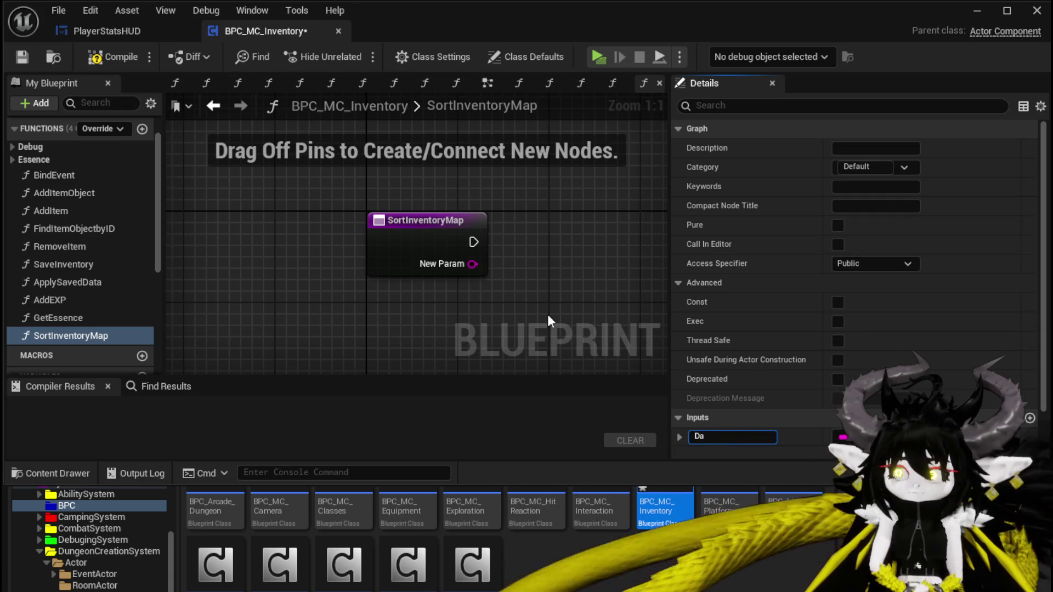
key(Return)
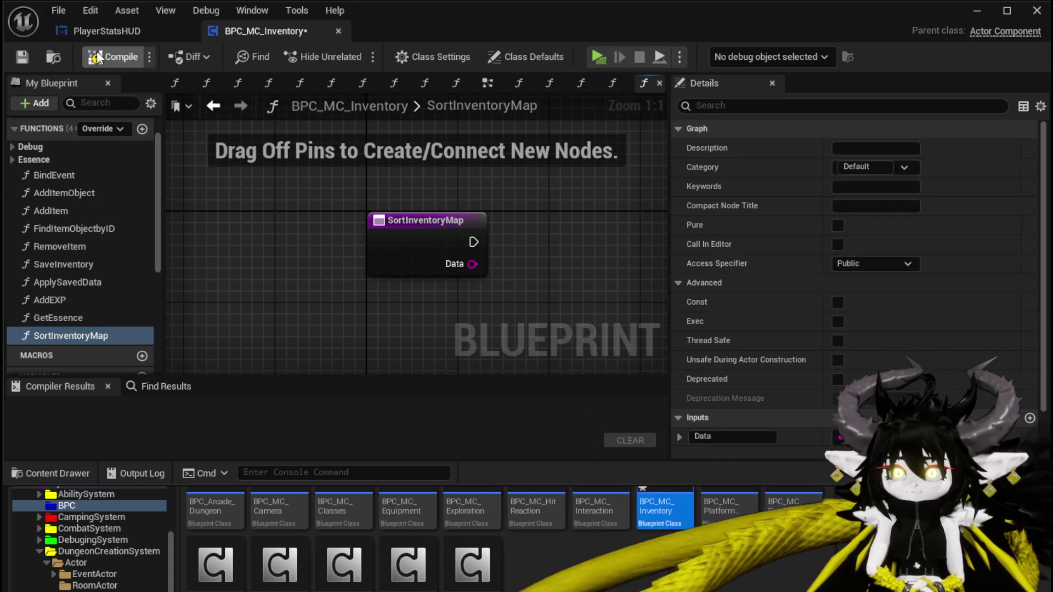
click(114, 57)
Step: Feed the Data string into a new Switch on String node and compile
drag(472, 264, 546, 279)
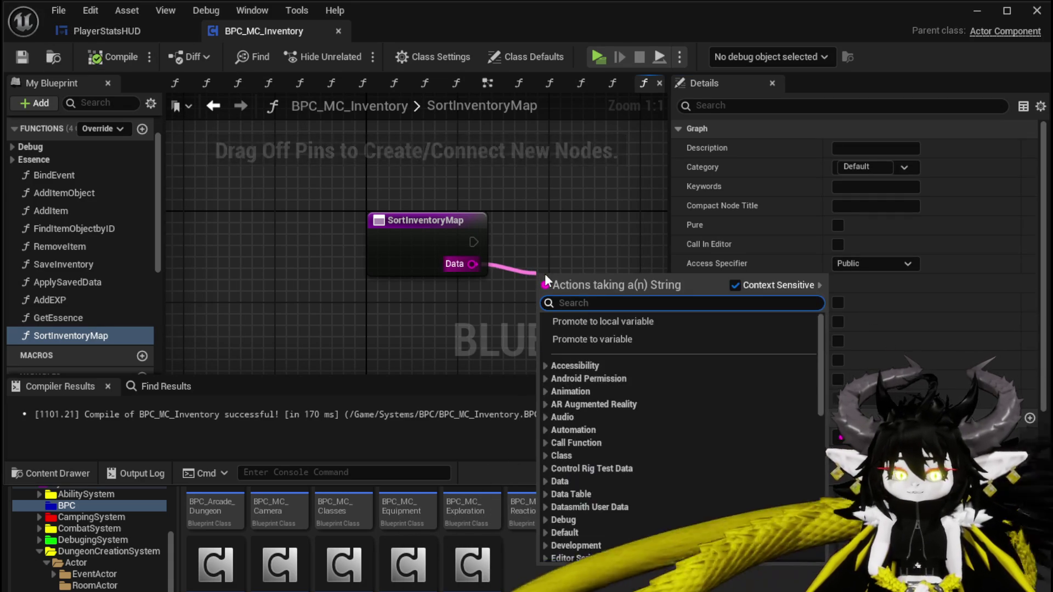
text(Switch)
key(Return)
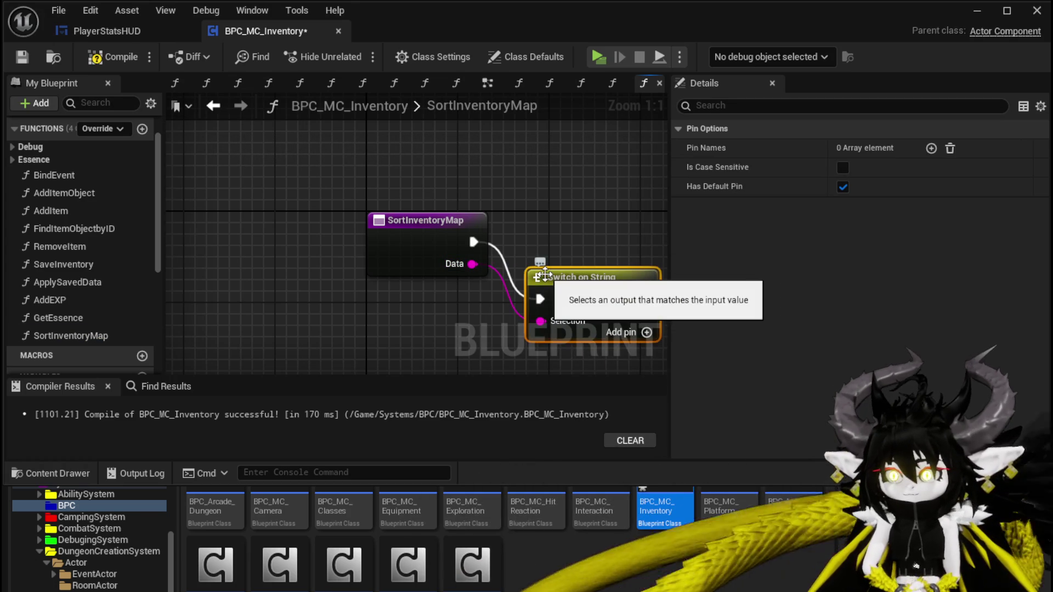
mouse_move(557, 262)
mouse_down()
mouse_move(553, 217)
mouse_move(554, 228)
mouse_up()
click(285, 164)
click(113, 57)
click(101, 31)
scroll(116, 245, down, 5)
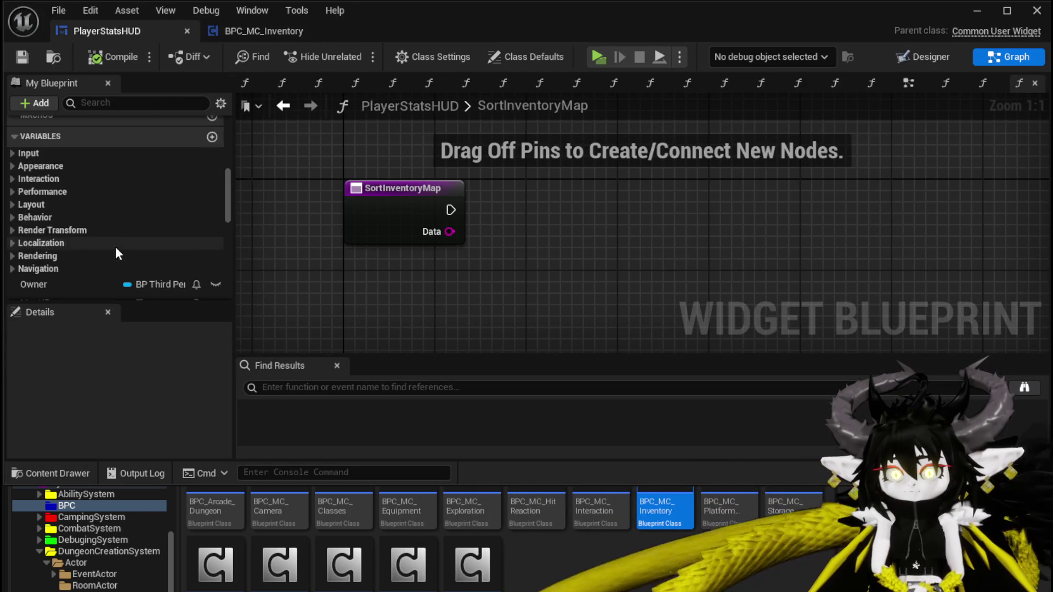
Step: Add an Owner getter and its BPC MC Inventory component reference to the graph
click(162, 192)
mouse_move(161, 192)
mouse_down()
mouse_move(364, 160)
mouse_move(542, 203)
mouse_up()
click(368, 170)
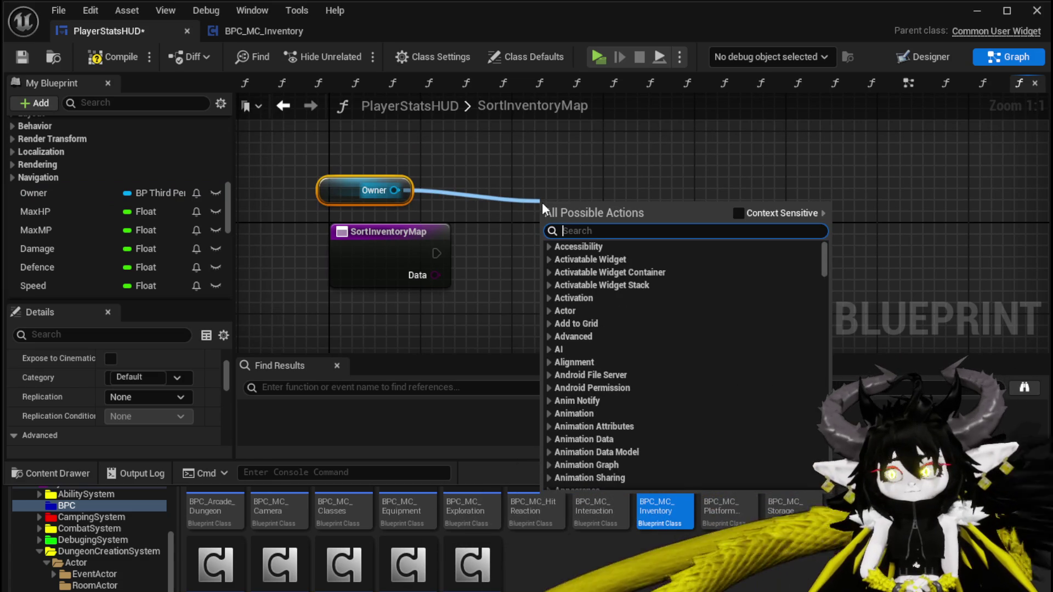
text(Inventory B)
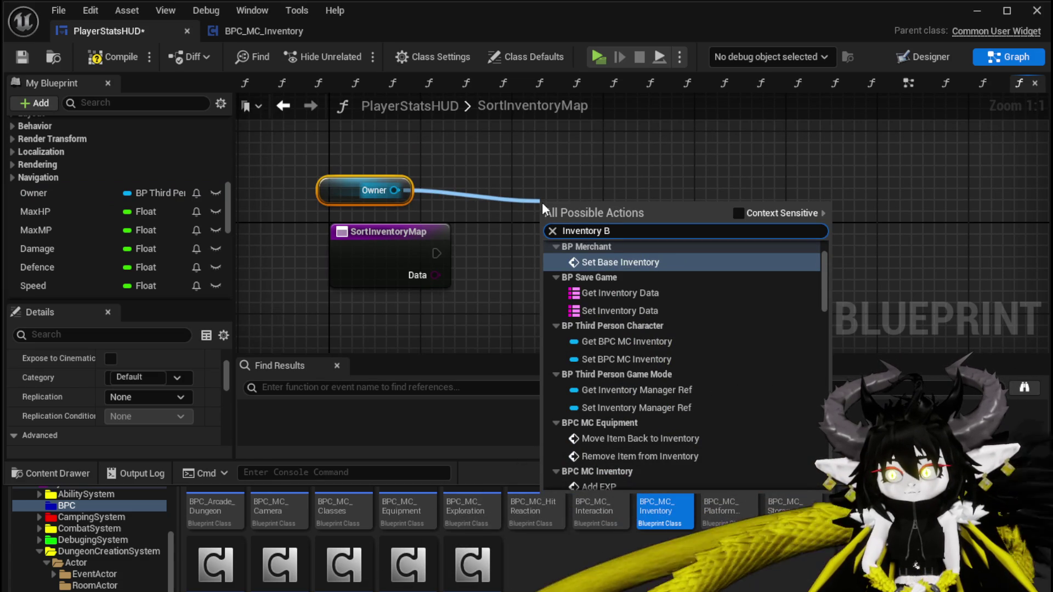
click(627, 341)
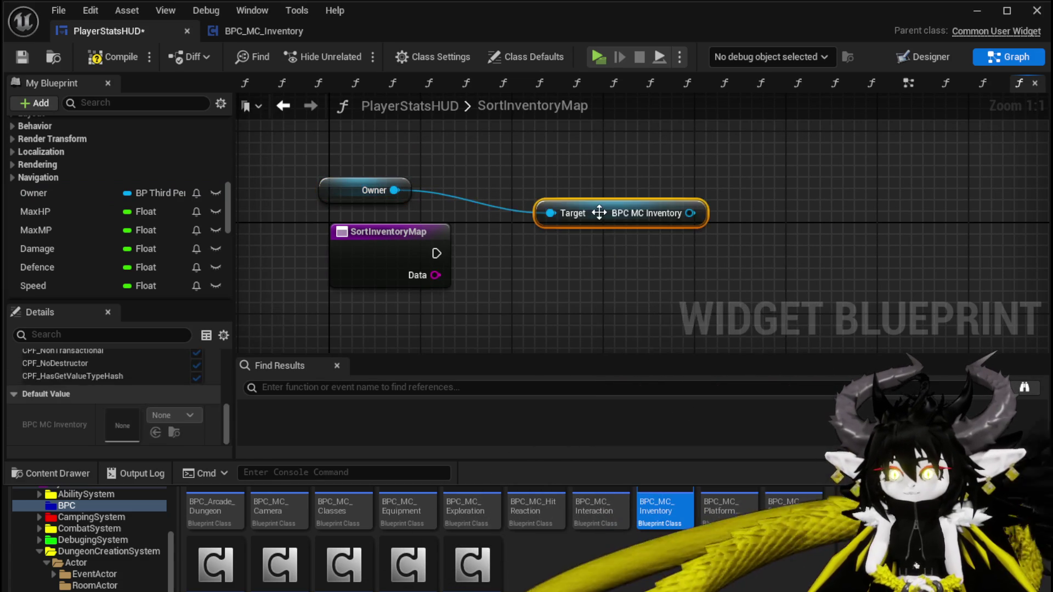
Step: Add a Sort Inventory Map call on the inventory component reference
drag(706, 219, 789, 224)
text(Swor)
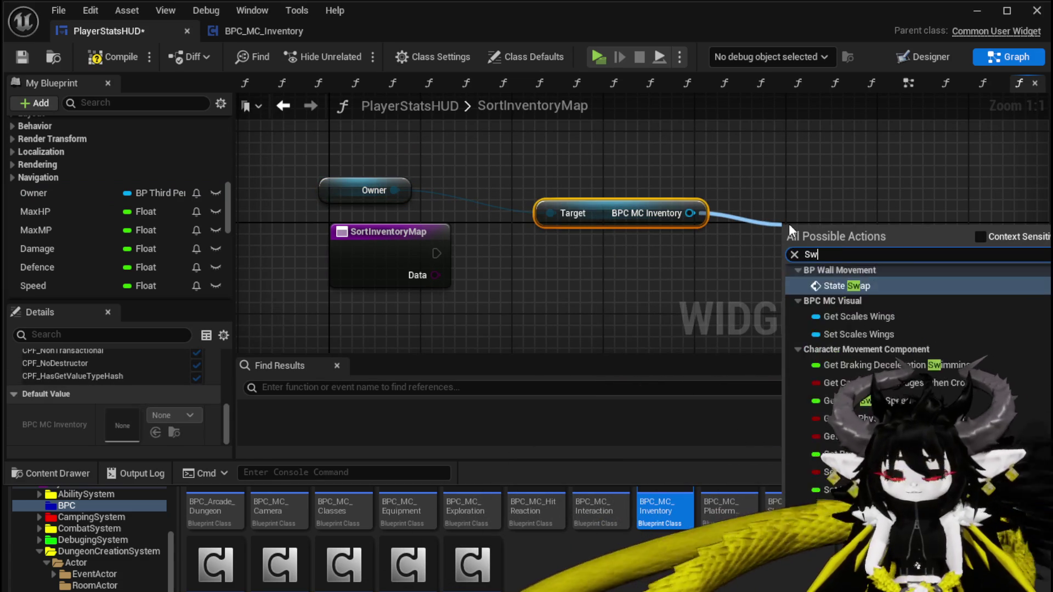
key(BackSpace)
key(BackSpace)
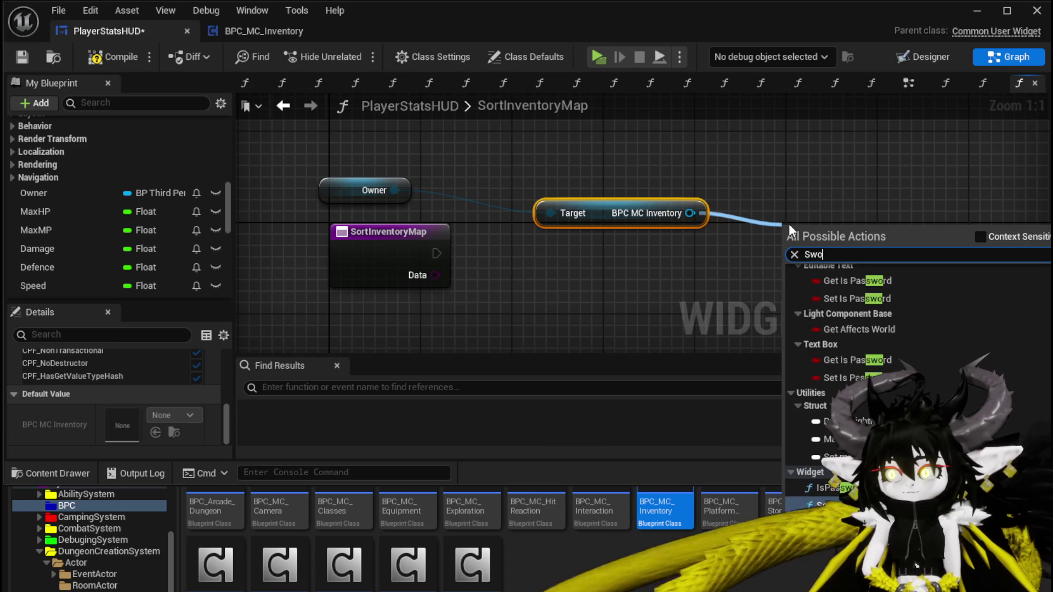
key(BackSpace)
text(ort)
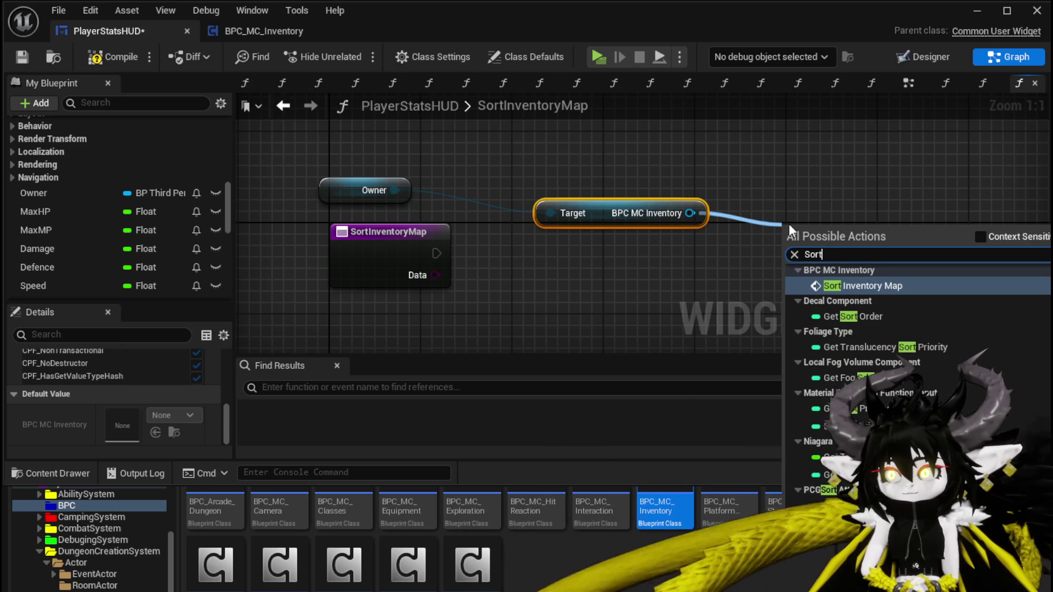
key(Return)
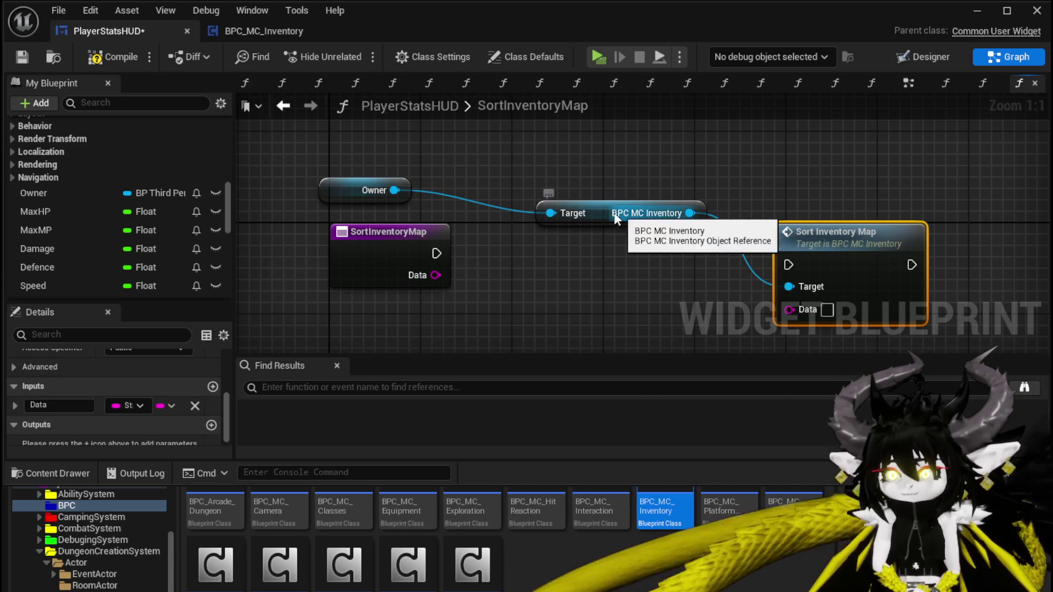
Step: Wire the entry's execution and Data into Sort Inventory Map and compile
drag(595, 212, 423, 143)
mouse_move(839, 233)
mouse_down()
mouse_move(484, 236)
mouse_move(532, 234)
mouse_up()
mouse_move(436, 253)
mouse_down()
mouse_move(481, 266)
mouse_move(512, 237)
mouse_up()
mouse_move(435, 274)
mouse_down()
mouse_move(491, 296)
mouse_move(480, 296)
mouse_up()
click(577, 199)
click(84, 57)
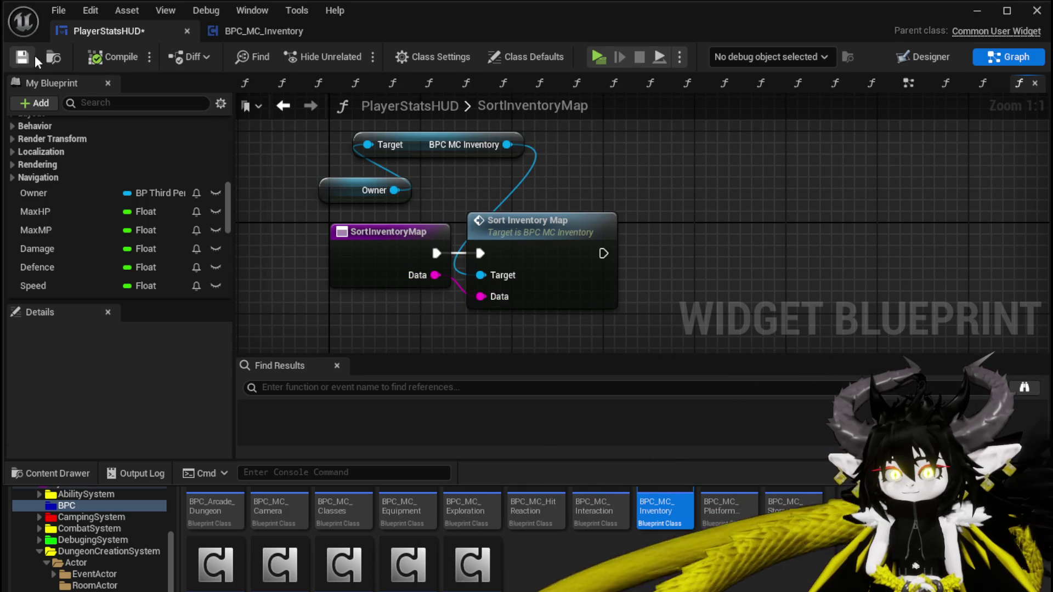
click(515, 224)
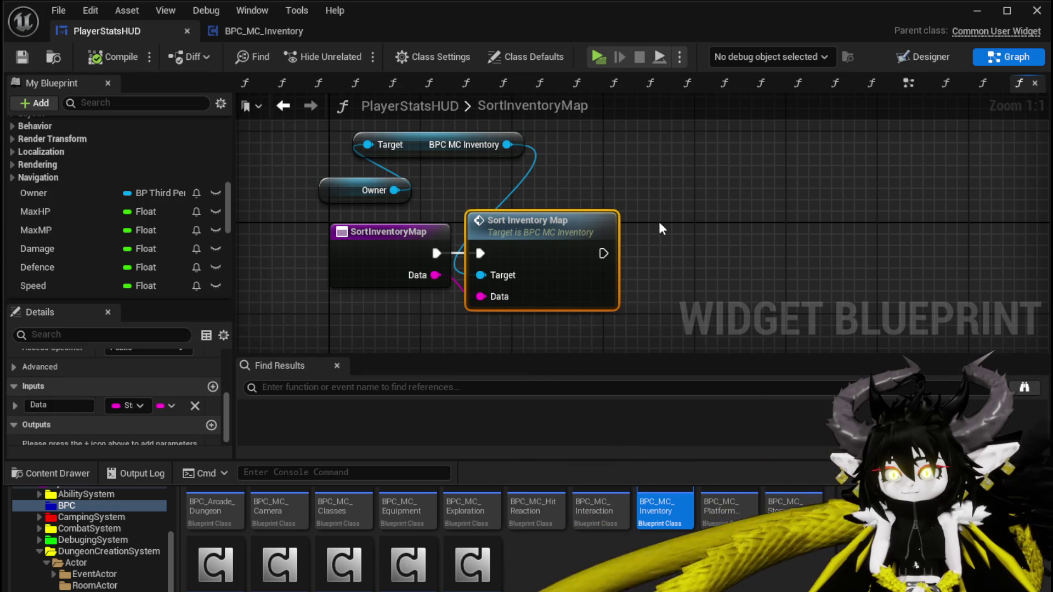
click(246, 31)
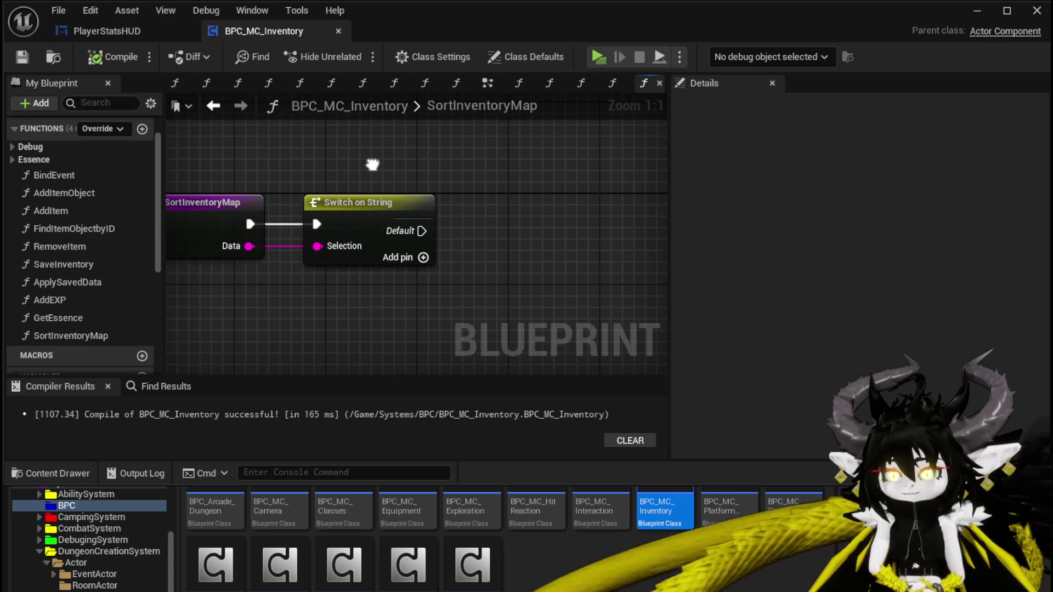
Step: Add an Item Map getter and a first case pin on Switch on String
scroll(91, 295, down, 5)
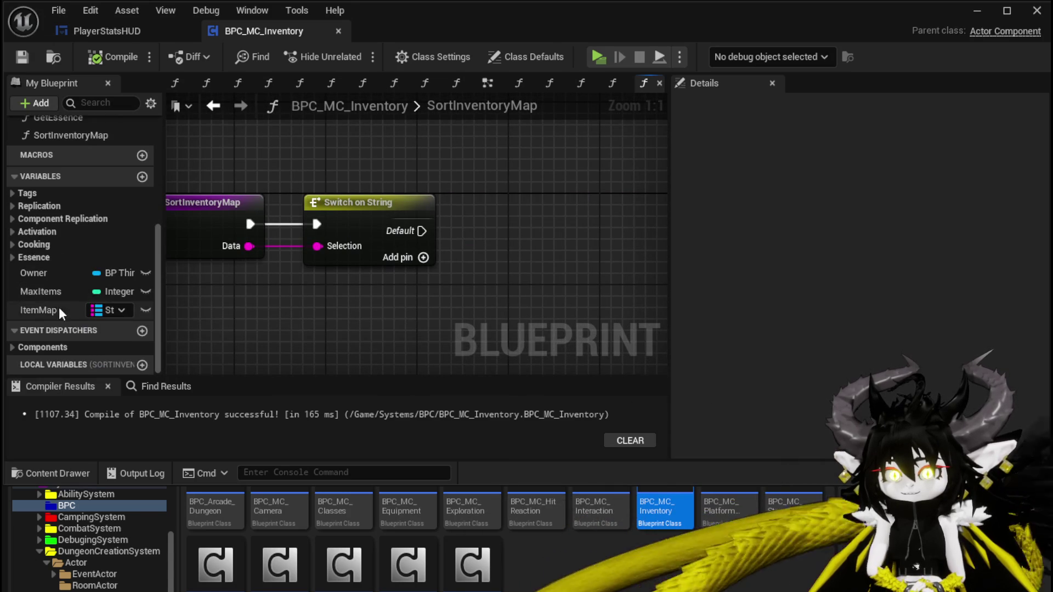
drag(63, 307, 343, 140)
click(387, 172)
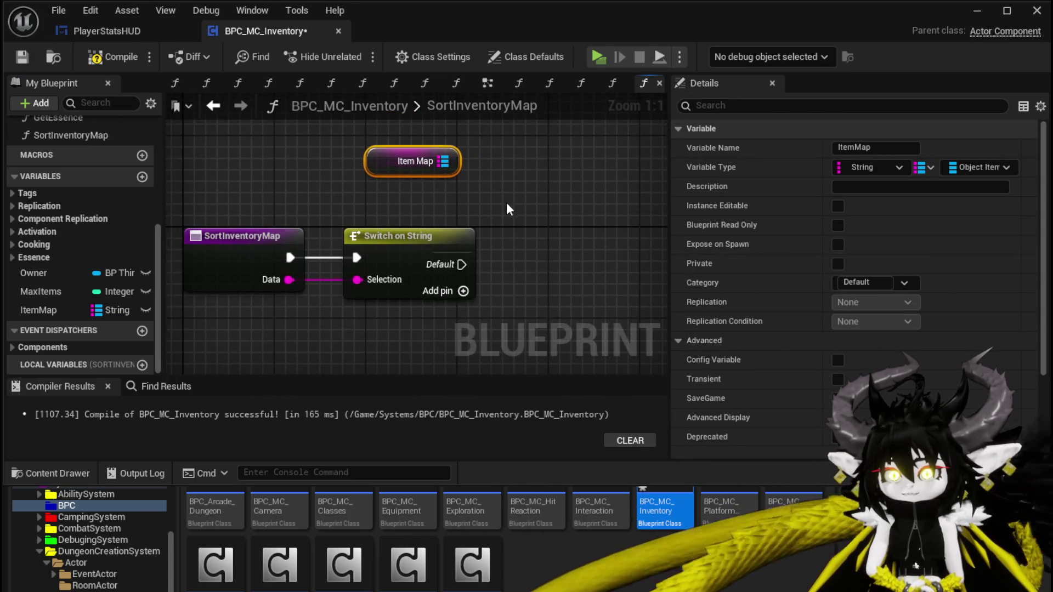
click(463, 313)
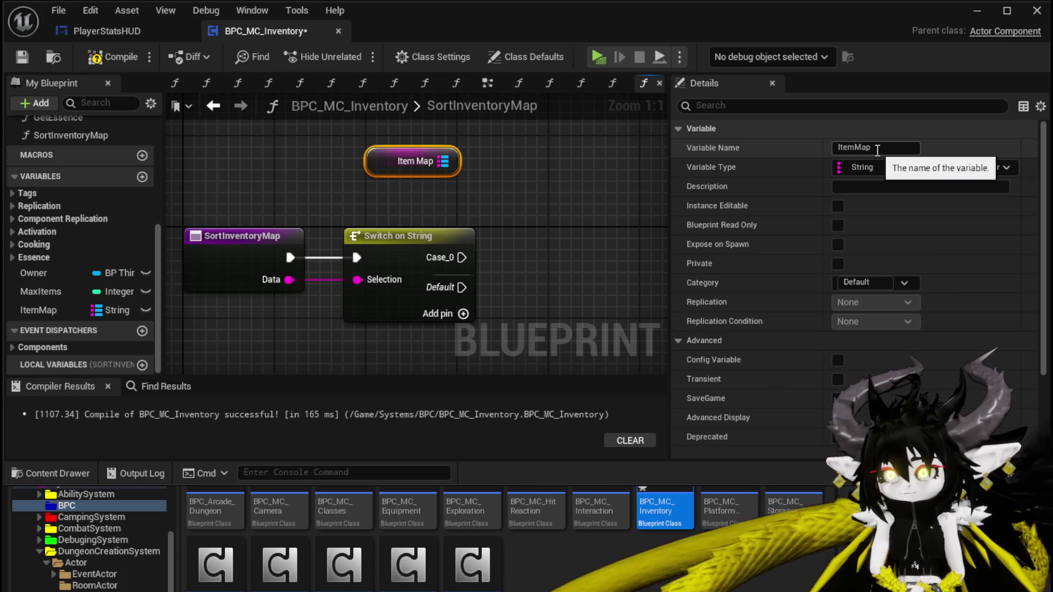
scroll(877, 150, down, 5)
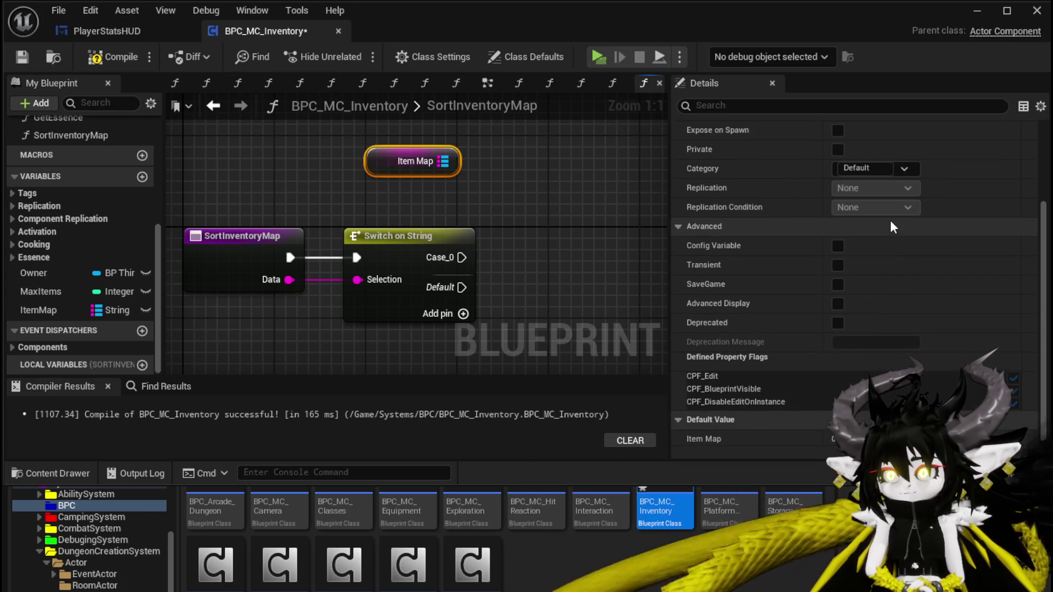
scroll(888, 404, down, 2)
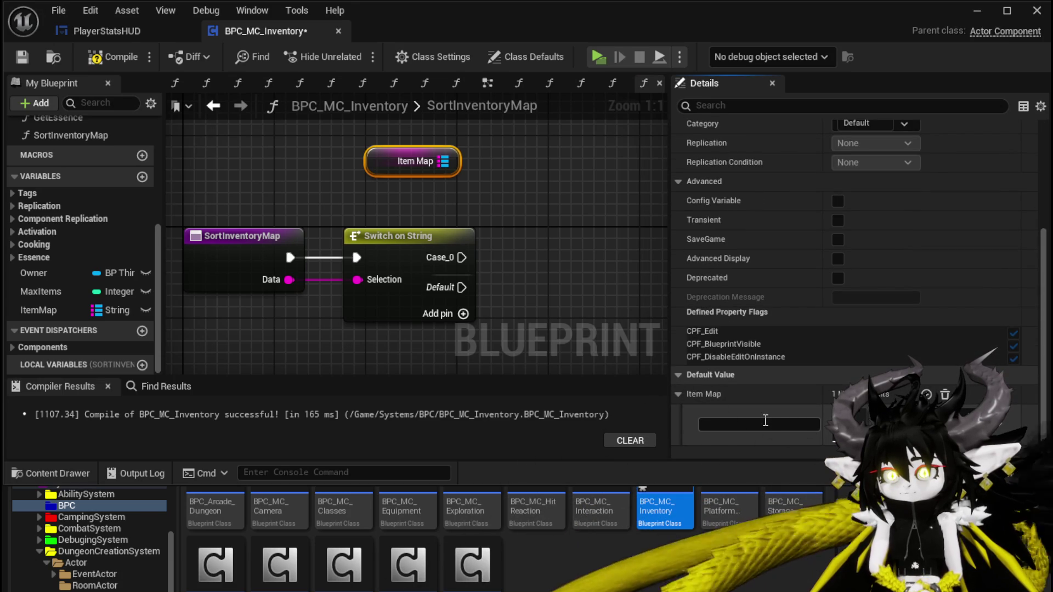
scroll(806, 424, up, 3)
click(545, 221)
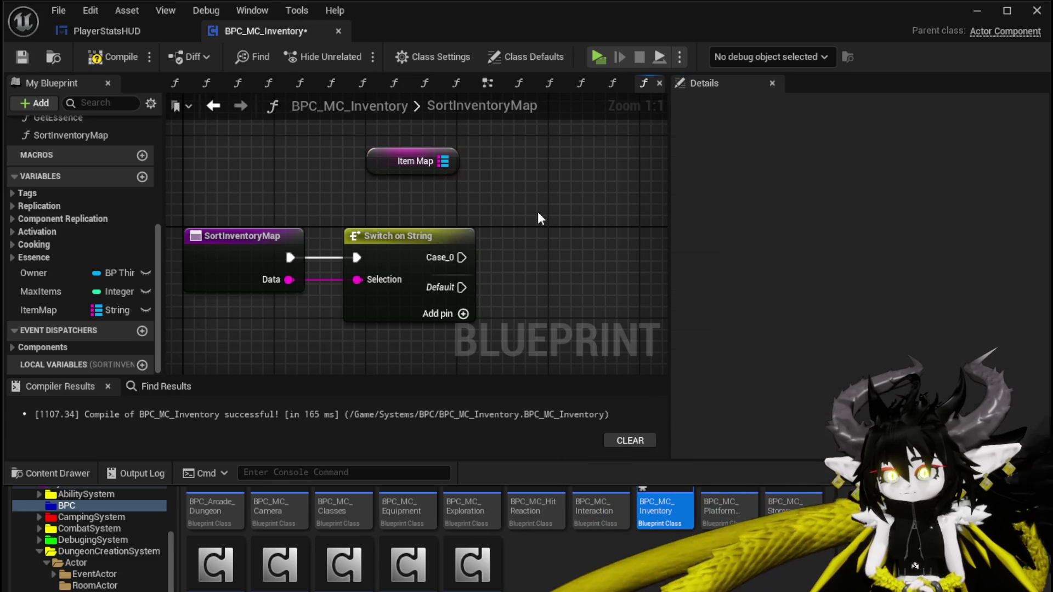
click(371, 159)
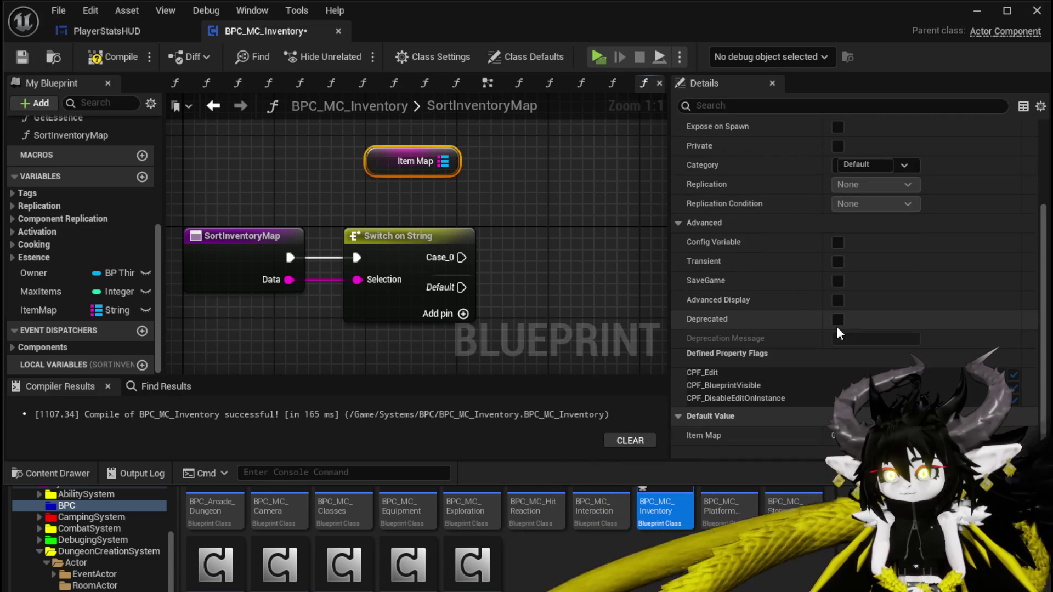
Step: Name the switch cases Value and Offensive in Details and compile
click(411, 247)
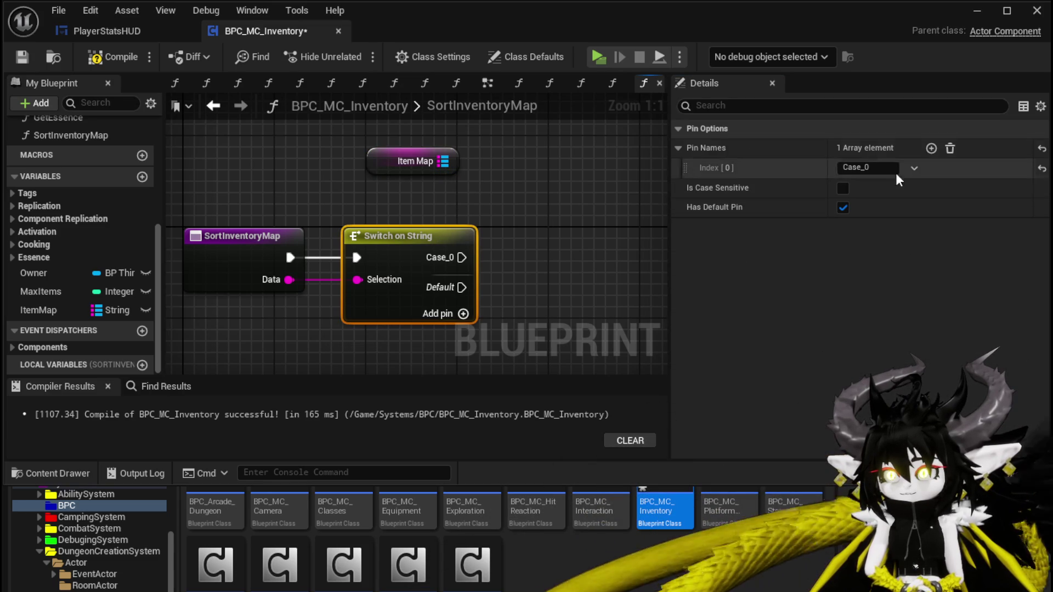
click(931, 148)
click(883, 172)
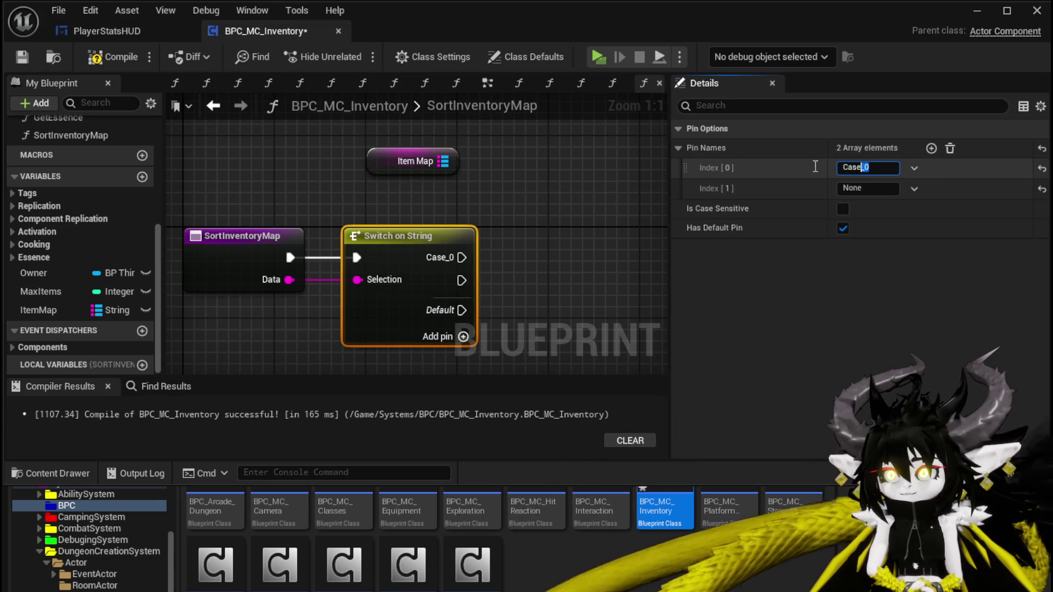
text(Value)
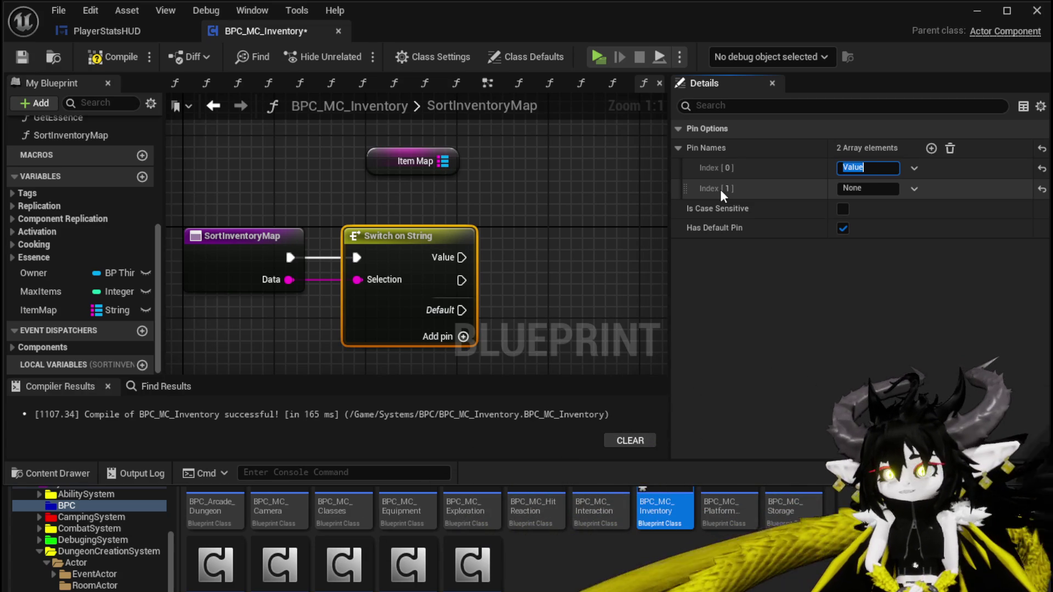
click(865, 189)
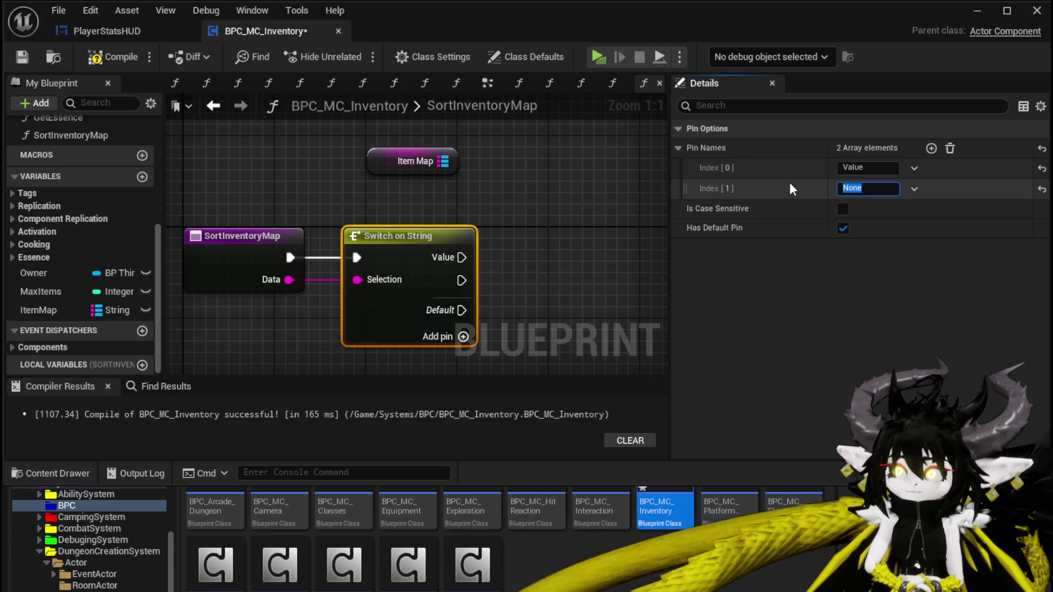
text(Offensiv)
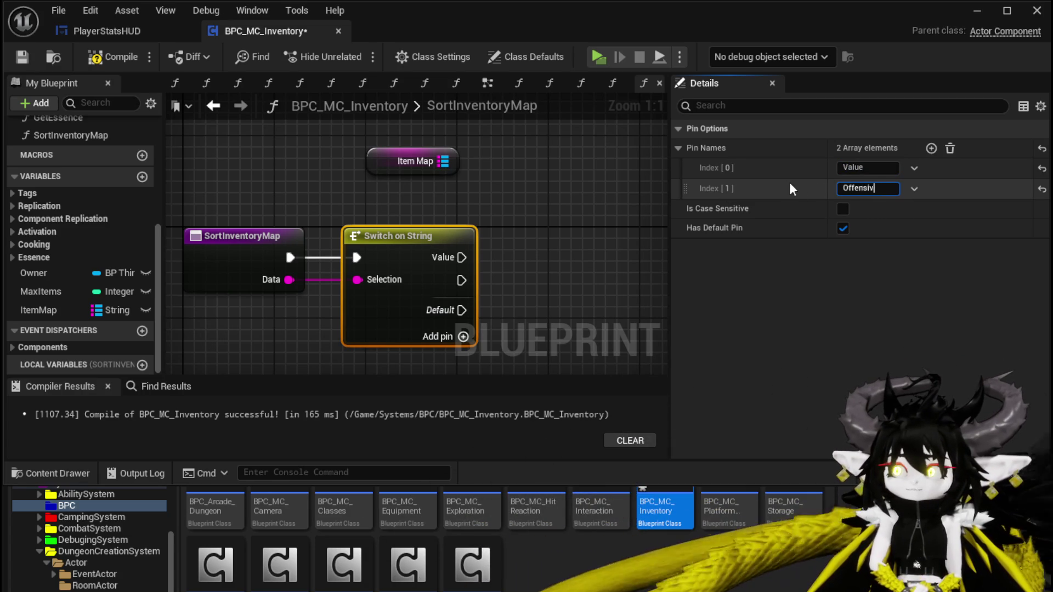
text(e)
key(Return)
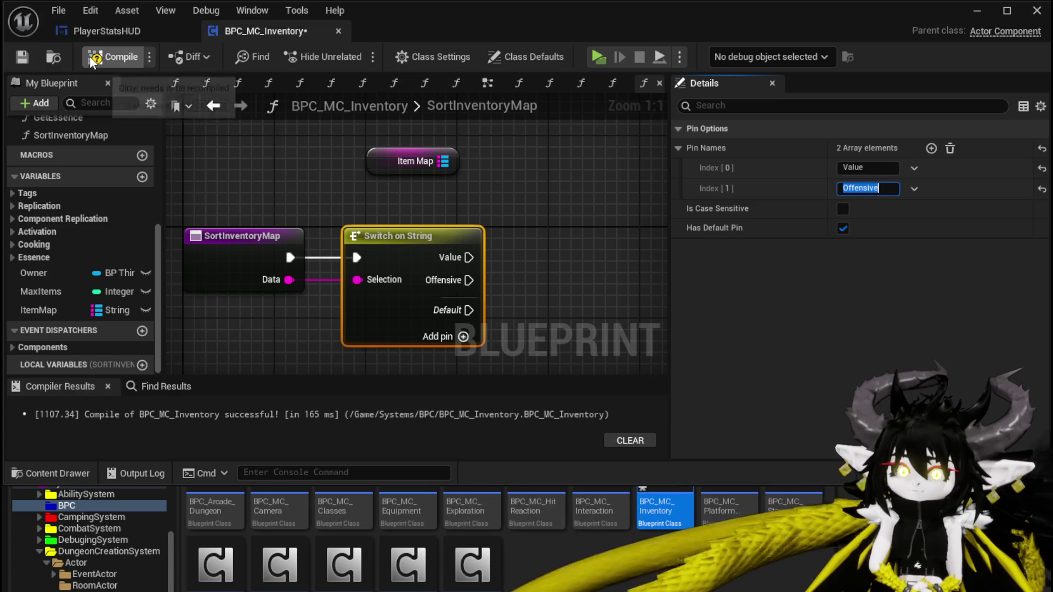
click(92, 57)
mouse_move(487, 203)
mouse_down()
mouse_move(395, 208)
mouse_move(395, 247)
mouse_up()
Step: Add a Keys node fed by the Item Map getter and arrange both nodes
mouse_move(321, 204)
mouse_down()
mouse_move(329, 134)
mouse_move(331, 186)
mouse_move(435, 203)
mouse_up()
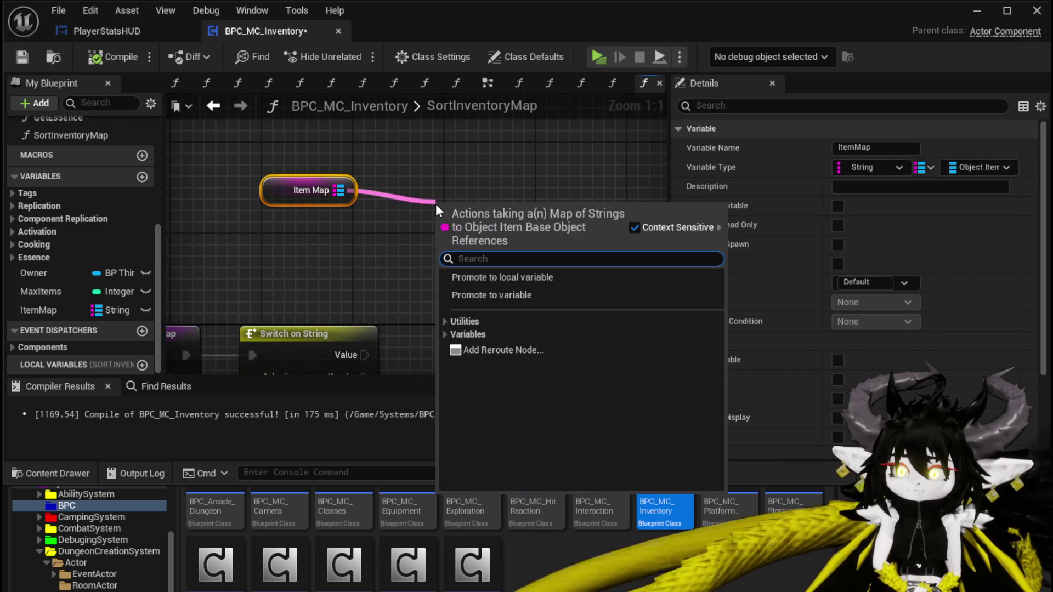
text(Sort)
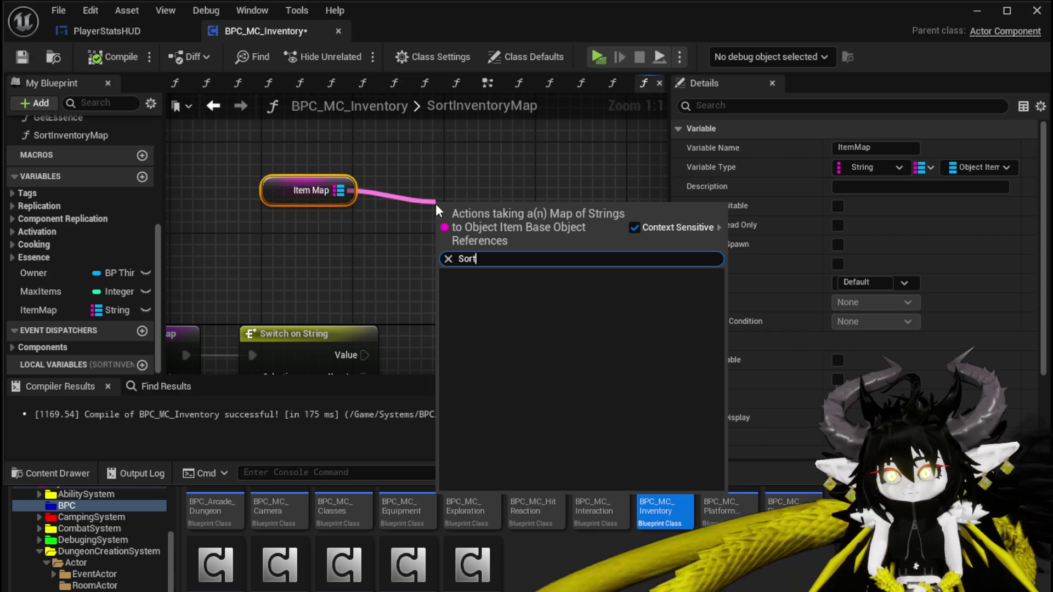
key(BackSpace)
key(BackSpace)
key(BackSpace)
text(Keys)
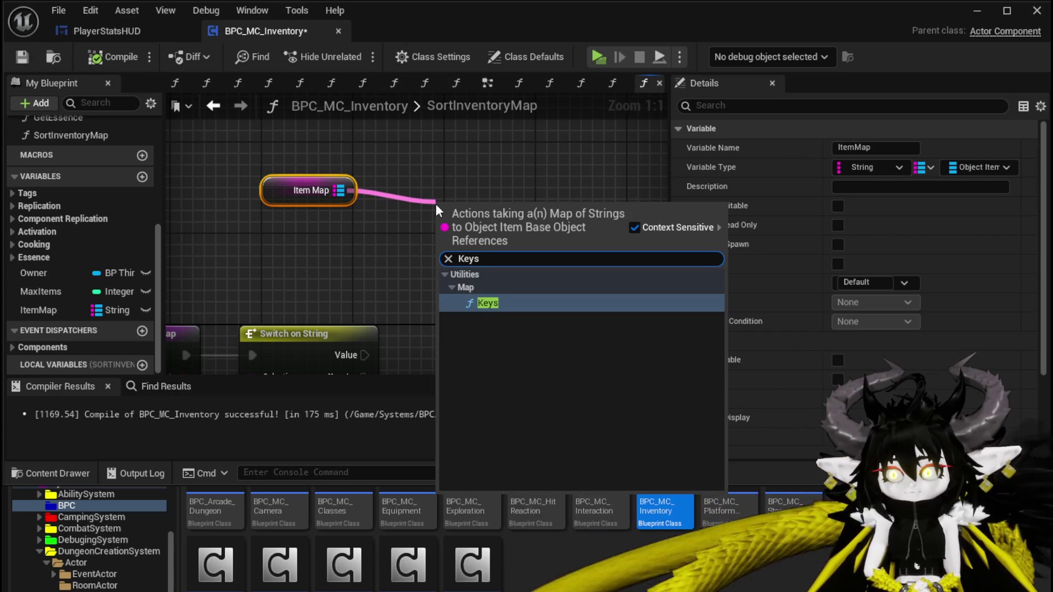
key(Return)
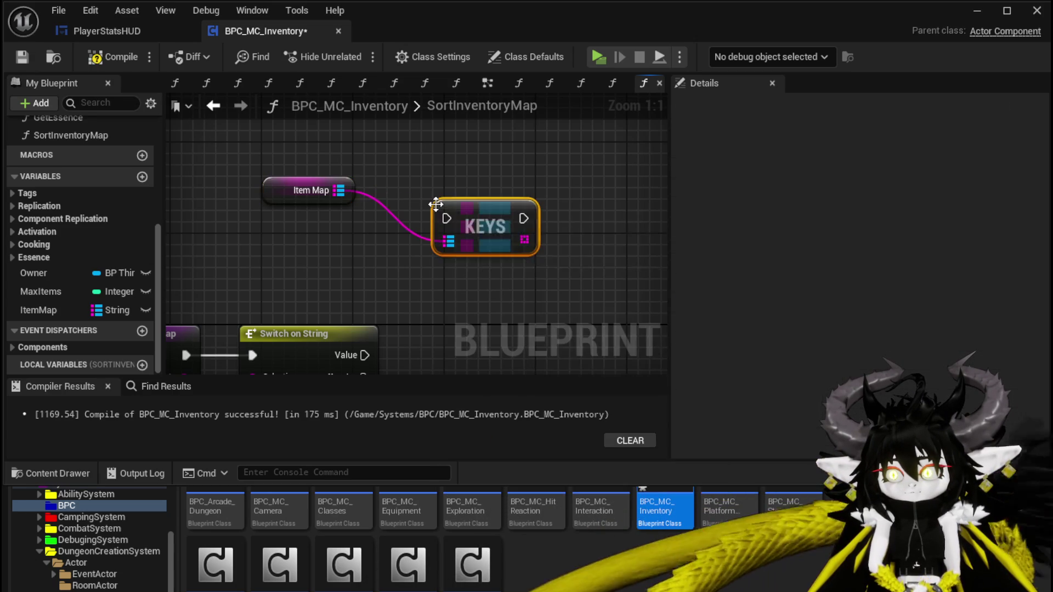
mouse_move(307, 190)
mouse_down()
mouse_move(307, 157)
mouse_move(284, 122)
mouse_up()
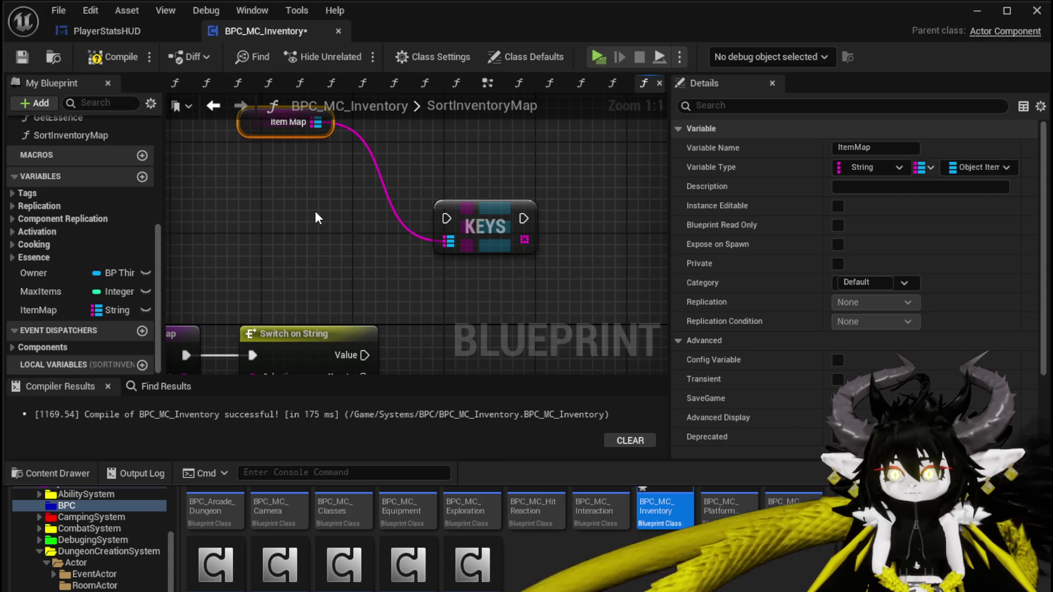
mouse_move(470, 205)
mouse_down()
mouse_move(425, 195)
mouse_move(428, 204)
mouse_up()
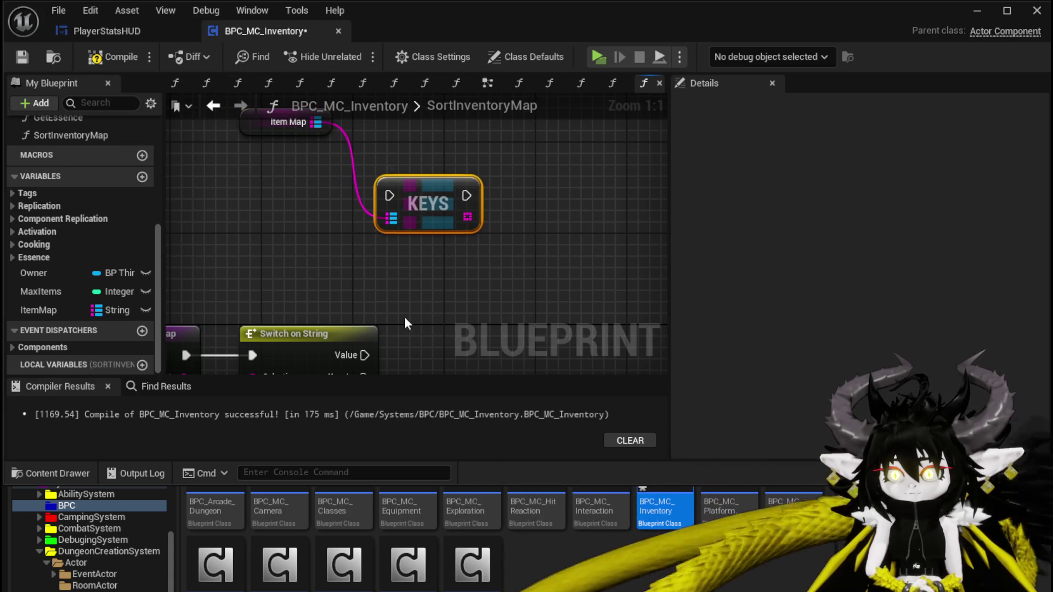
Step: Wire the Switch on String's Value case into the Keys node, then add a new local variable
mouse_move(364, 355)
mouse_down()
mouse_move(396, 197)
mouse_move(470, 181)
mouse_up()
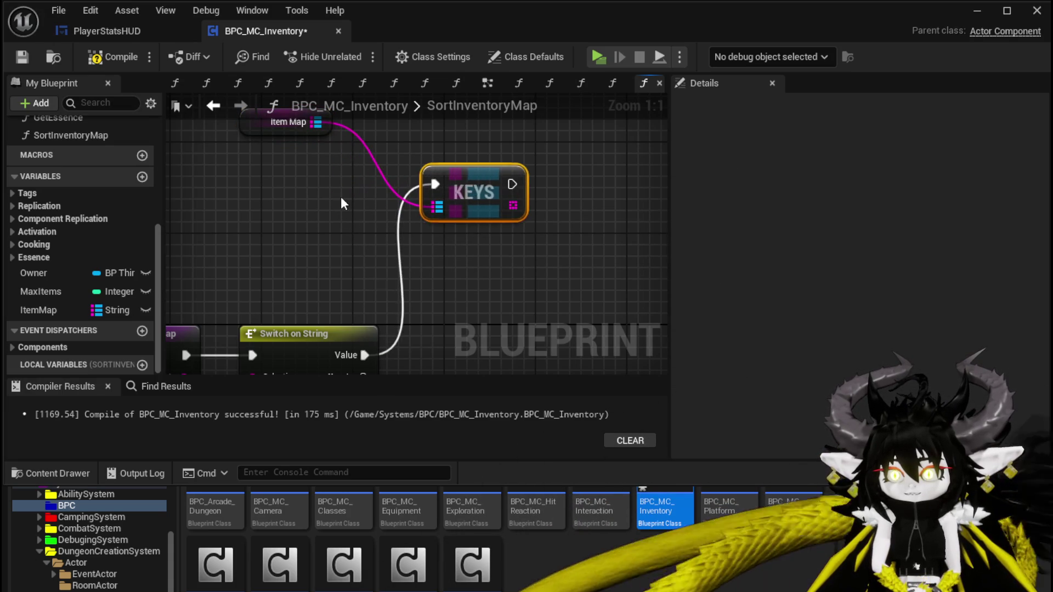
drag(277, 178, 387, 175)
click(289, 238)
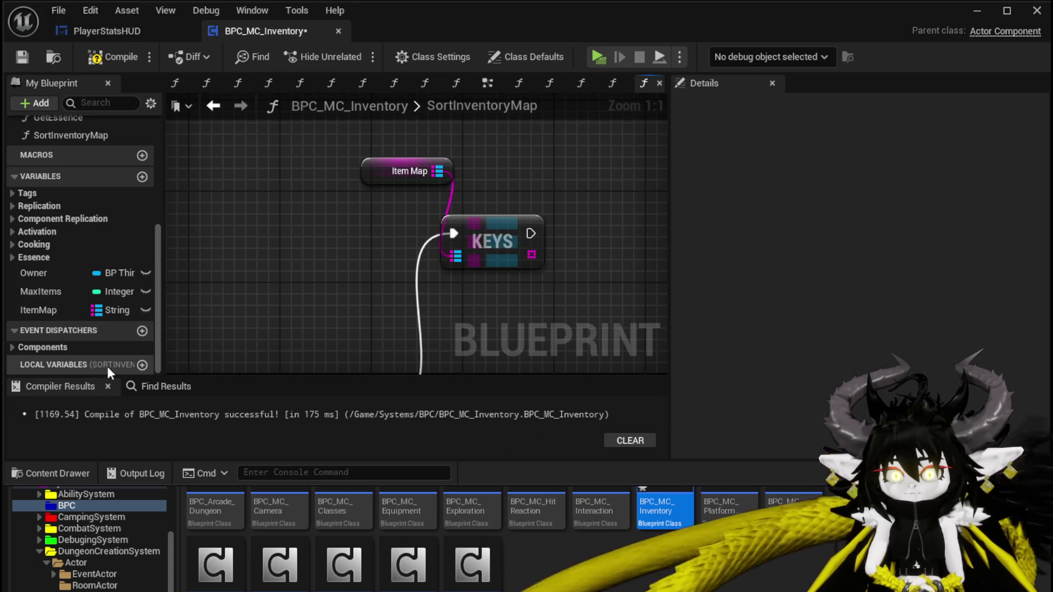
click(139, 365)
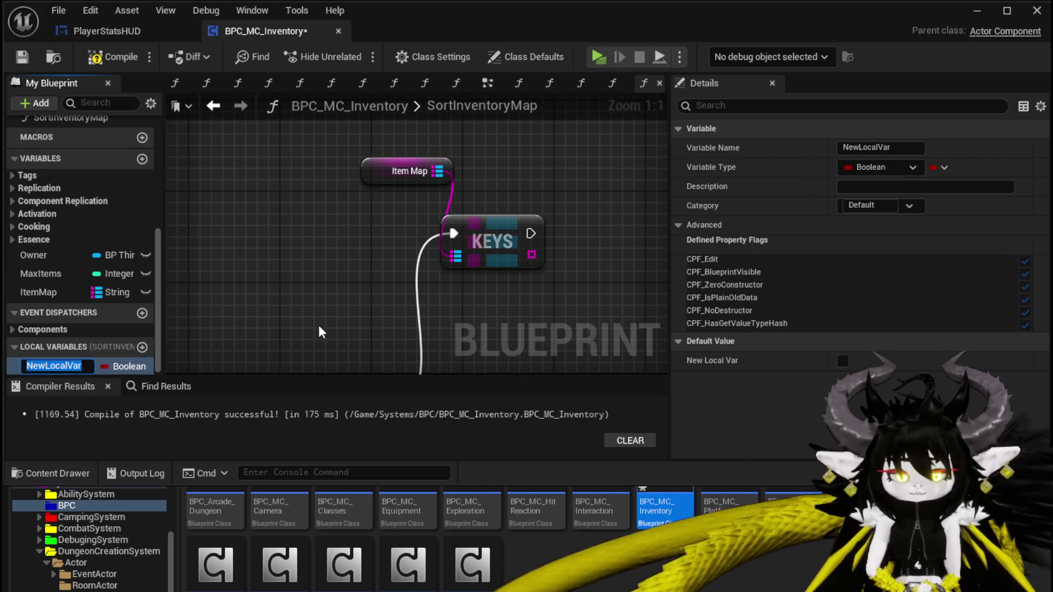
Step: Name the new local variable TempIventoryMap and make it a Map with Float keys and String values
text(TempIvent)
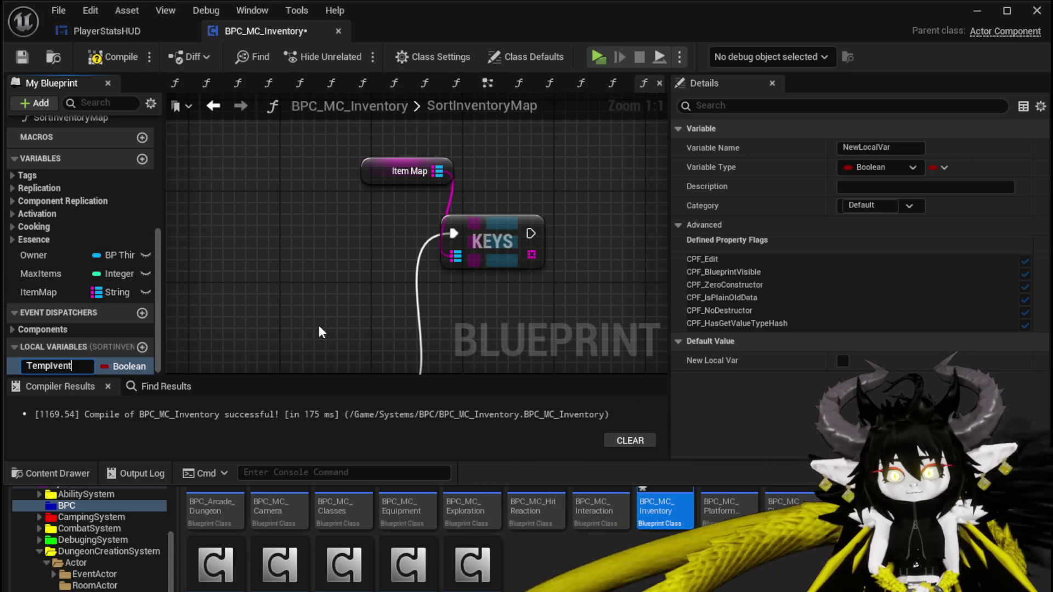
text(oryMap)
key(Return)
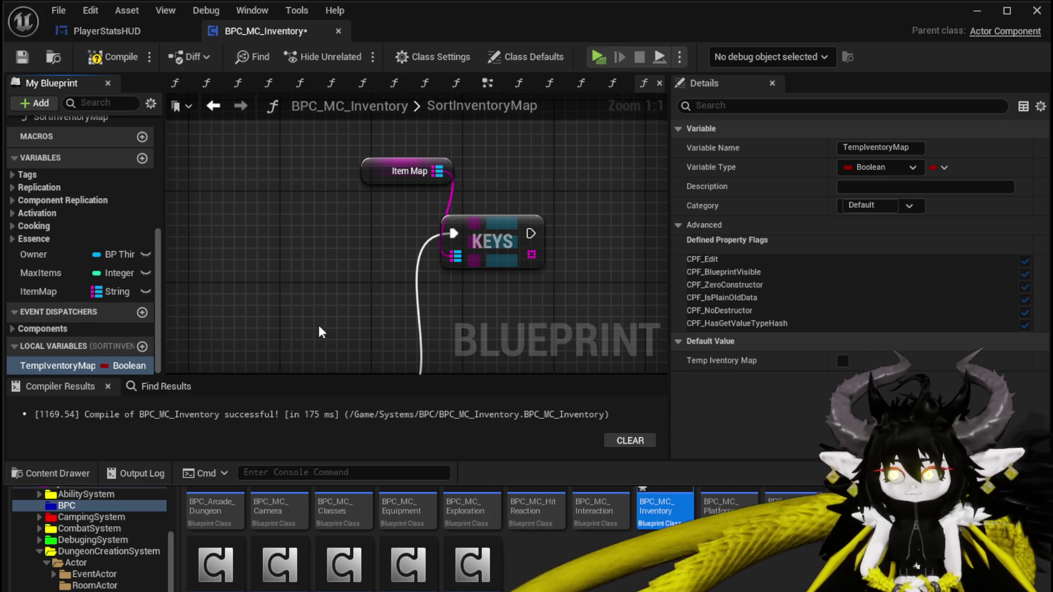
click(939, 168)
click(931, 209)
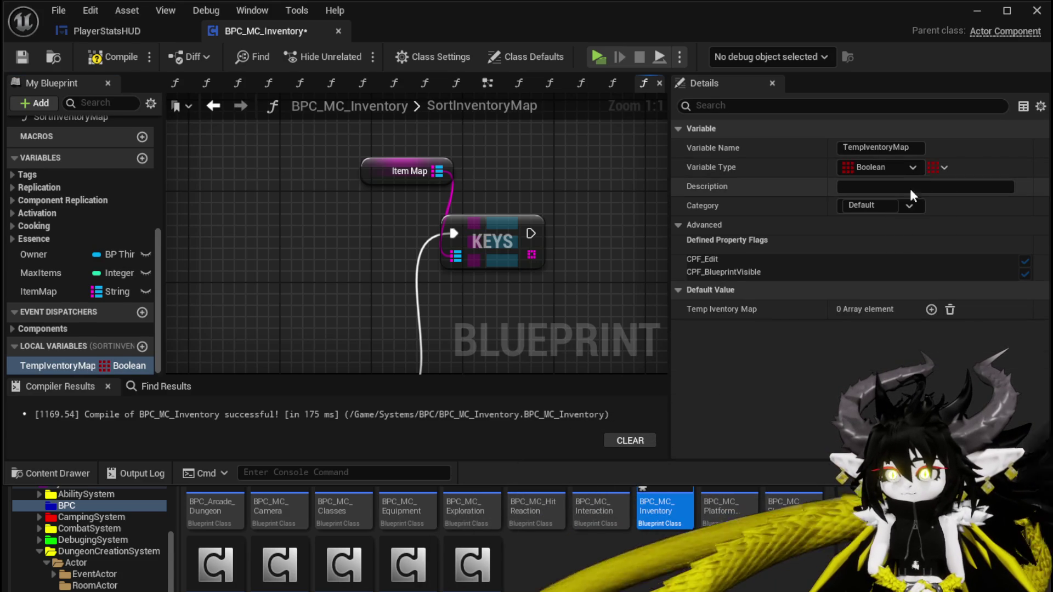
click(885, 167)
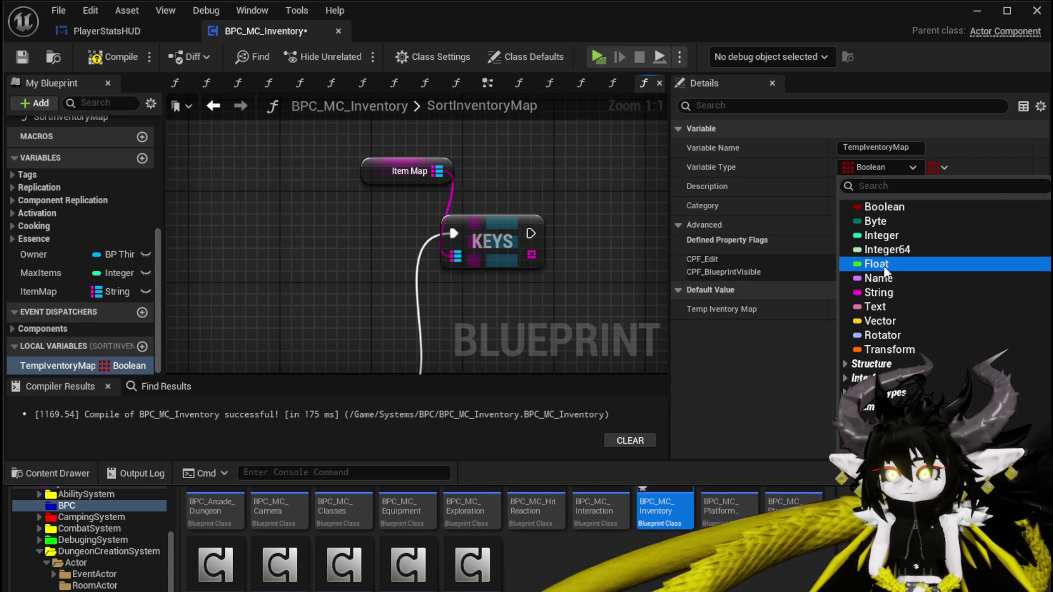
click(884, 266)
click(944, 168)
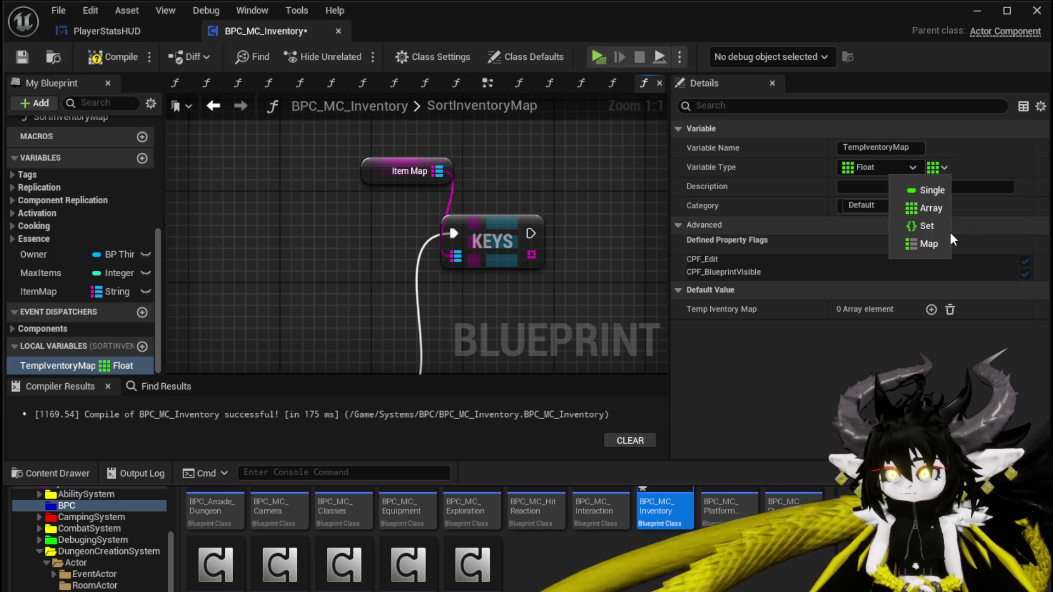
click(944, 243)
click(978, 166)
click(985, 292)
scroll(387, 167, down, 4)
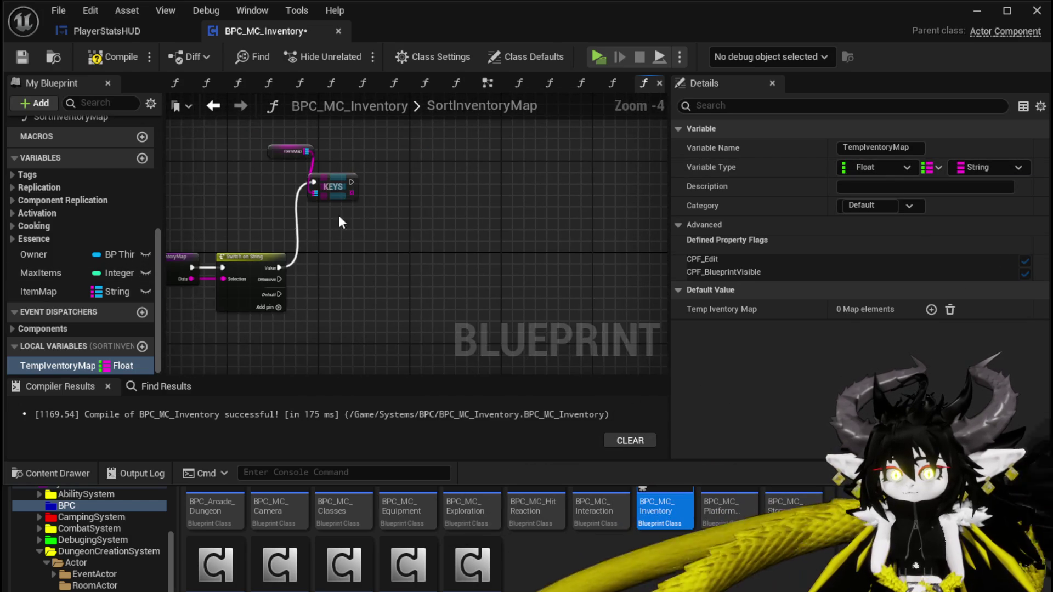
Step: Add a For Each Loop over the Keys array
drag(357, 188, 386, 191)
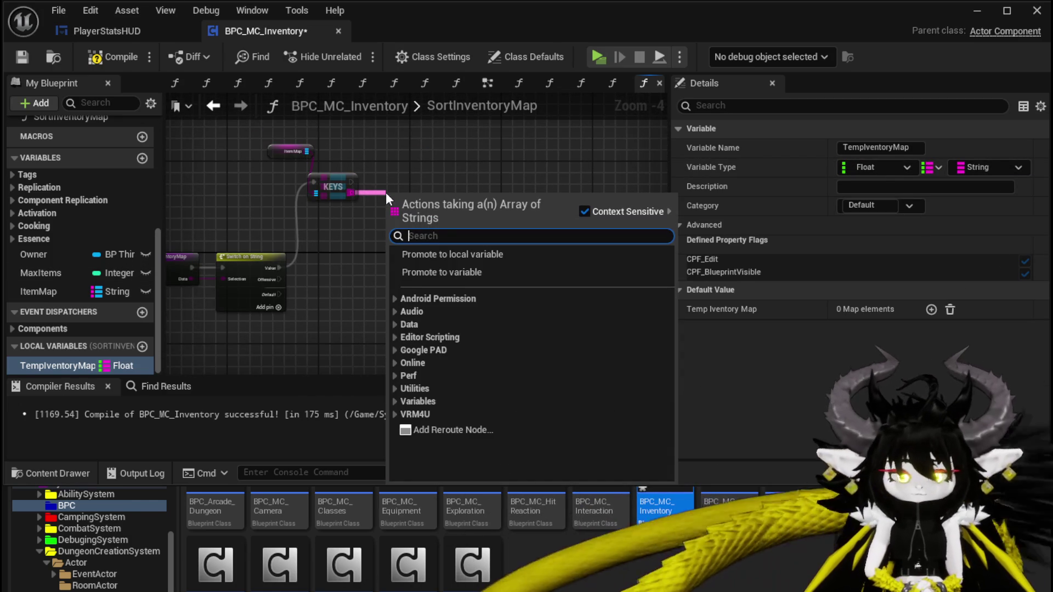
text(L)
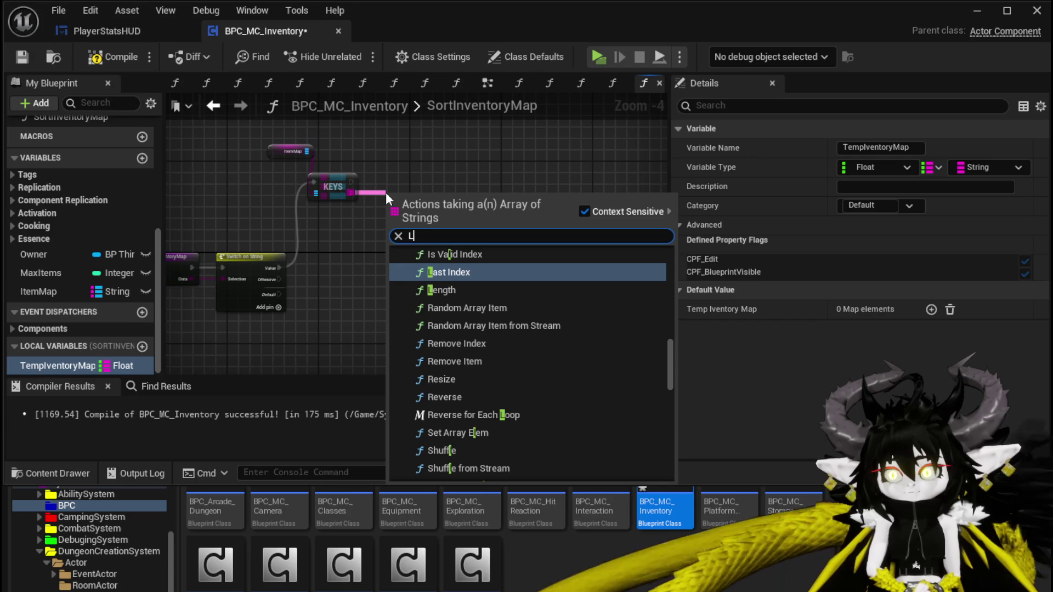
text(oop)
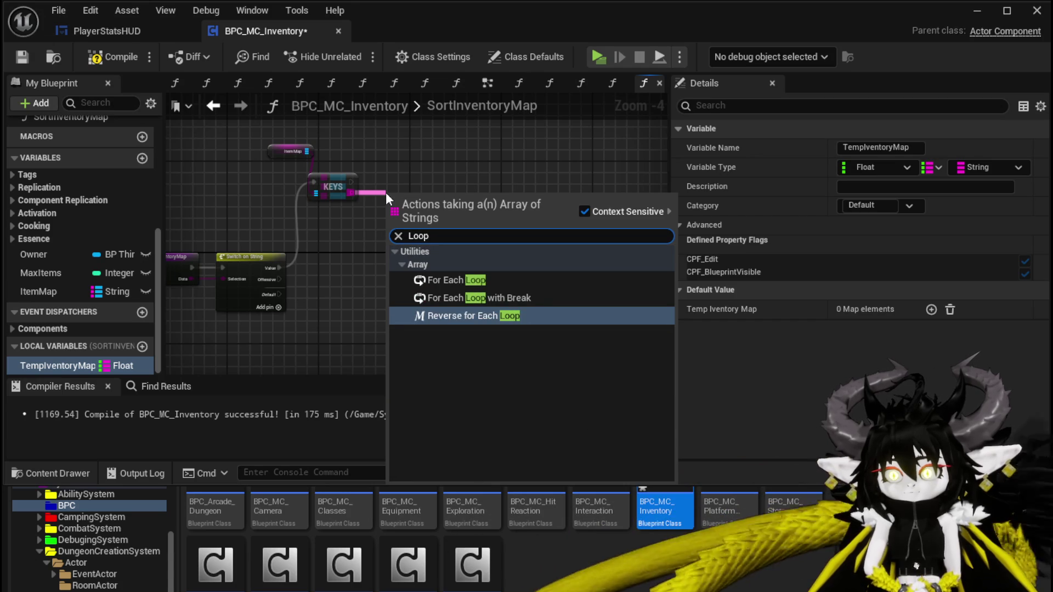
click(472, 279)
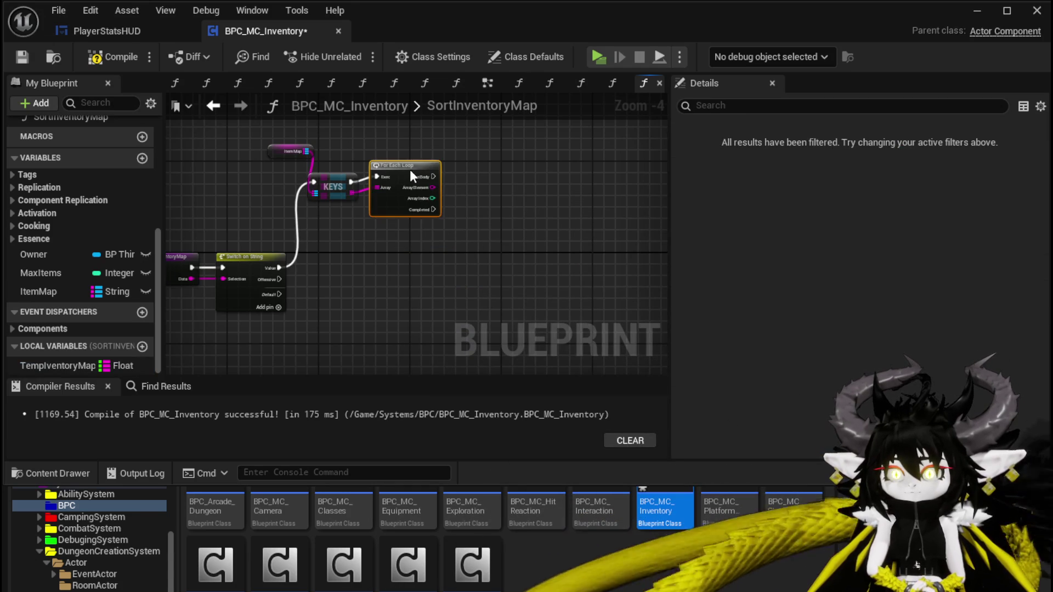
scroll(334, 149, up, 3)
Step: Find each Array Element in Item Map and read the found item's Get Value
drag(252, 182, 412, 157)
text(Find)
key(Return)
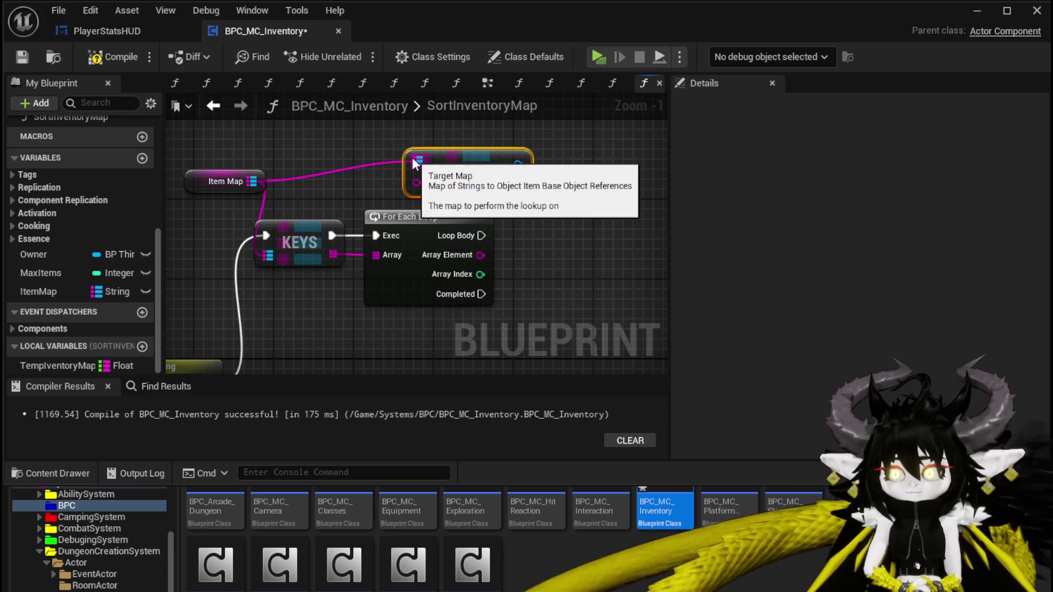
mouse_move(480, 255)
mouse_down()
mouse_move(452, 201)
mouse_move(416, 183)
mouse_move(416, 163)
mouse_move(478, 164)
mouse_up()
text(g)
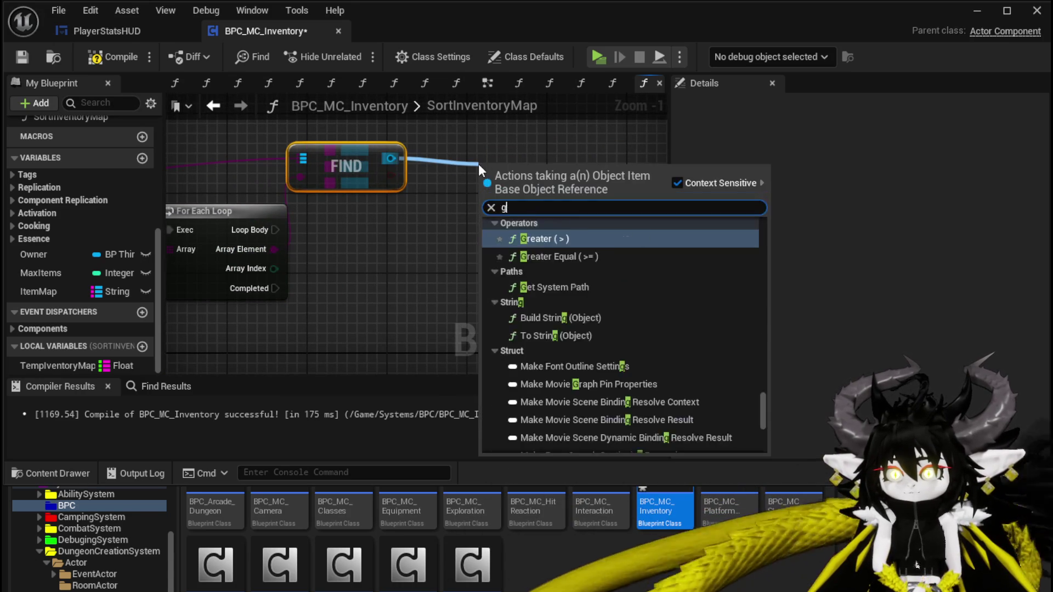
text(et value)
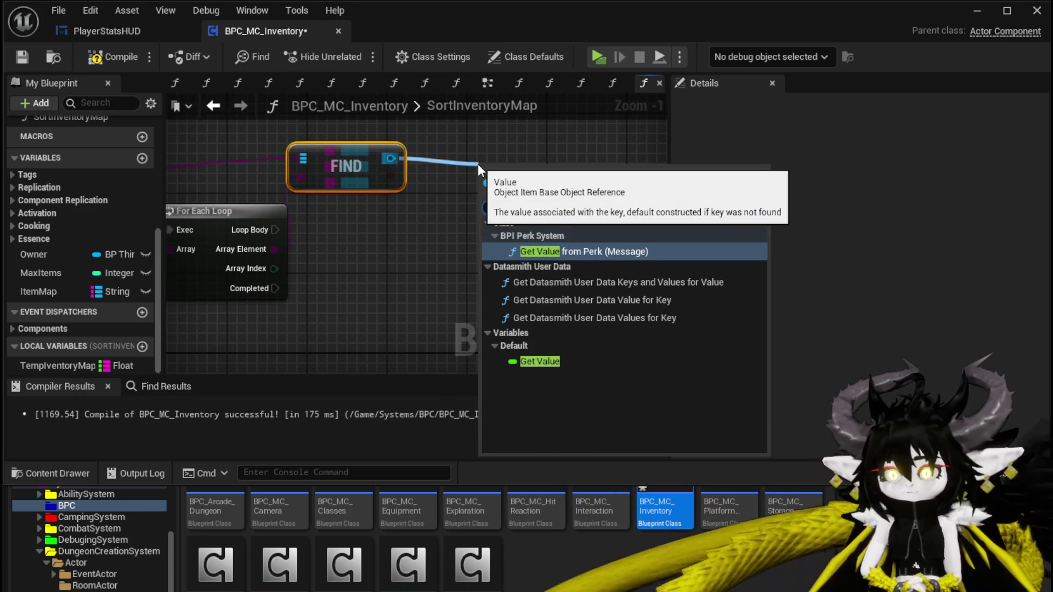
click(534, 363)
drag(518, 168, 384, 122)
mouse_move(295, 178)
mouse_down()
mouse_move(469, 237)
mouse_move(531, 232)
mouse_up()
drag(236, 228, 195, 205)
click(409, 177)
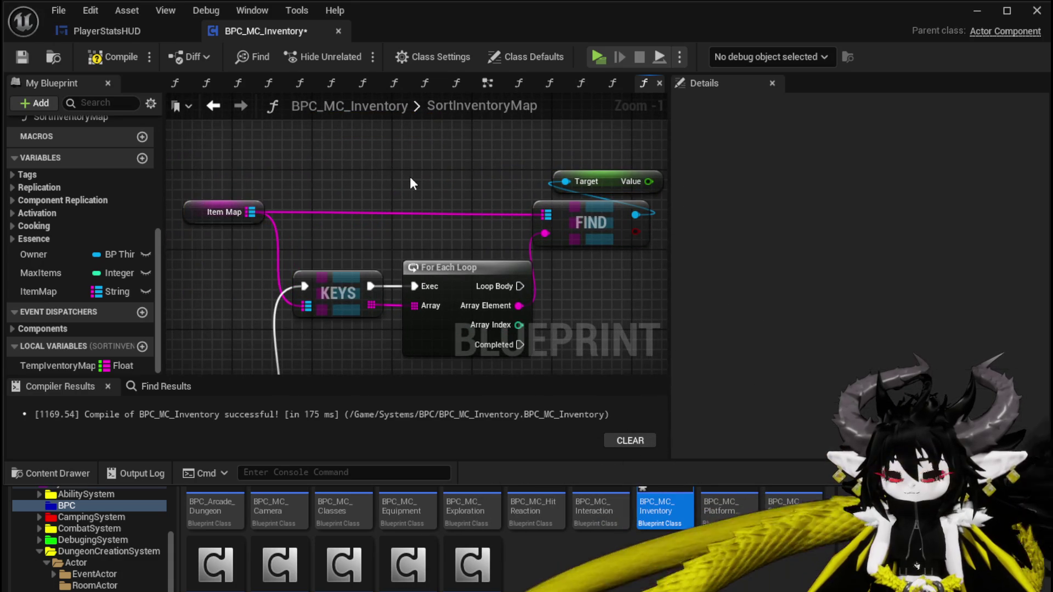
drag(412, 182, 205, 181)
drag(400, 182, 376, 185)
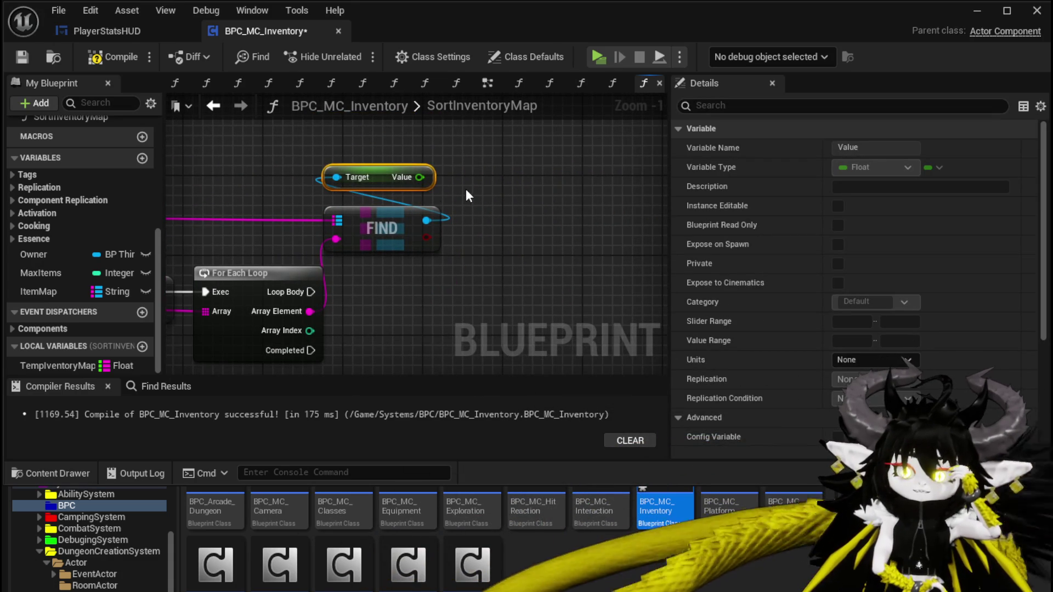
Step: Place a TempIventoryMap getter with a Map Add node and move them right
mouse_move(61, 357)
mouse_down()
mouse_move(579, 163)
mouse_move(504, 166)
mouse_move(552, 191)
mouse_up()
click(530, 176)
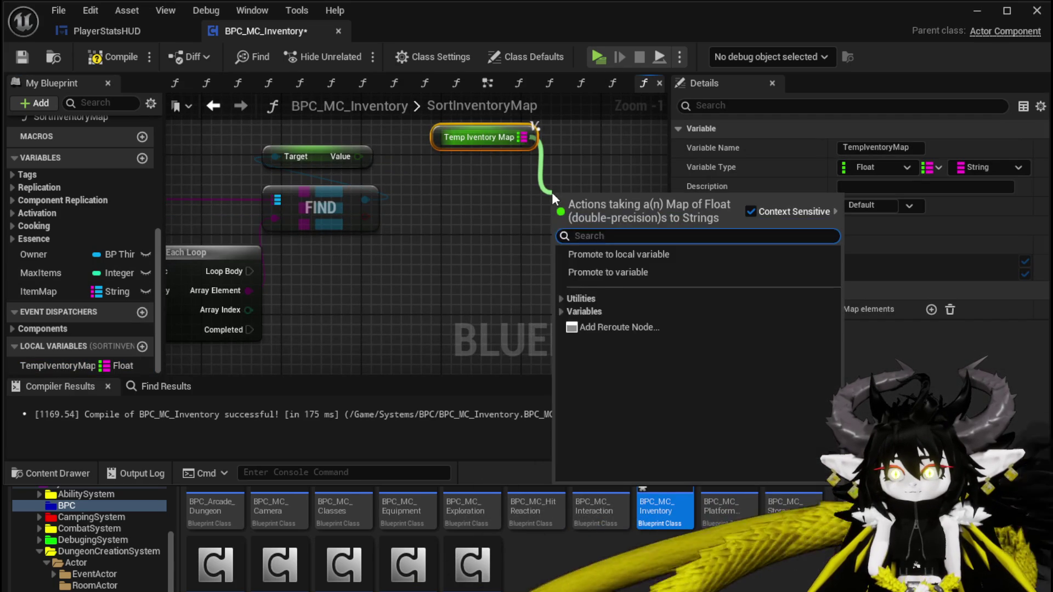
text(add)
click(606, 284)
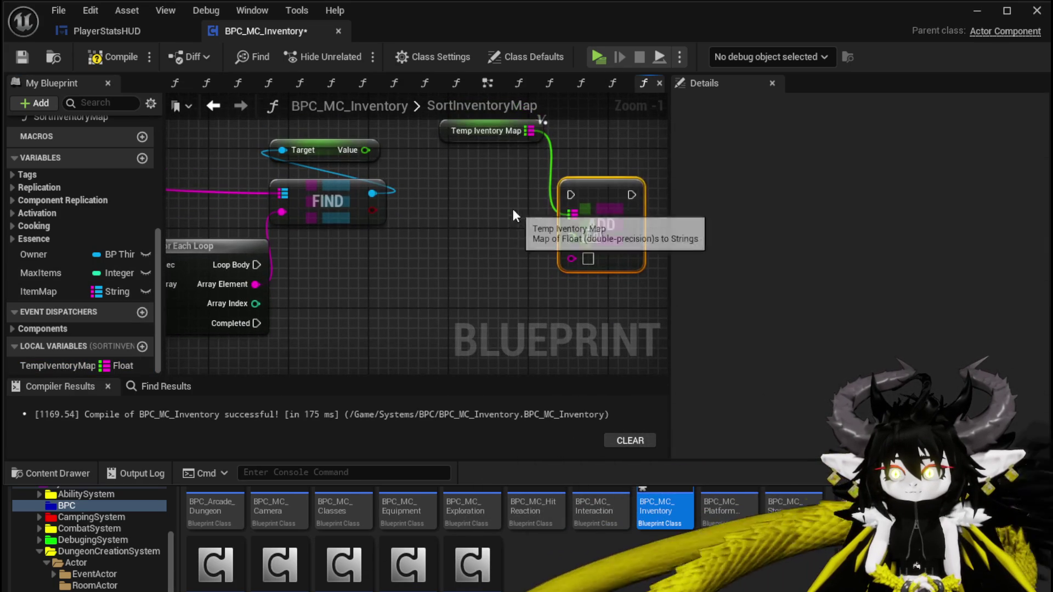
drag(465, 129, 554, 159)
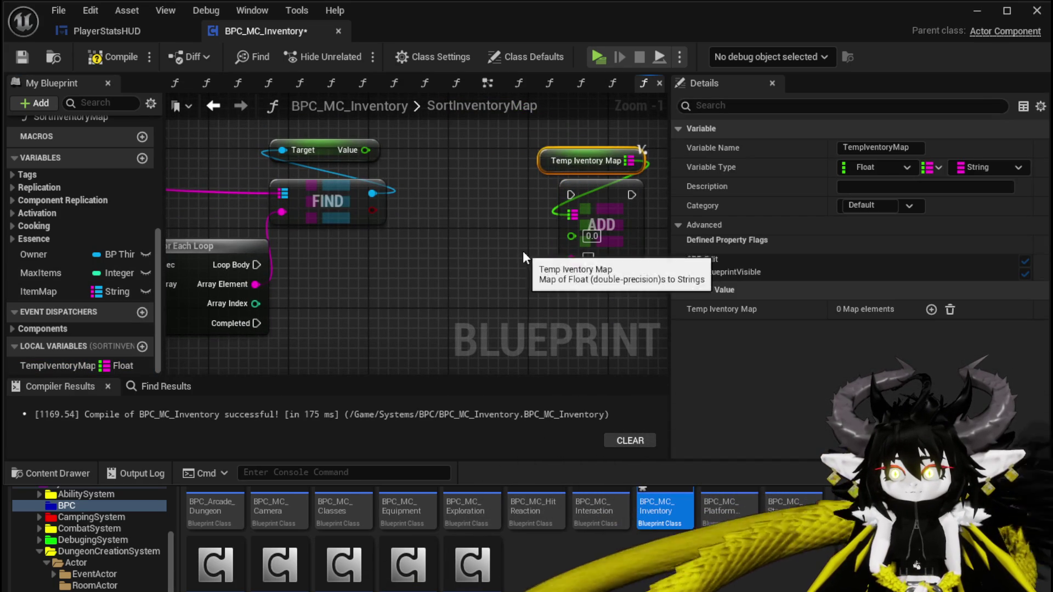
drag(522, 250, 652, 144)
drag(616, 196, 649, 225)
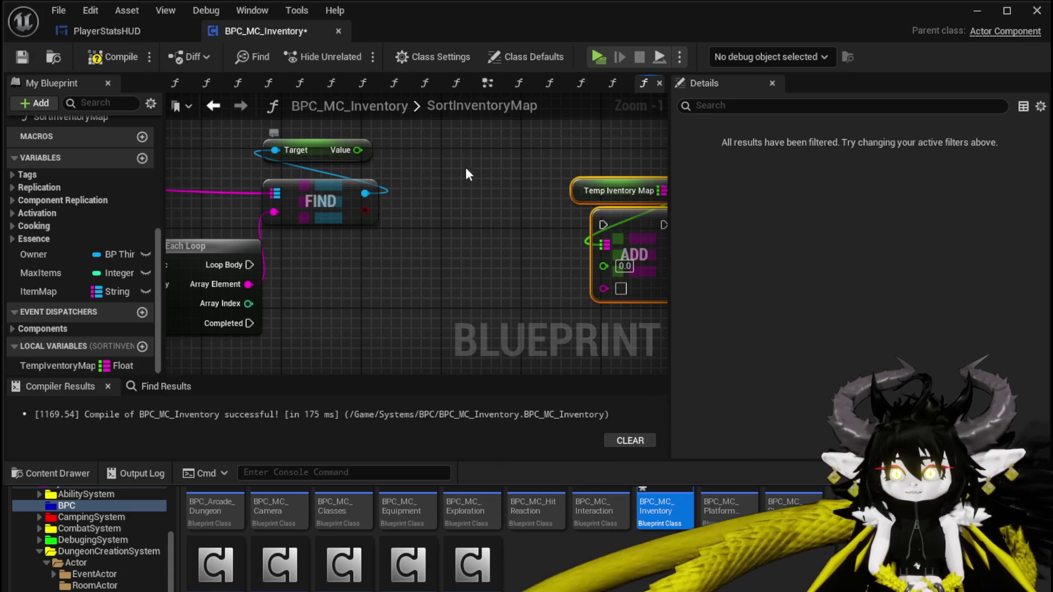
scroll(436, 174, down, 2)
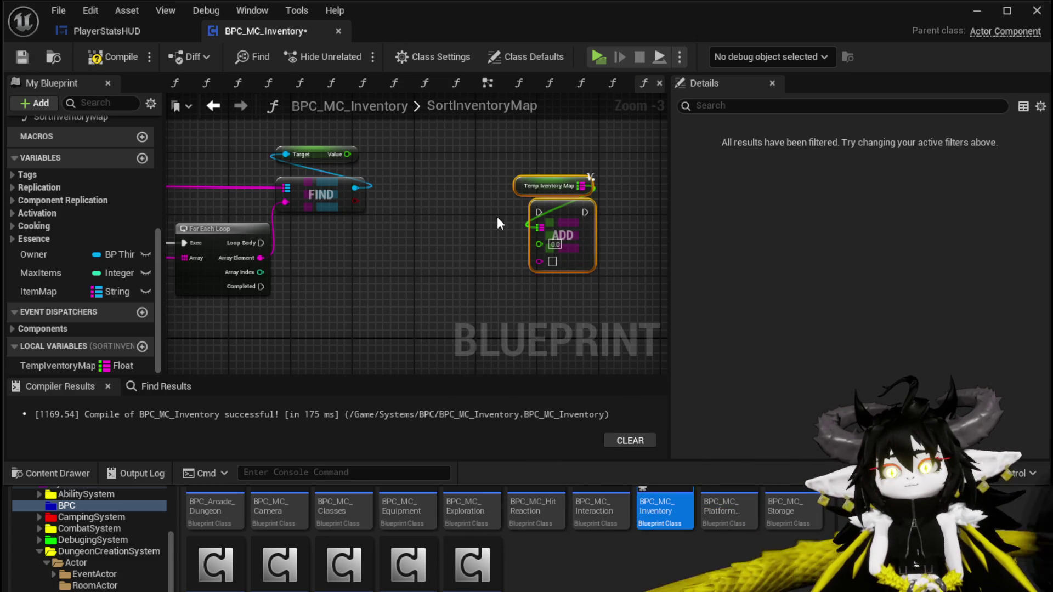
scroll(481, 181, up, 2)
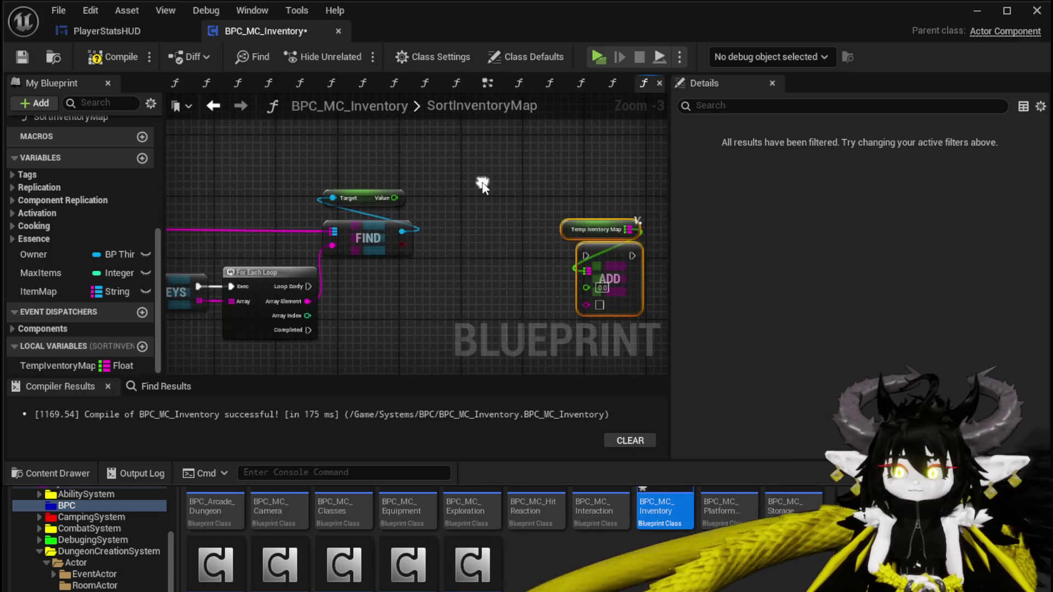
Step: Add a Random Float to the item's Value with an addition node
drag(371, 202, 479, 209)
text(+)
click(476, 331)
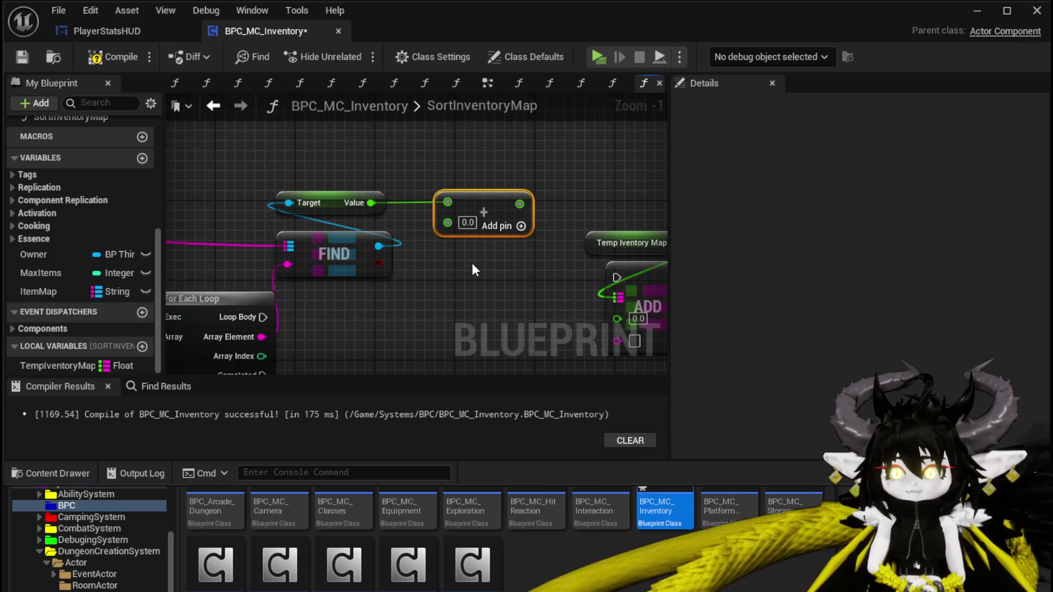
right_click(402, 154)
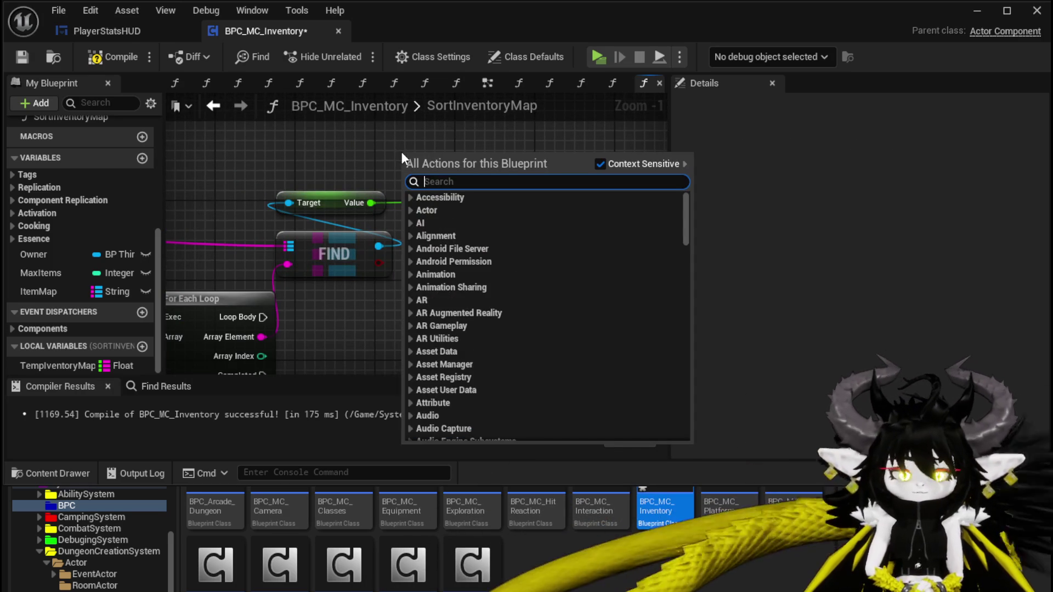
text(random)
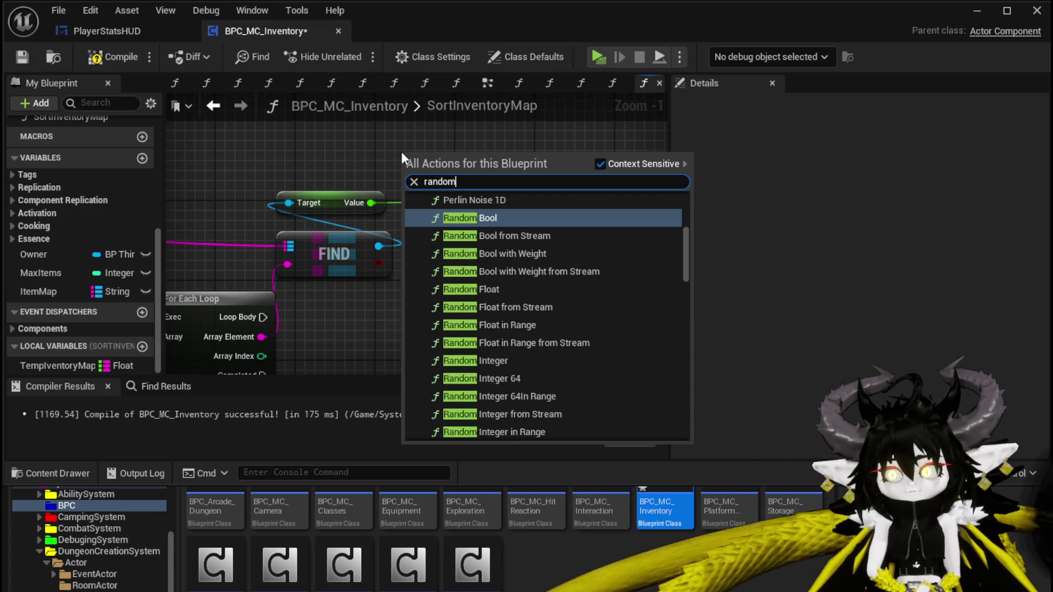
click(479, 288)
mouse_move(446, 165)
mouse_down()
mouse_move(313, 143)
mouse_move(447, 222)
mouse_up()
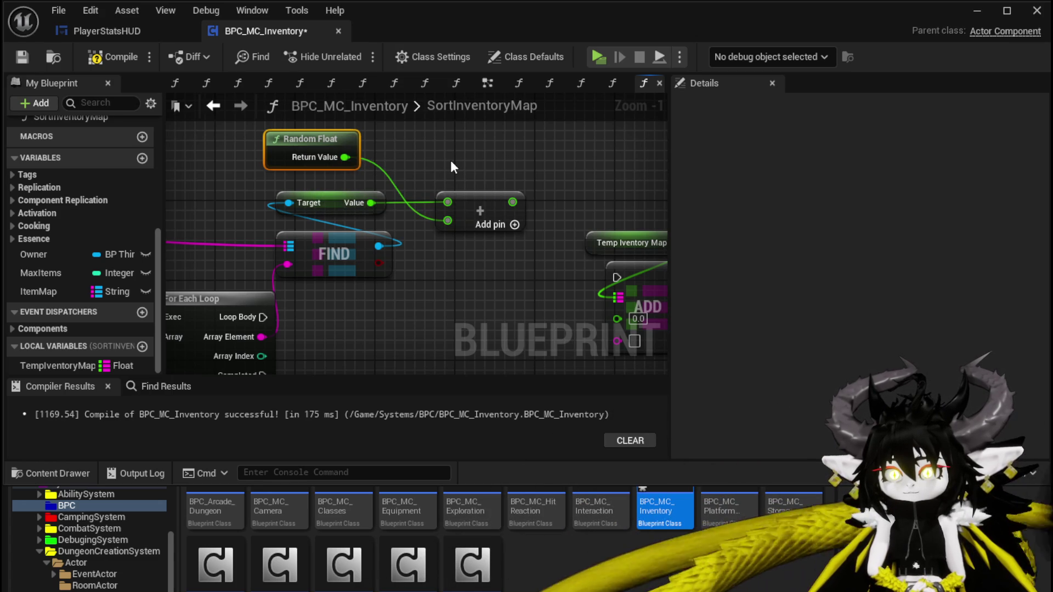
Step: Connect Loop Body to the ADD node, Array Element to its input, and compile
drag(451, 166, 366, 142)
mouse_move(422, 186)
mouse_down()
mouse_move(457, 181)
mouse_move(460, 201)
mouse_move(433, 146)
mouse_move(539, 260)
mouse_up()
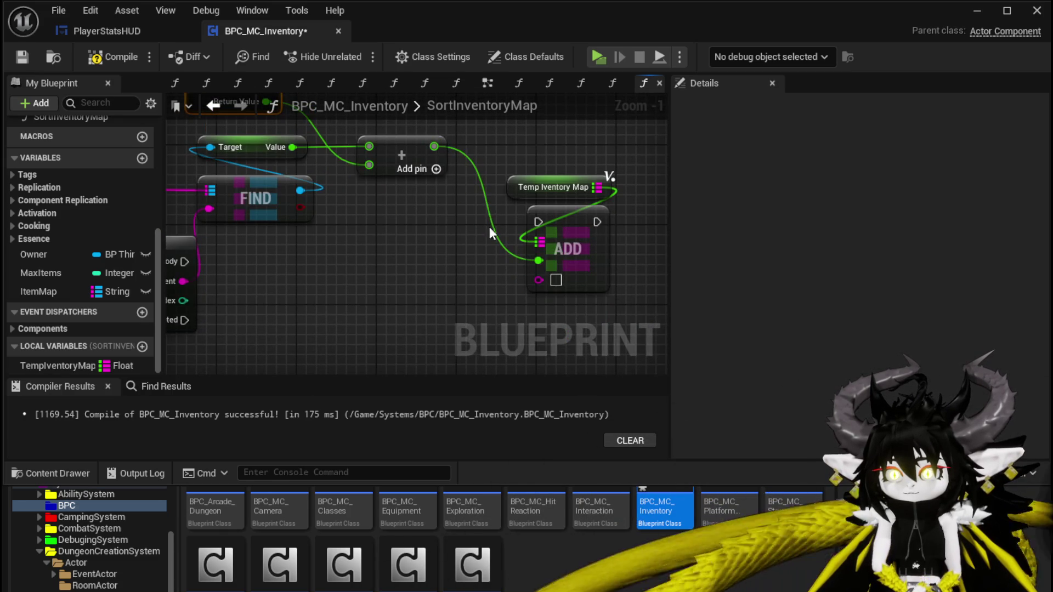
drag(413, 241, 449, 271)
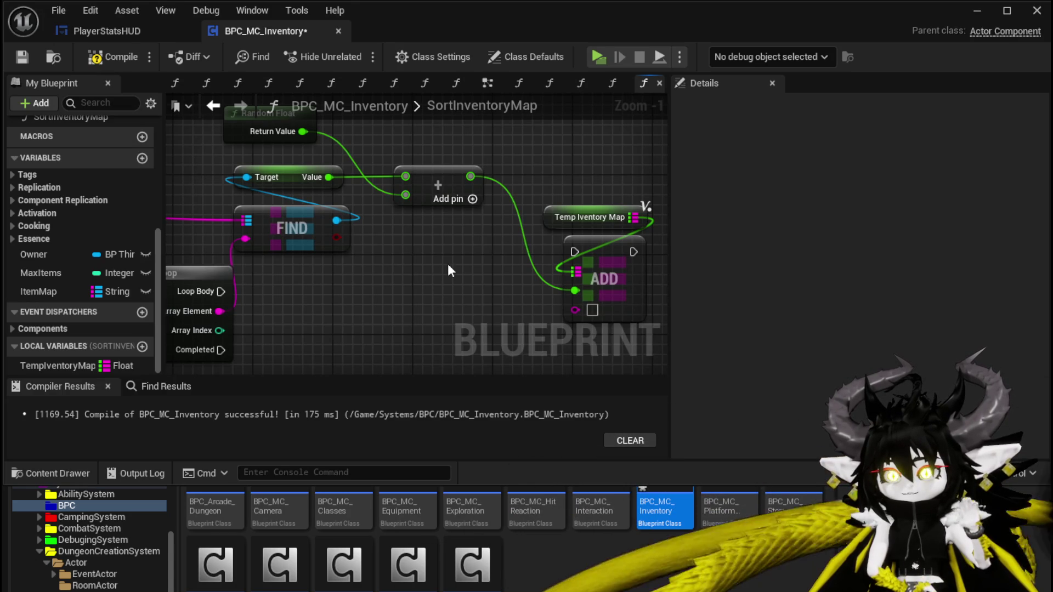
drag(447, 265, 452, 239)
mouse_move(225, 267)
mouse_down()
mouse_move(553, 224)
mouse_move(579, 226)
mouse_move(521, 265)
mouse_move(554, 255)
mouse_move(596, 266)
mouse_up()
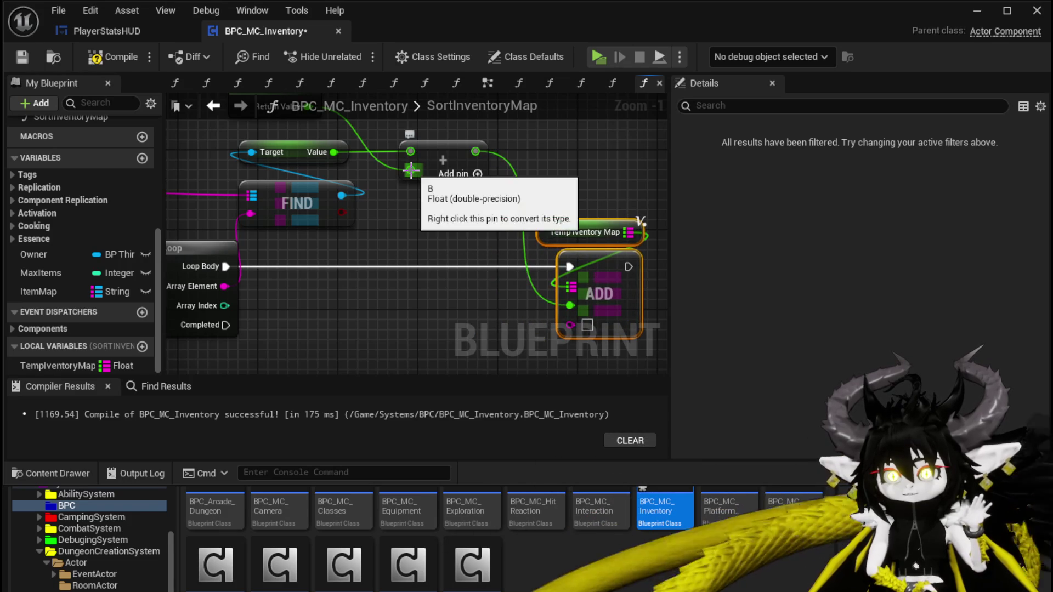
drag(317, 124, 386, 180)
mouse_move(476, 170)
mouse_down()
mouse_move(502, 239)
mouse_move(408, 194)
mouse_move(420, 205)
mouse_move(486, 195)
mouse_up()
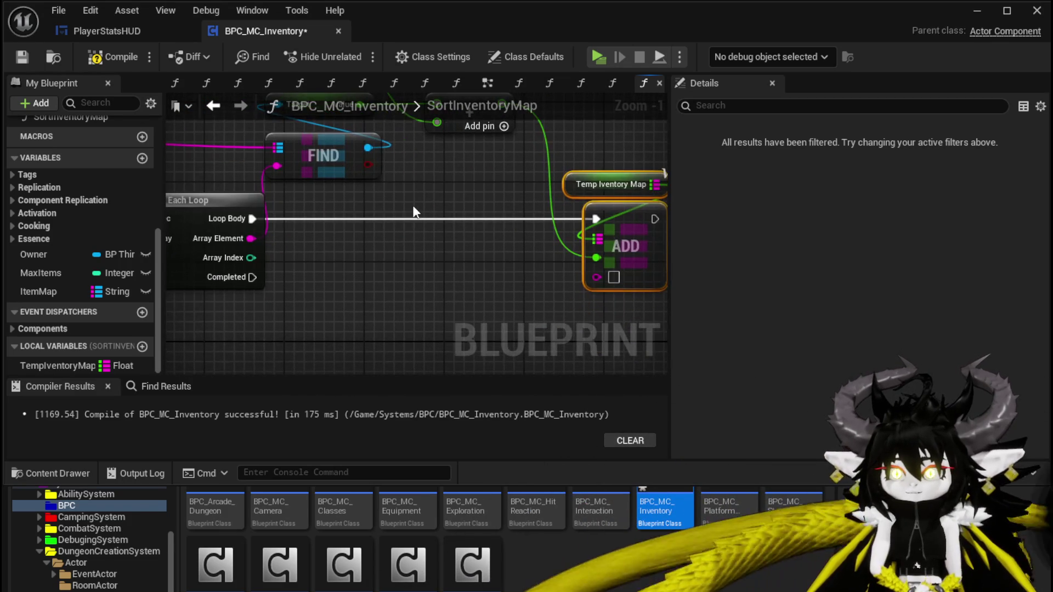
drag(251, 238, 603, 278)
scroll(461, 252, down, 2)
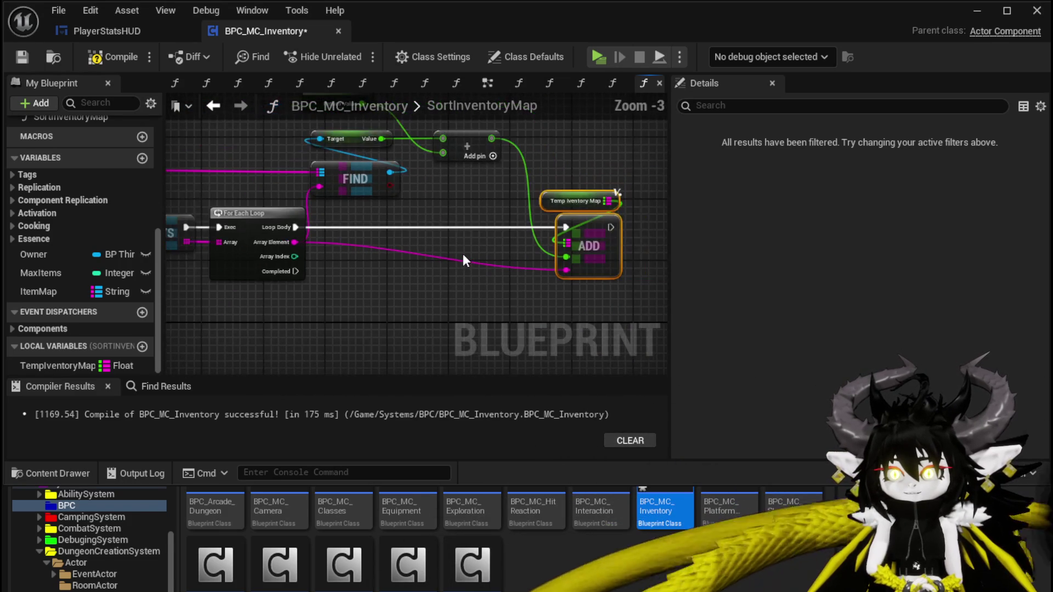
drag(462, 254, 469, 229)
click(112, 57)
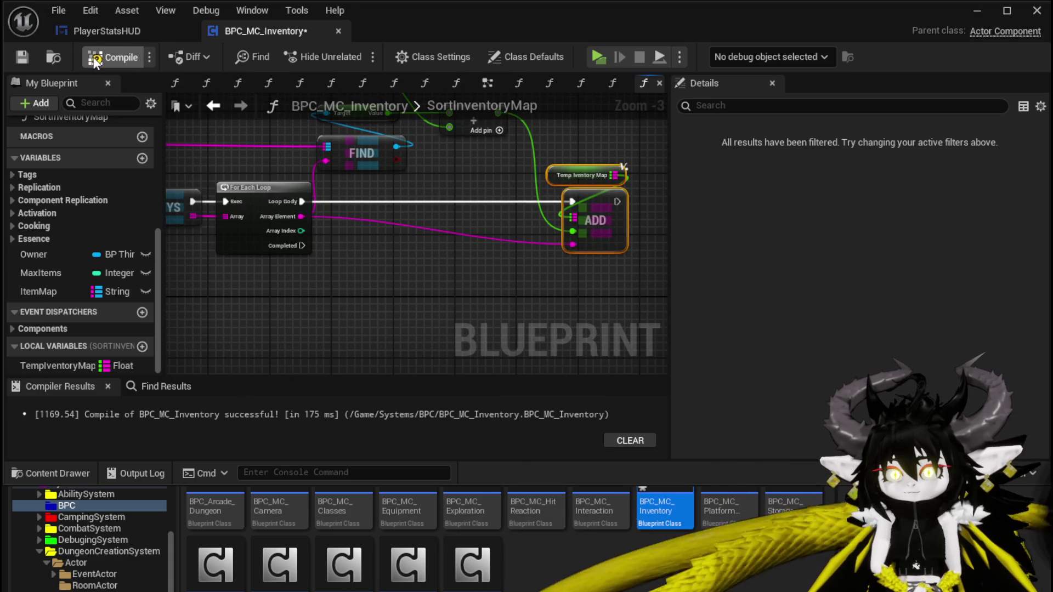
click(572, 142)
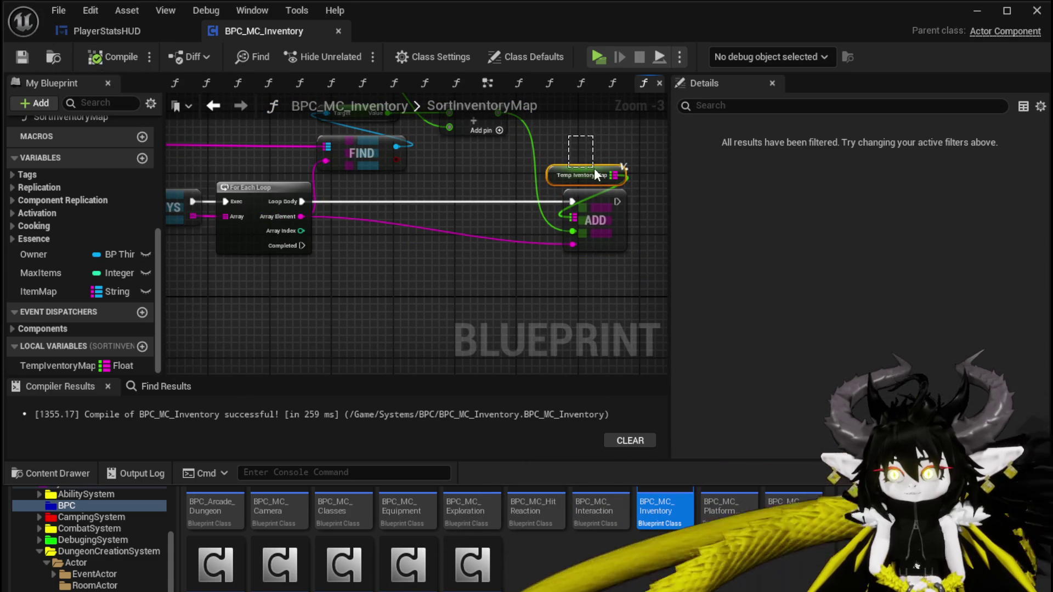
Step: Get TempIventoryMap's Keys and run that node from the loop's Completed pin
drag(594, 168, 593, 168)
drag(390, 245, 404, 222)
mouse_move(66, 366)
mouse_down()
mouse_move(245, 252)
mouse_move(272, 282)
mouse_move(382, 259)
mouse_up()
click(272, 281)
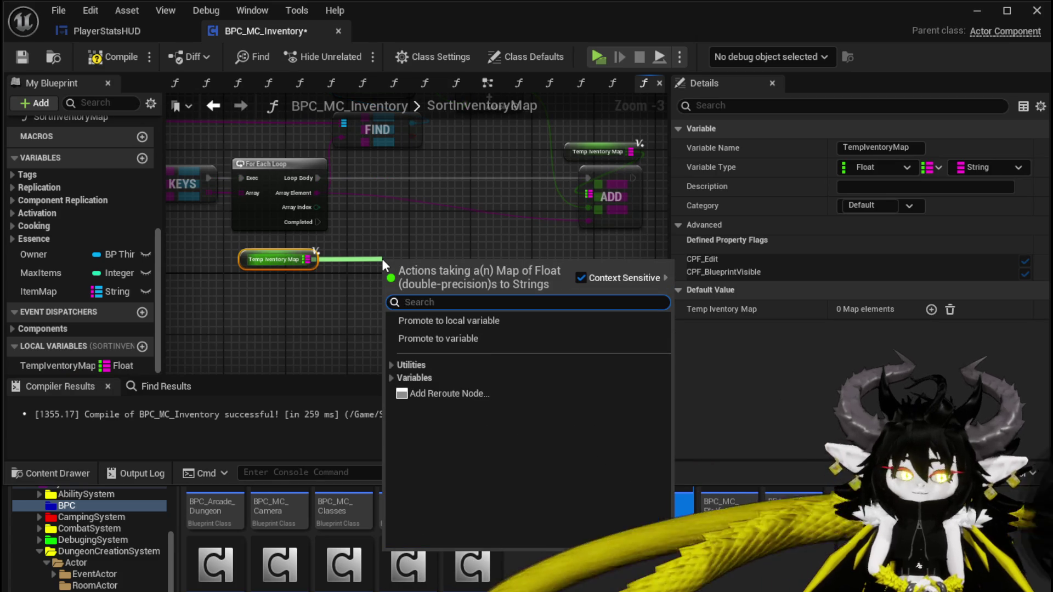
text(keys)
key(Return)
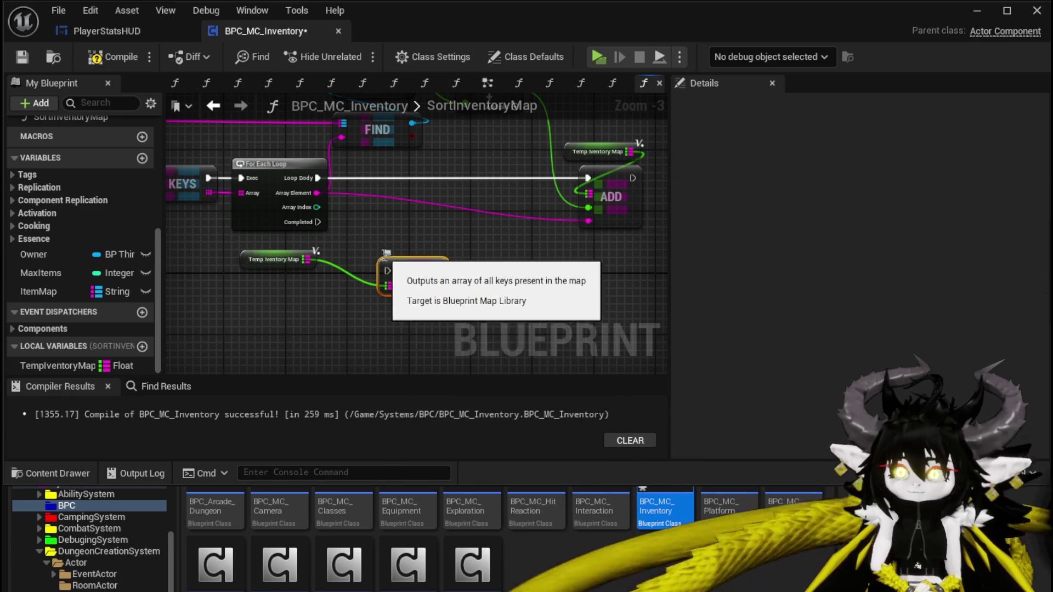
mouse_move(318, 222)
mouse_down()
mouse_move(386, 271)
mouse_move(388, 241)
mouse_move(445, 262)
mouse_up()
Step: Add a Sort Float Array node on the keys with Sort Order set to Descending
text(Sort)
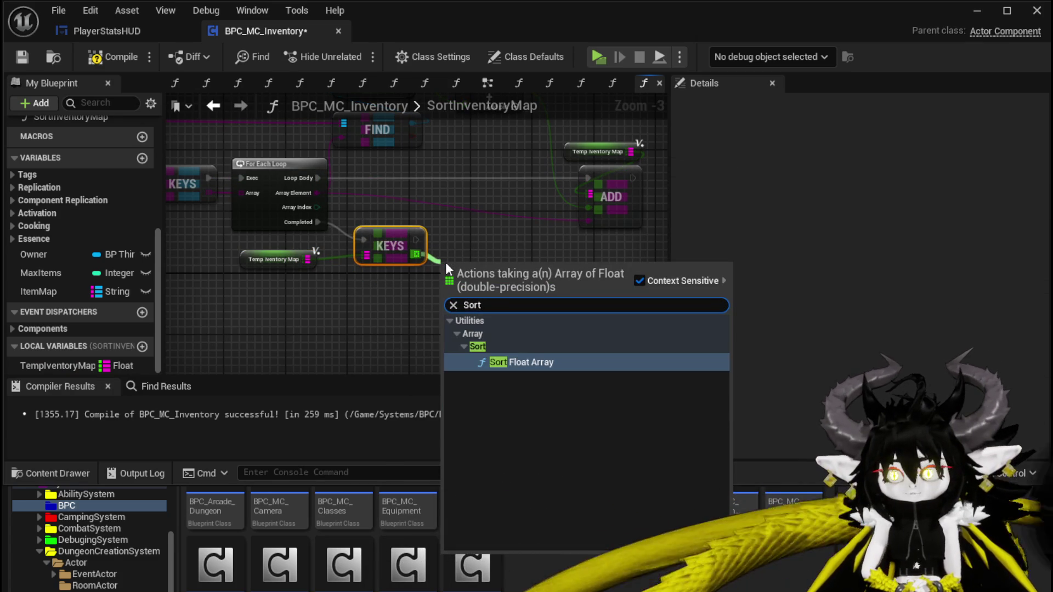
scroll(447, 245, up, 3)
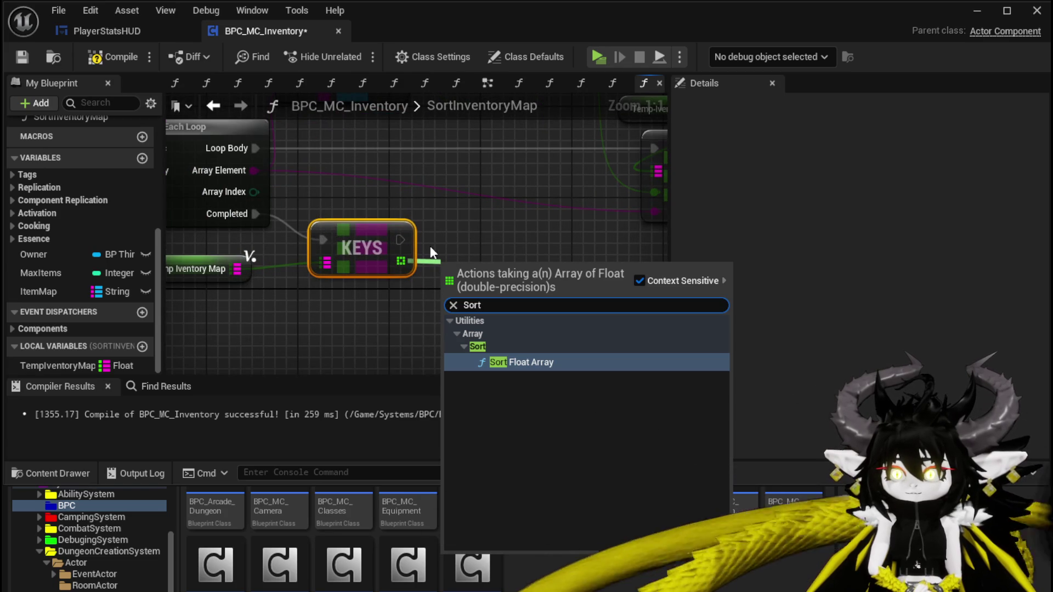
click(521, 361)
drag(508, 316, 507, 260)
click(493, 280)
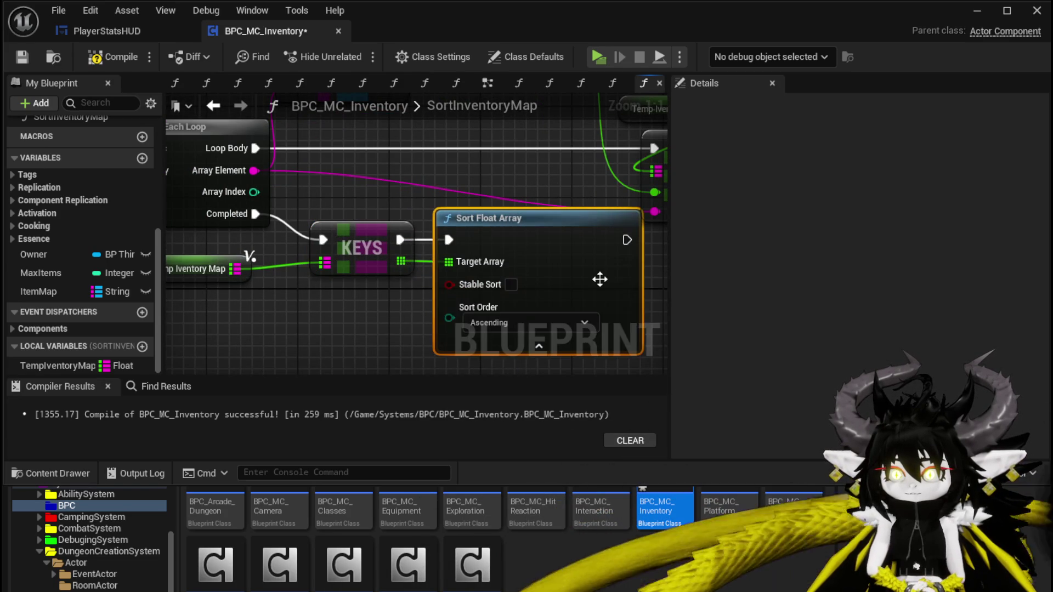
scroll(587, 281, down, 1)
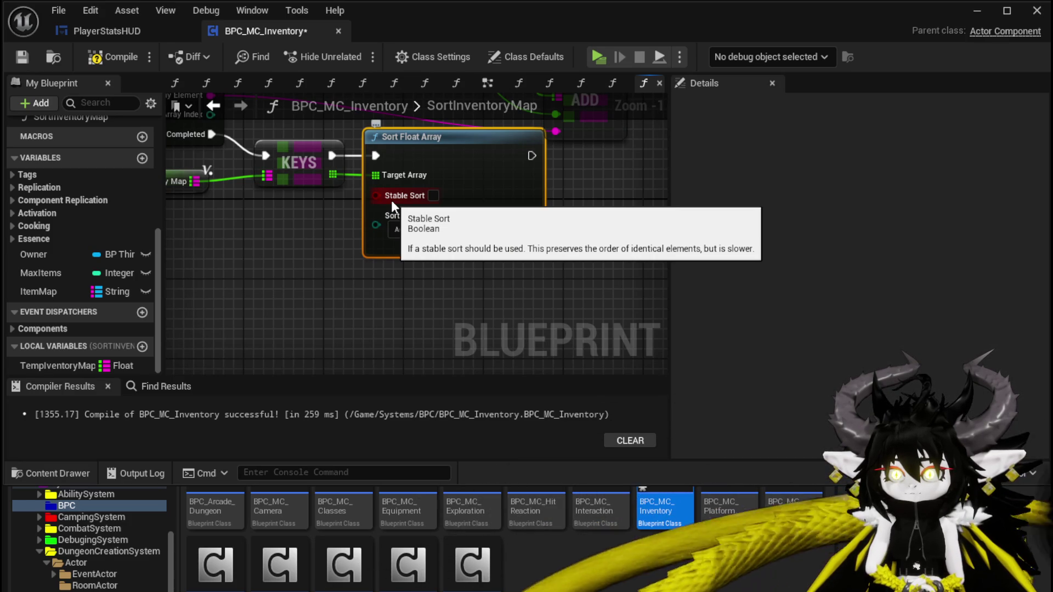
click(400, 224)
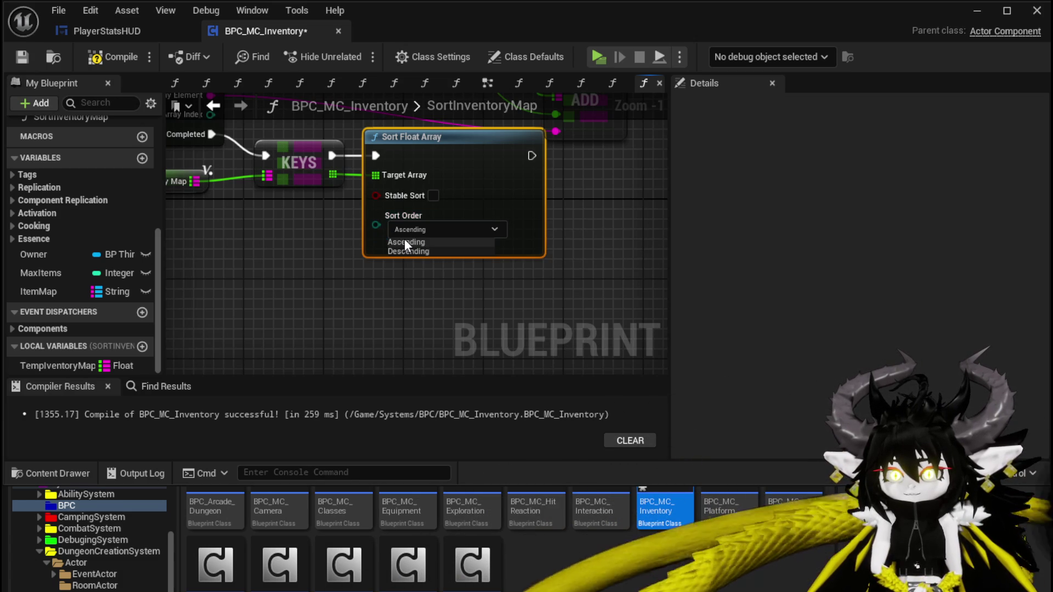
click(407, 251)
Step: Regroup the Keys, sort and getter nodes, fix the Keys exec wire, and compile
mouse_move(413, 250)
mouse_down()
mouse_move(525, 169)
mouse_move(499, 195)
mouse_move(518, 180)
mouse_move(519, 149)
mouse_up()
drag(268, 282, 537, 192)
mouse_move(350, 160)
mouse_down()
mouse_move(412, 256)
mouse_move(421, 222)
mouse_up()
mouse_move(391, 159)
mouse_down()
mouse_move(338, 199)
mouse_move(271, 209)
mouse_up()
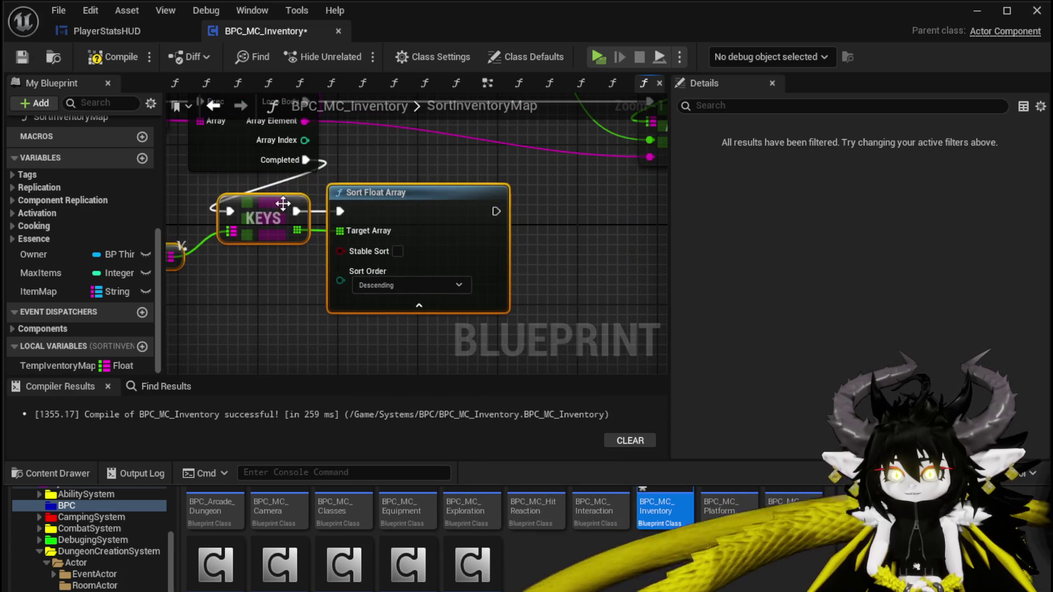
scroll(440, 165, down, 3)
click(92, 63)
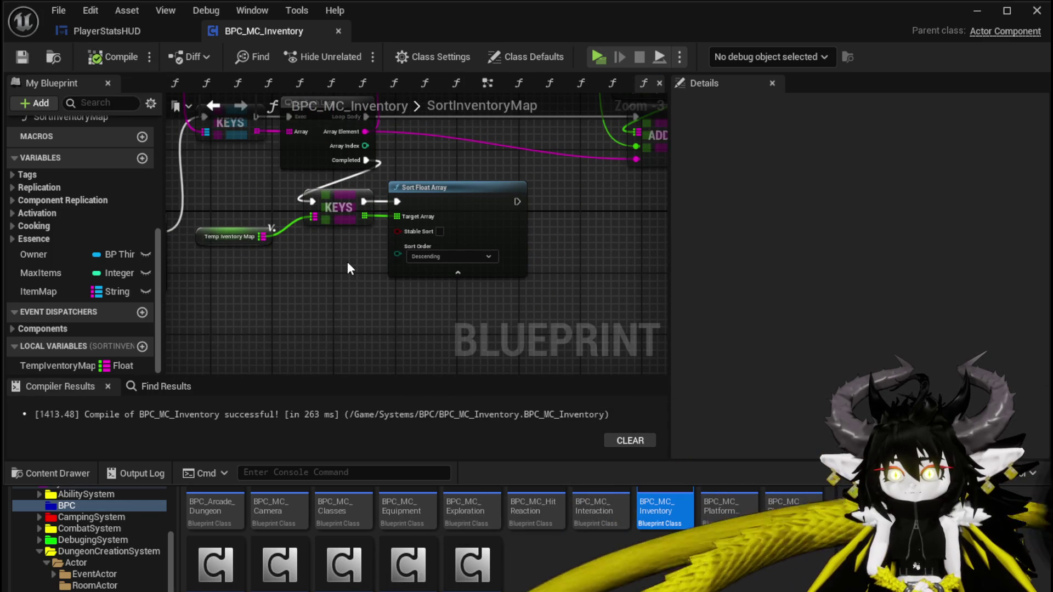
drag(364, 217, 584, 226)
Step: Add a For Each Loop over the sorted keys beside the sort node
text(Loop)
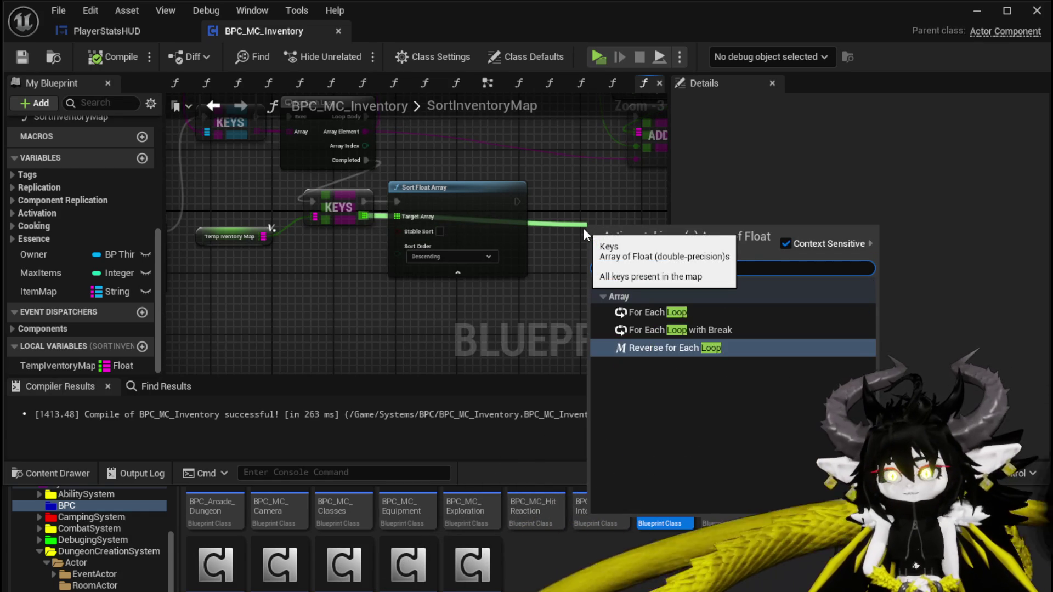
click(652, 312)
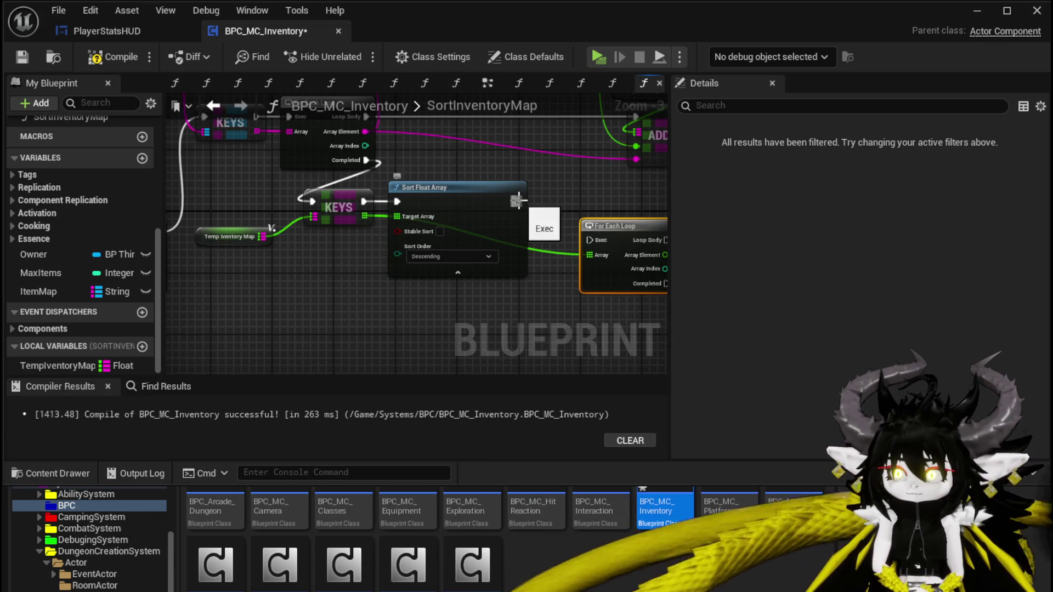
drag(613, 241, 583, 202)
mouse_move(336, 295)
mouse_down()
mouse_move(616, 210)
mouse_move(601, 219)
mouse_up()
Step: Add a FIND on a TempIventoryMap getter, keyed by each loop Array Element
click(231, 236)
drag(479, 183, 331, 195)
key(ctrl+x)
key(ctrl+v)
drag(417, 203, 494, 210)
text(Fin)
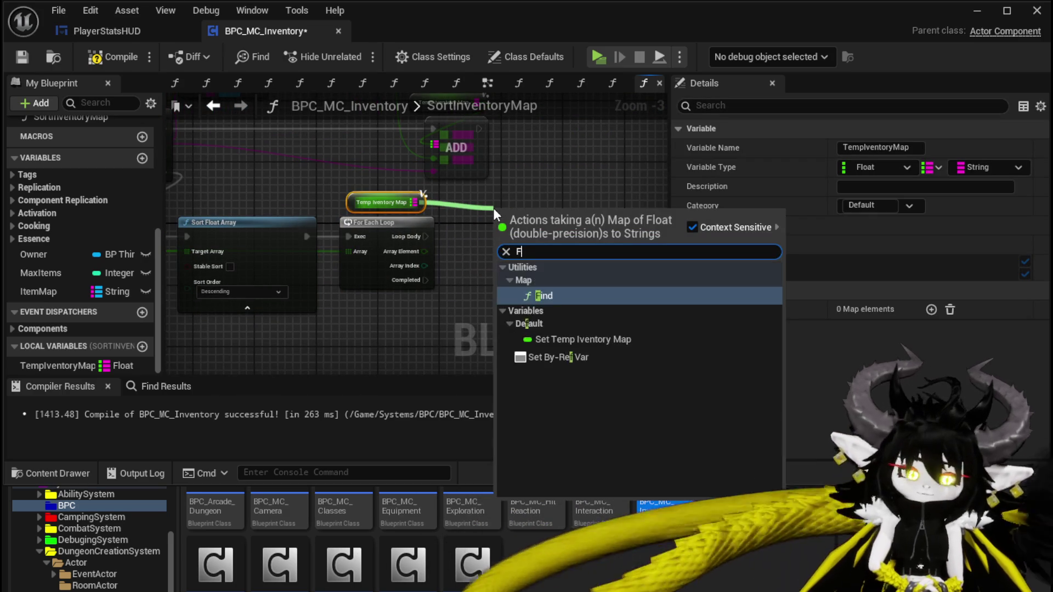
key(Return)
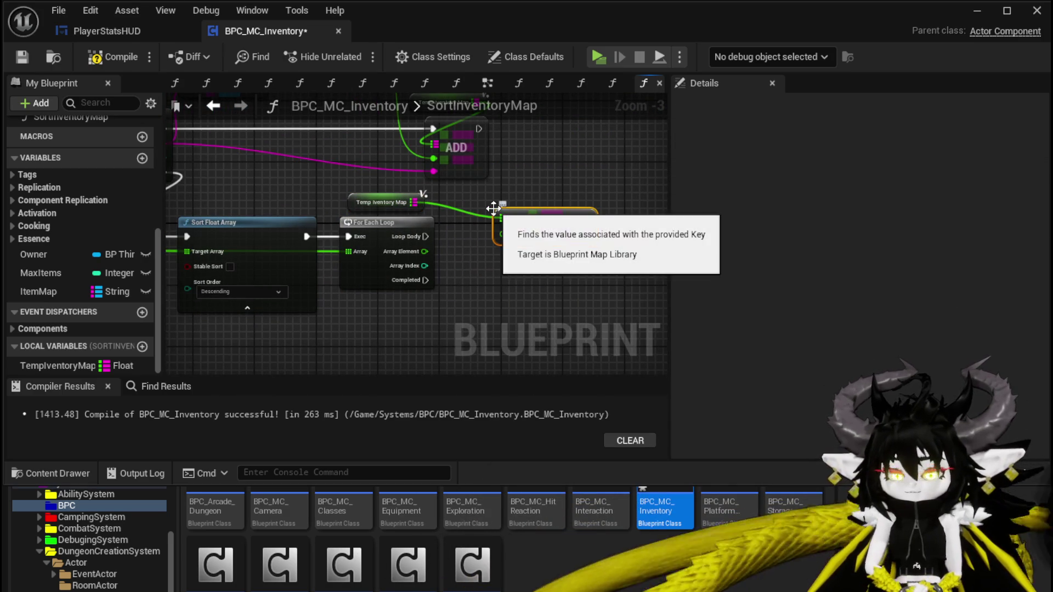
drag(422, 251, 521, 240)
scroll(412, 191, down, 1)
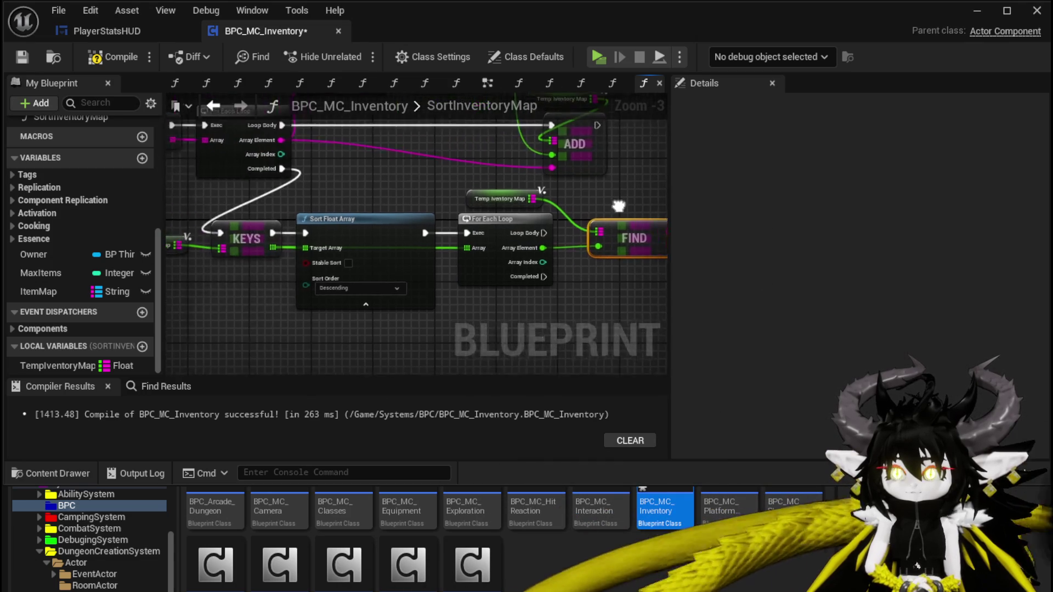
drag(412, 187, 270, 192)
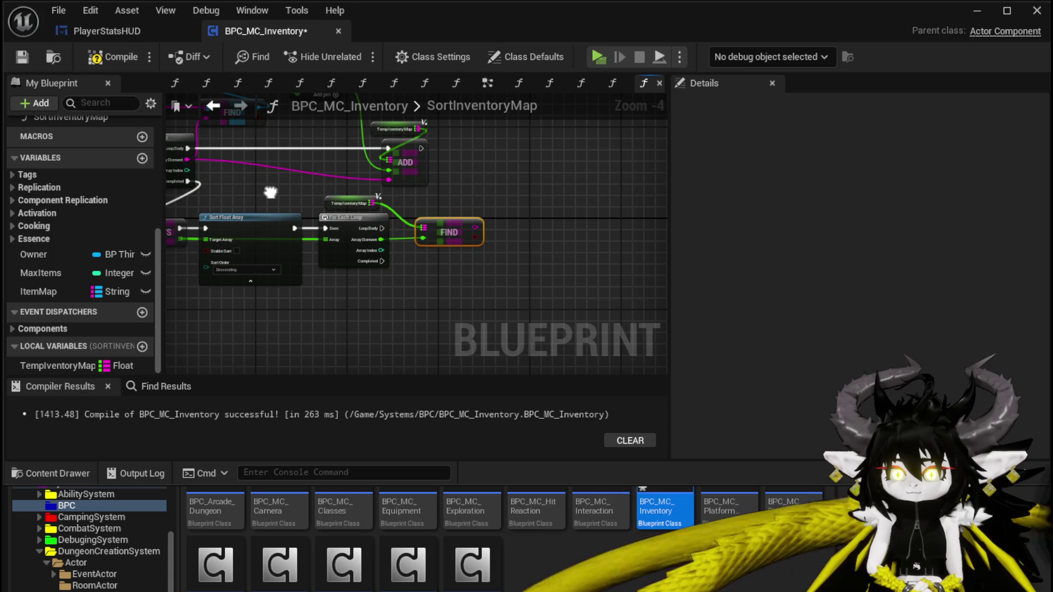
drag(336, 205, 435, 203)
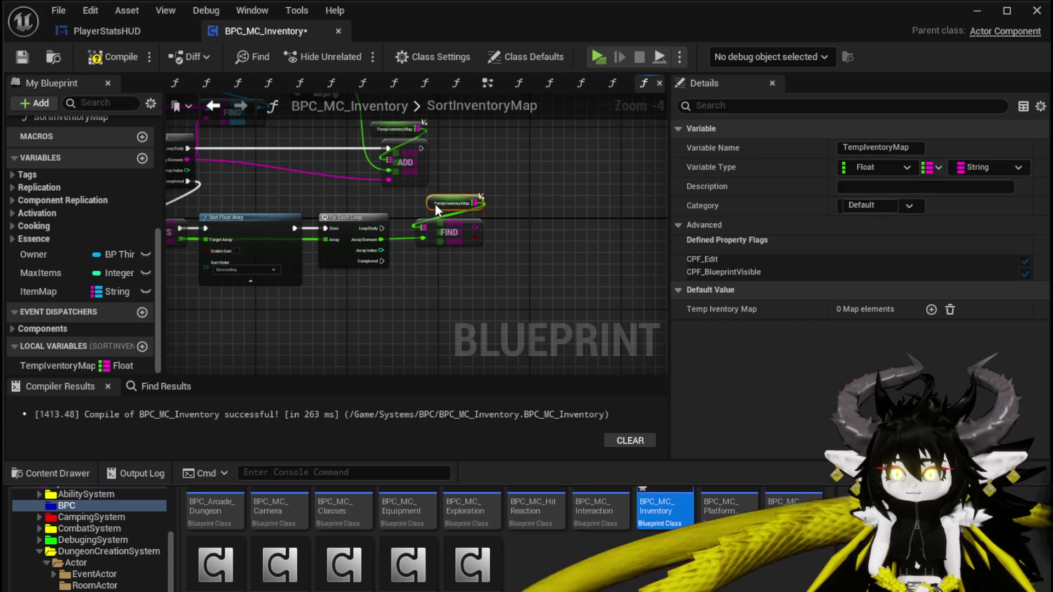
mouse_move(382, 228)
mouse_down()
mouse_move(472, 241)
mouse_move(551, 227)
mouse_move(558, 206)
mouse_up()
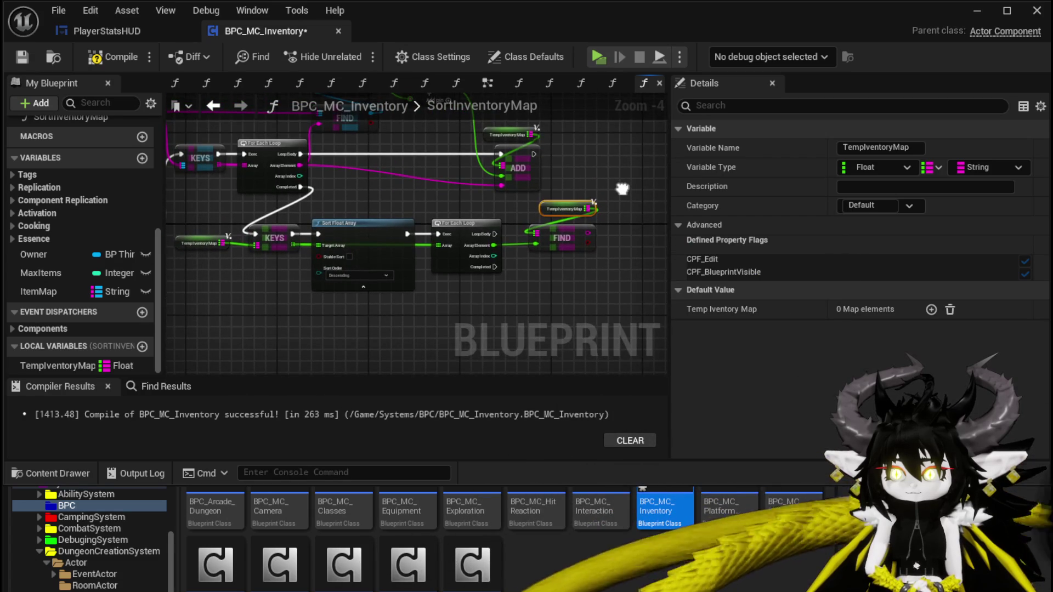
drag(622, 189, 662, 226)
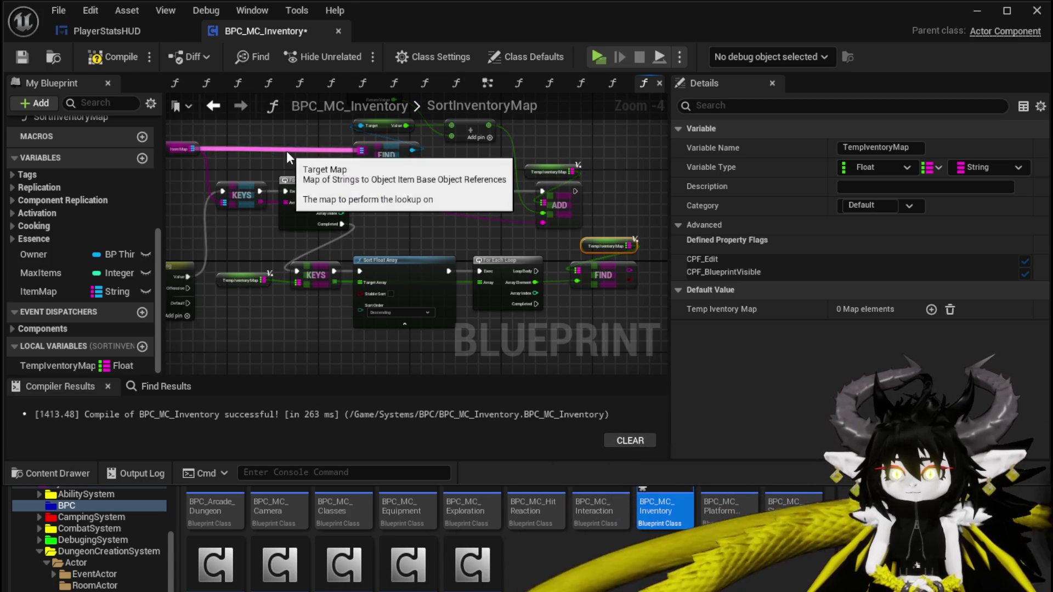
Step: Duplicate the Item Map getter and FIND pair and feed the found string into it
drag(326, 165, 371, 175)
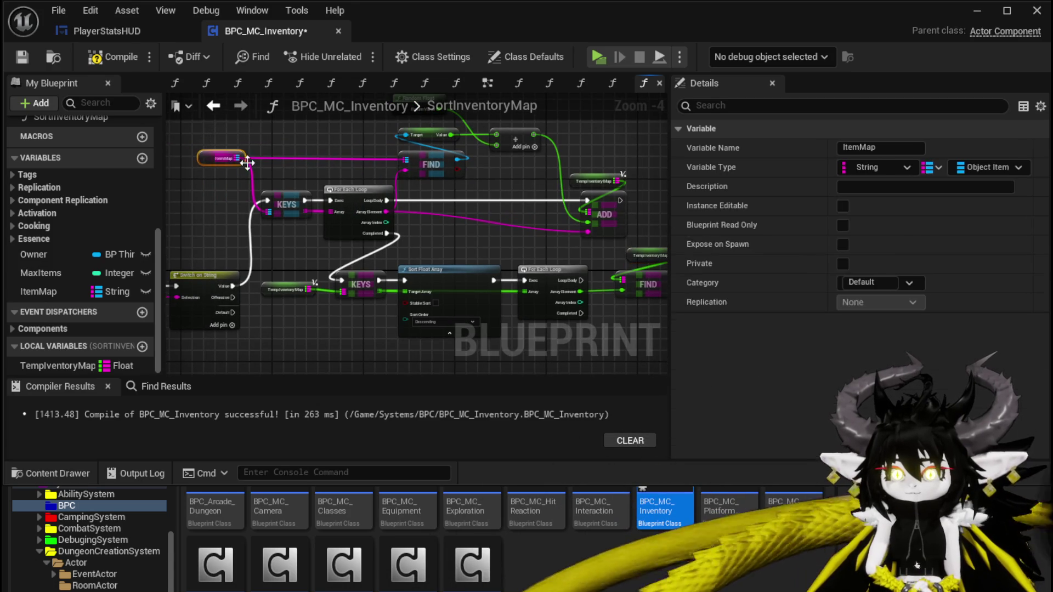
click(438, 167)
drag(457, 170, 223, 161)
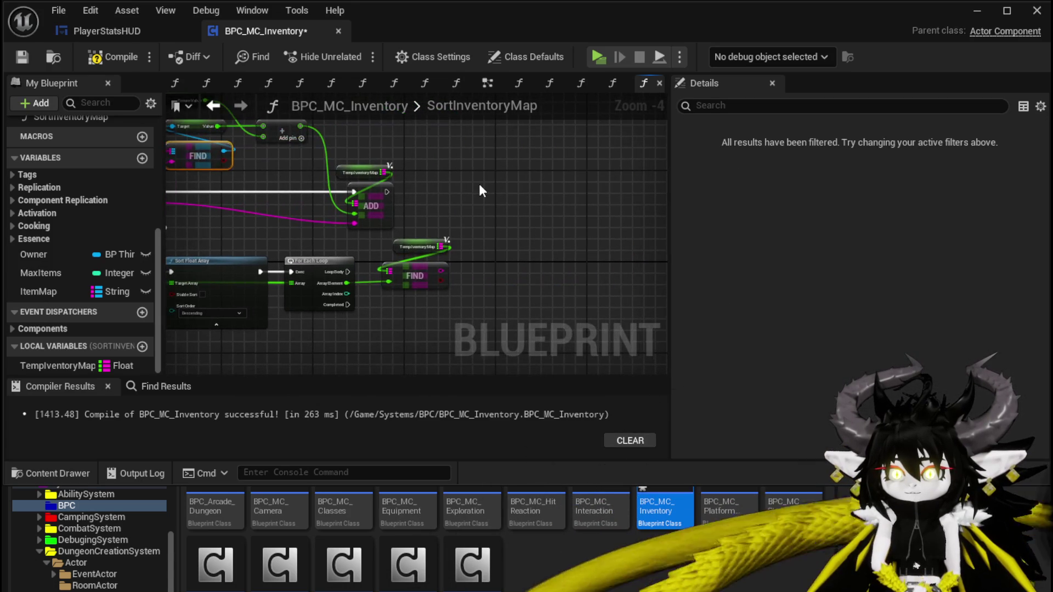
key(ctrl+v)
click(495, 227)
drag(415, 189, 485, 190)
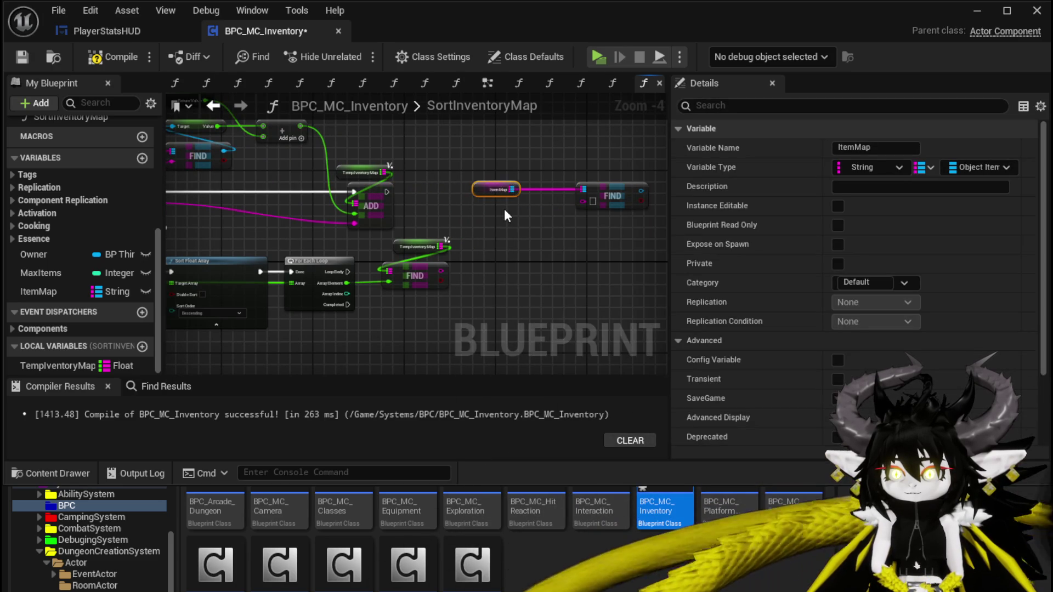
scroll(505, 213, up, 3)
mouse_move(349, 286)
mouse_down()
mouse_move(631, 160)
mouse_move(555, 189)
mouse_up()
ctrl+click(625, 149)
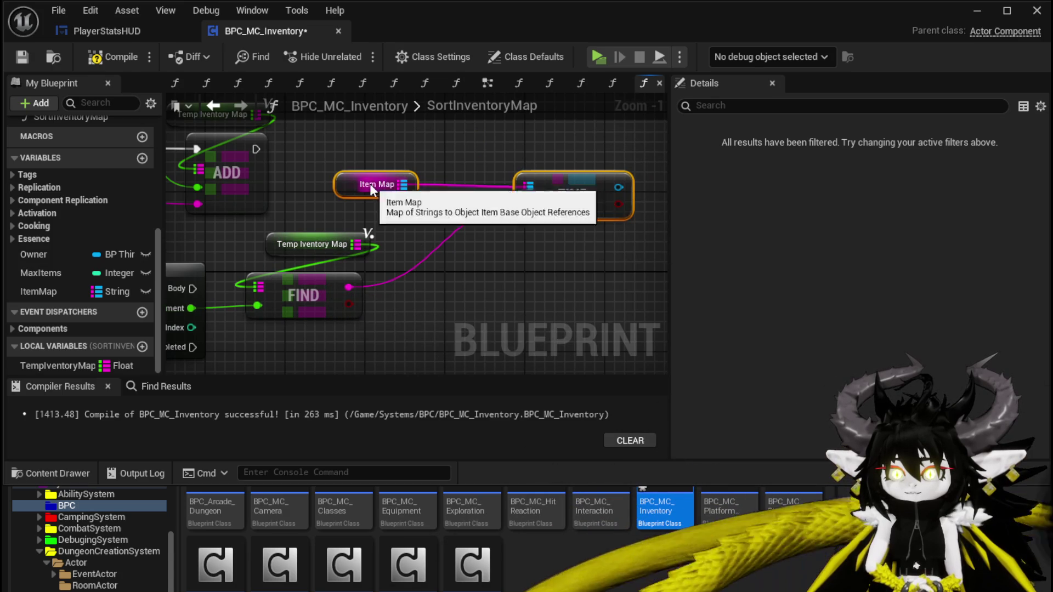
drag(369, 187, 368, 177)
click(563, 134)
scroll(548, 154, down, 3)
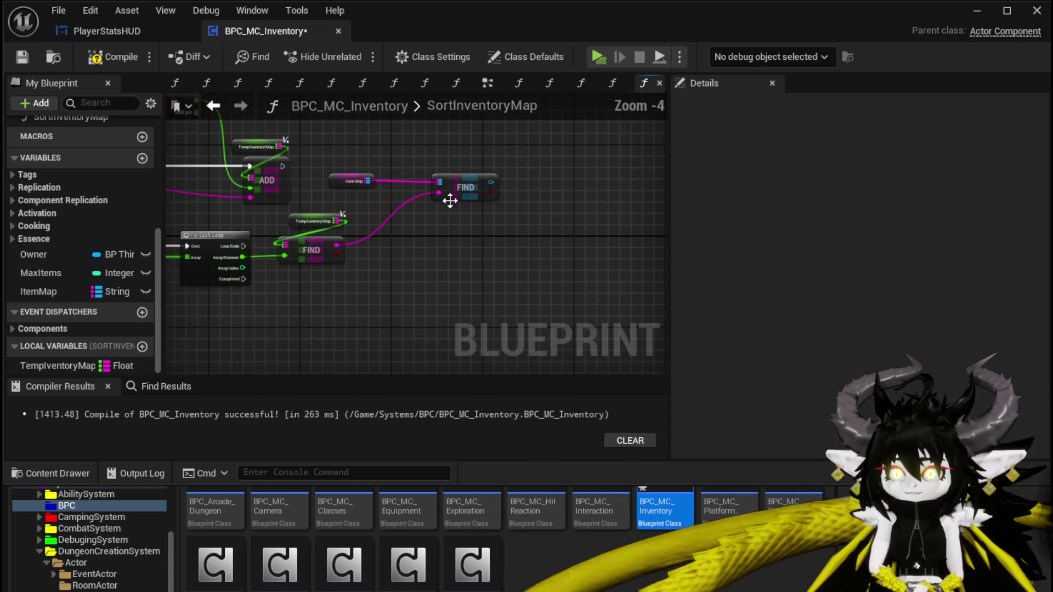
Step: Copy and paste the ItemMap getter node once more
click(354, 181)
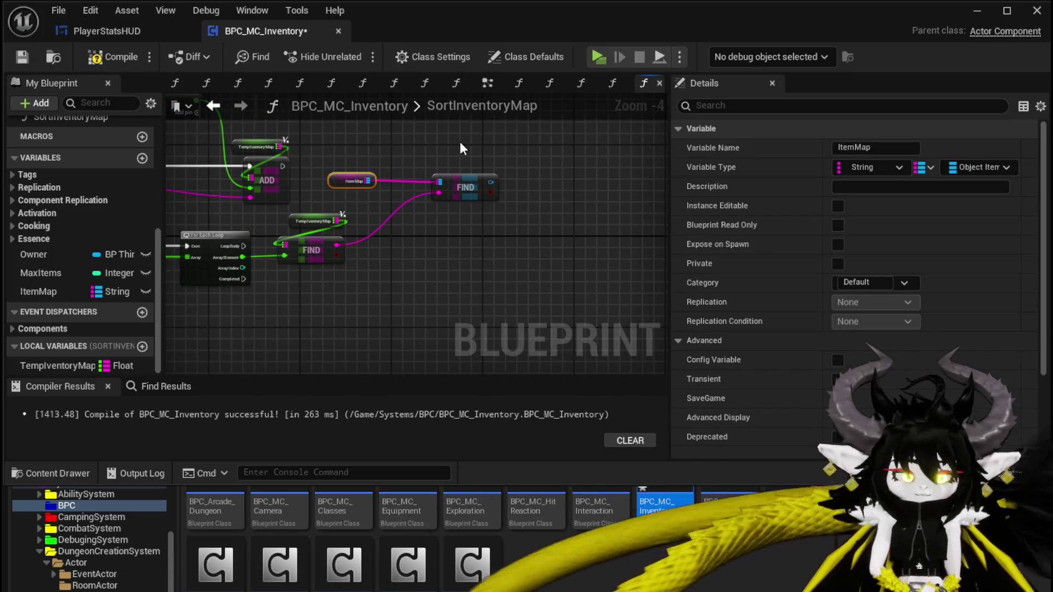
key(ctrl+c)
key(ctrl+v)
Step: Add a local variable named SortedMap and break the lower FIND's link to the upper FIND's key
click(142, 346)
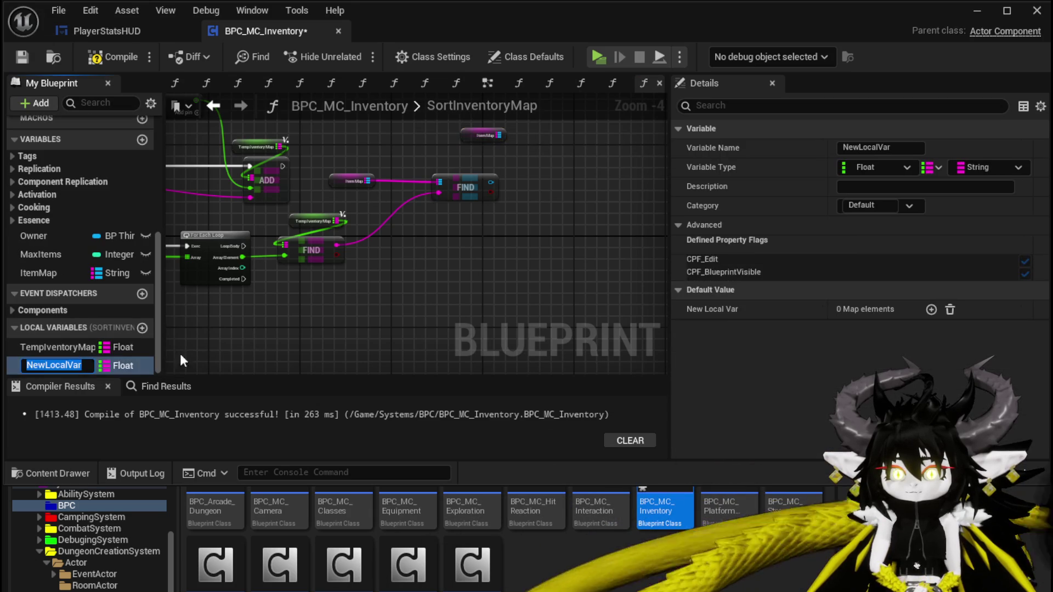
text(S)
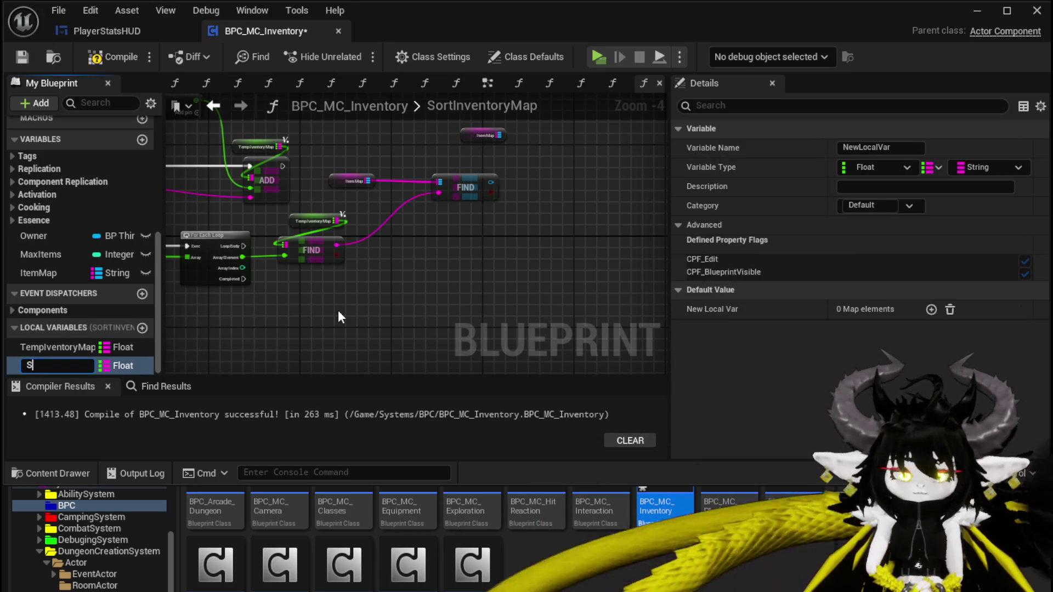
text(ortedMap)
key(Return)
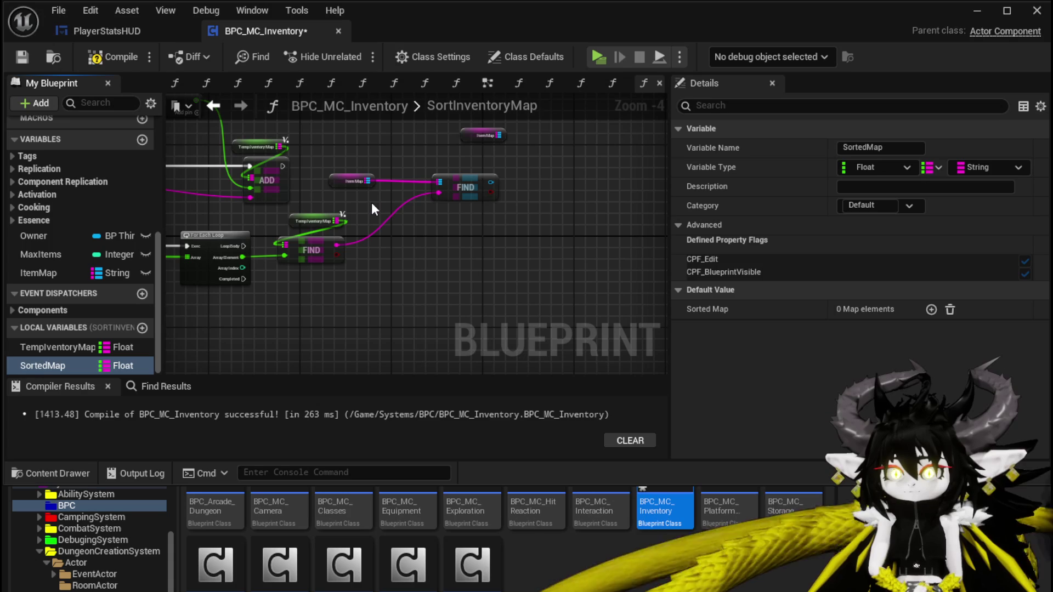
click(436, 193)
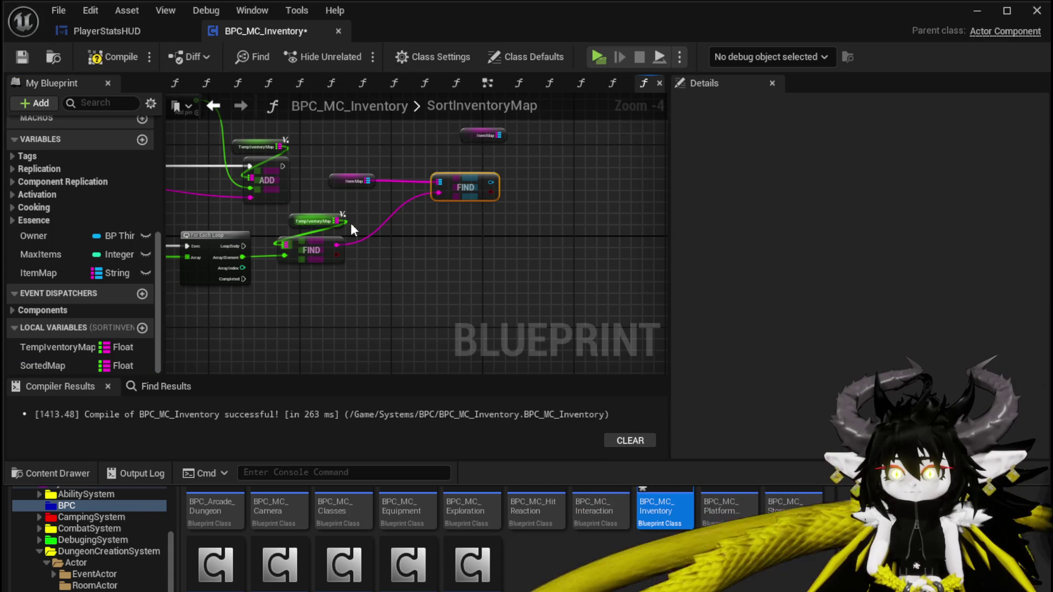
alt+click(438, 193)
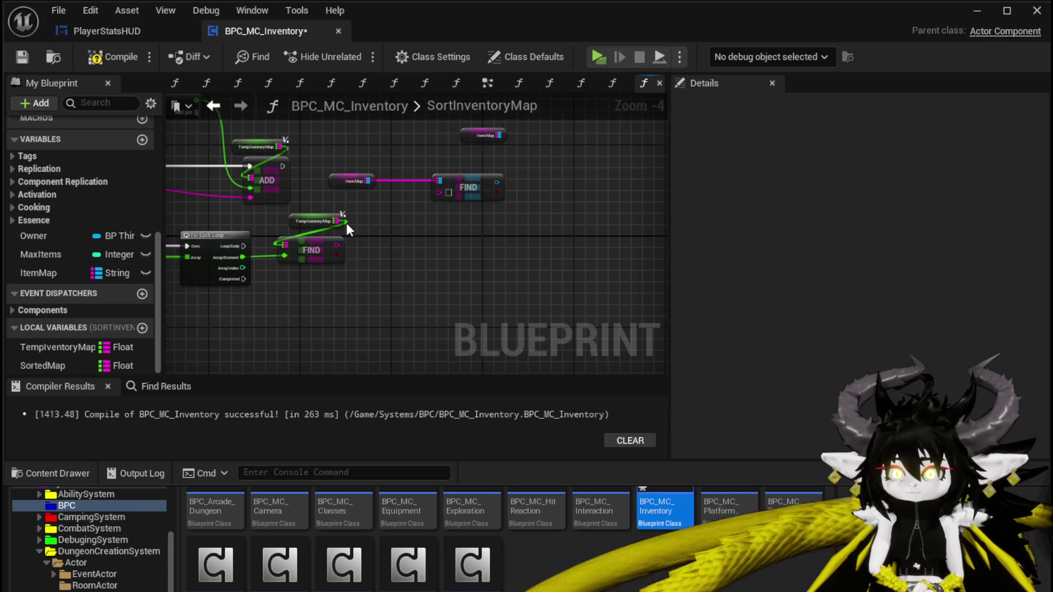
Step: Make SortedMap a String-keyed map of Object Item Base references and place it in the graph
click(73, 364)
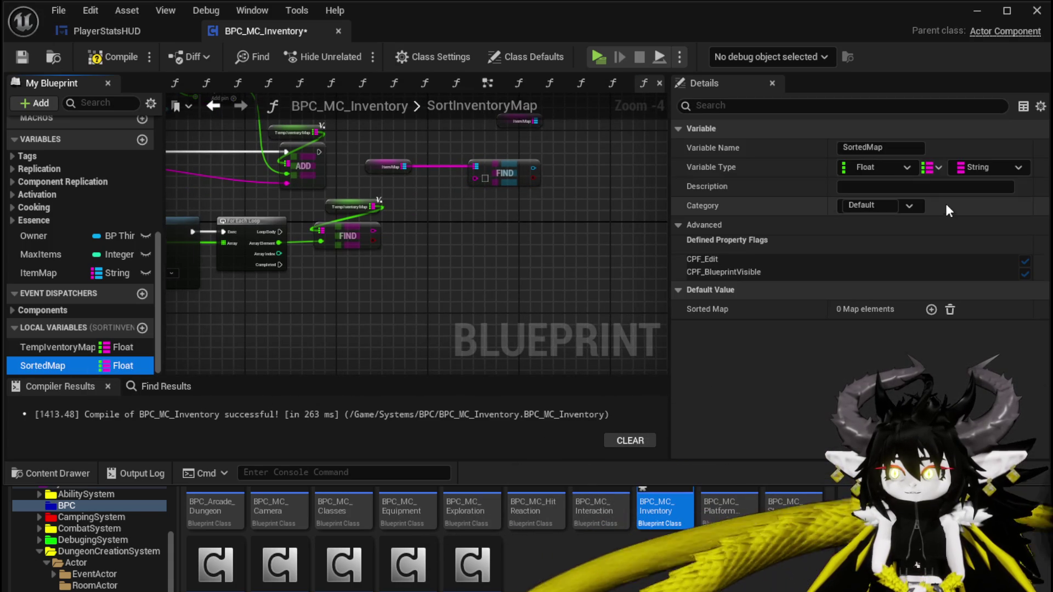
click(892, 167)
click(877, 292)
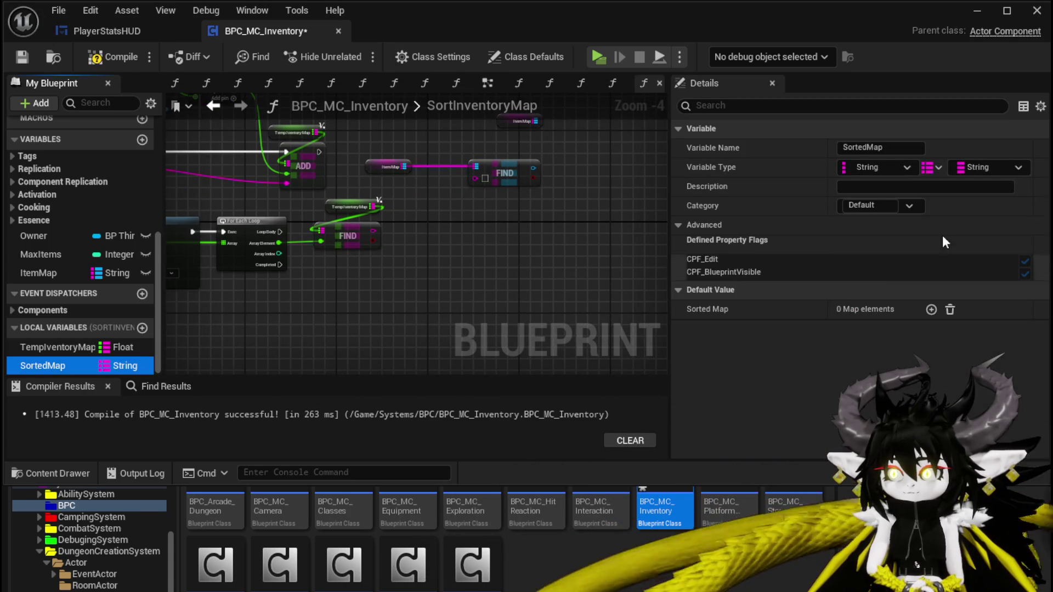
click(971, 166)
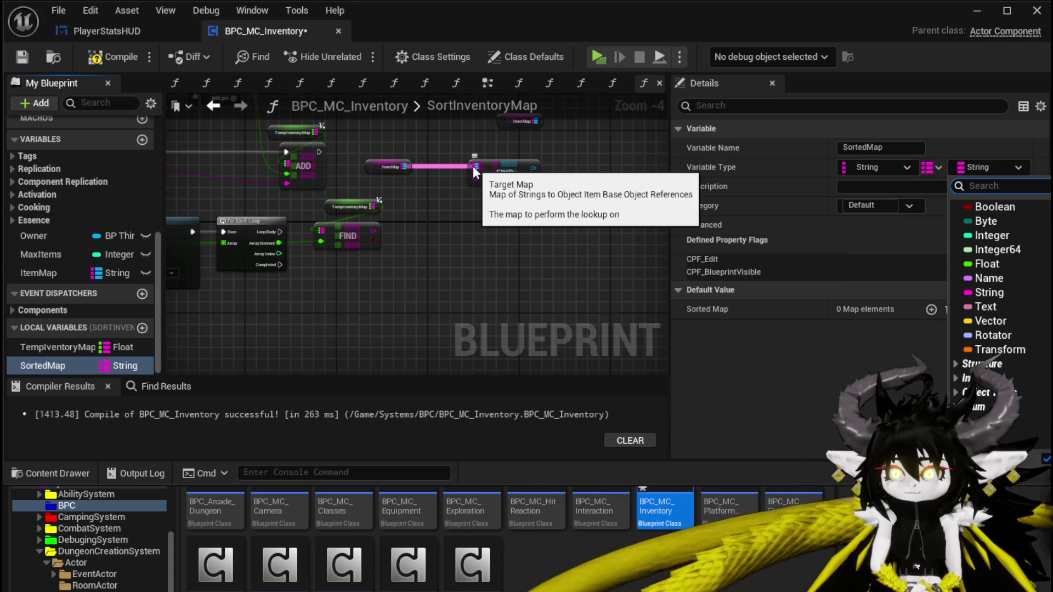
text(O)
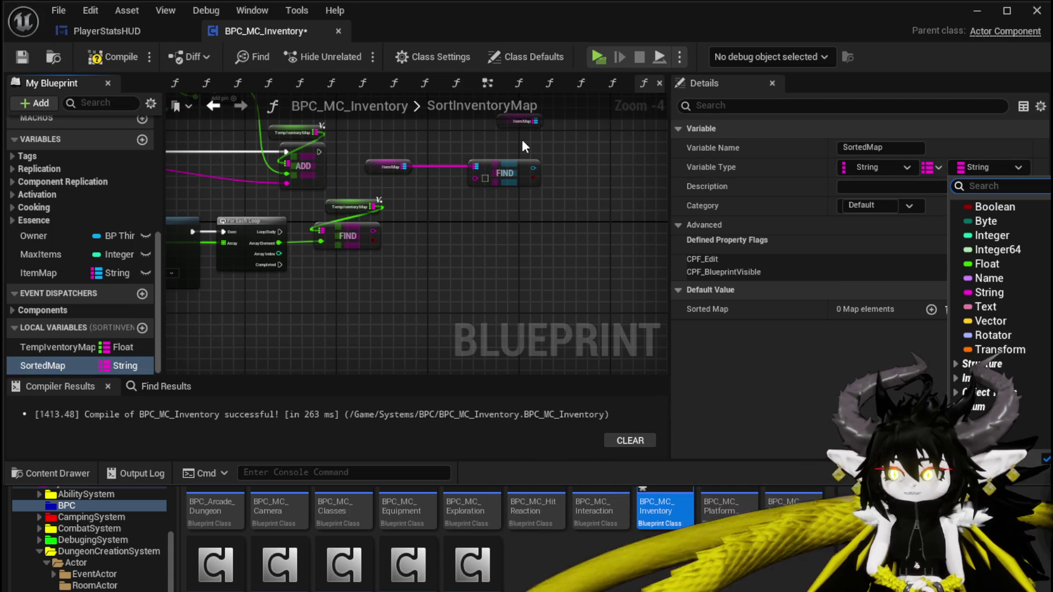
text(bject)
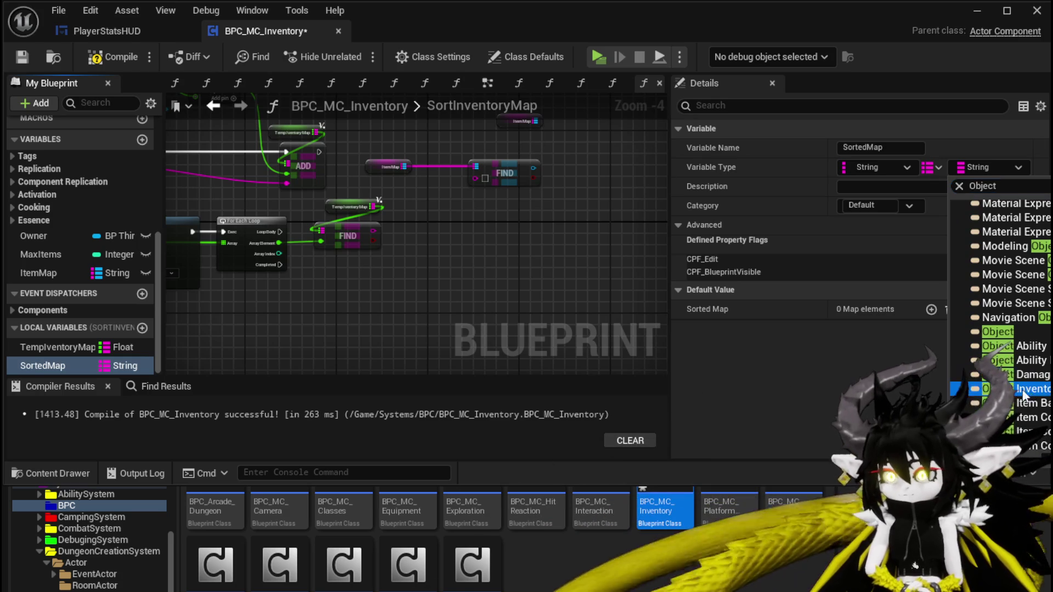
key(Down)
key(Return)
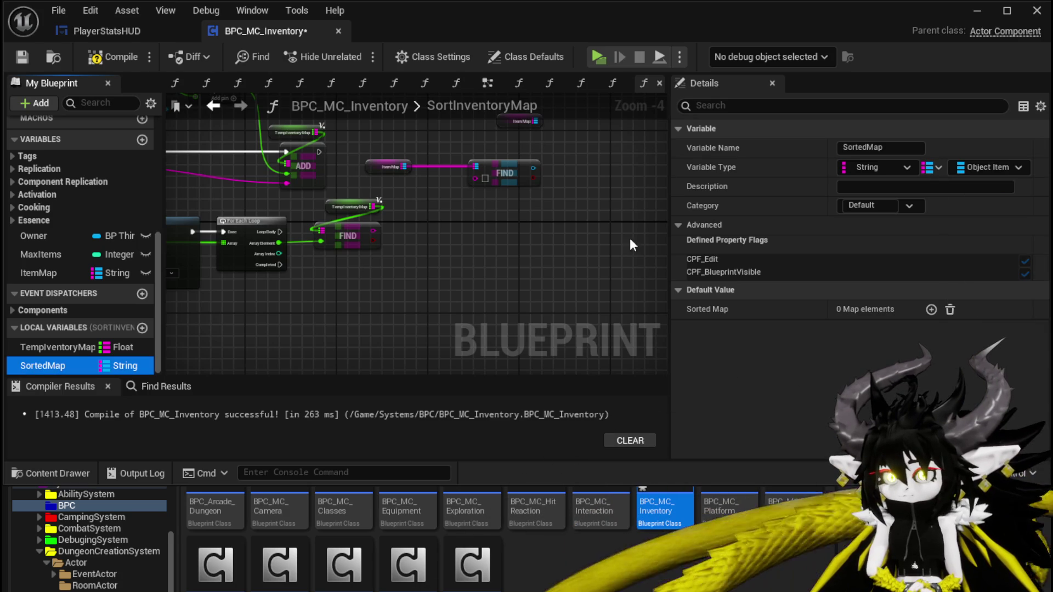
scroll(478, 206, up, 1)
drag(69, 359, 384, 200)
Step: Add a SortedMap getter and a Map ADD node fed by FIND's found value, run from Loop Body
click(430, 232)
mouse_move(500, 153)
mouse_down()
mouse_move(420, 220)
mouse_move(384, 214)
mouse_up()
drag(336, 239, 362, 232)
mouse_move(405, 201)
mouse_down()
mouse_move(435, 169)
mouse_move(504, 191)
mouse_move(466, 176)
mouse_move(487, 188)
mouse_up()
text(add)
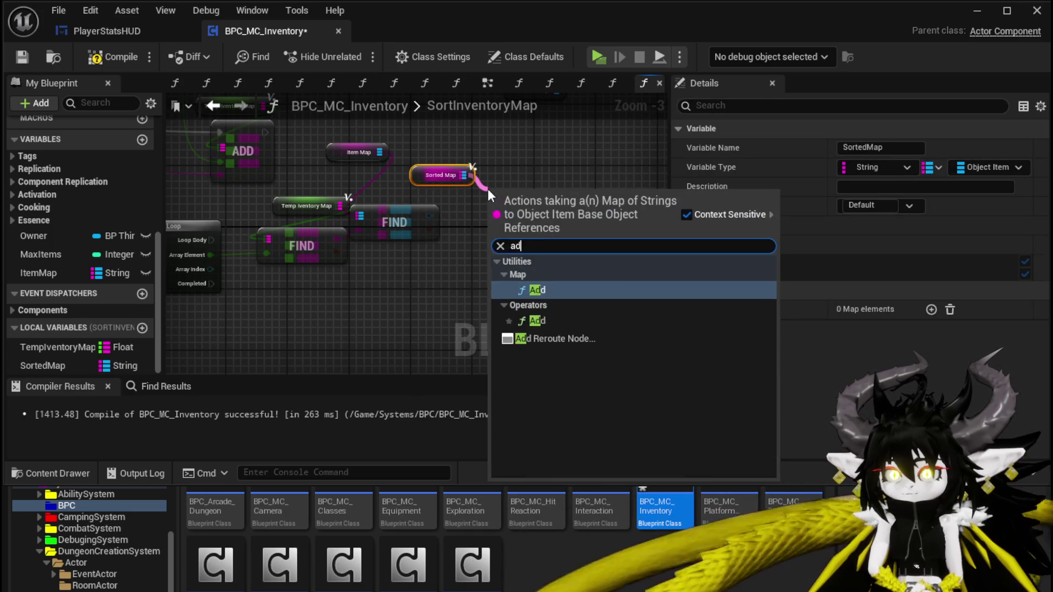
click(548, 283)
mouse_move(338, 242)
mouse_down()
mouse_move(482, 241)
mouse_move(489, 231)
mouse_up()
drag(428, 215, 490, 247)
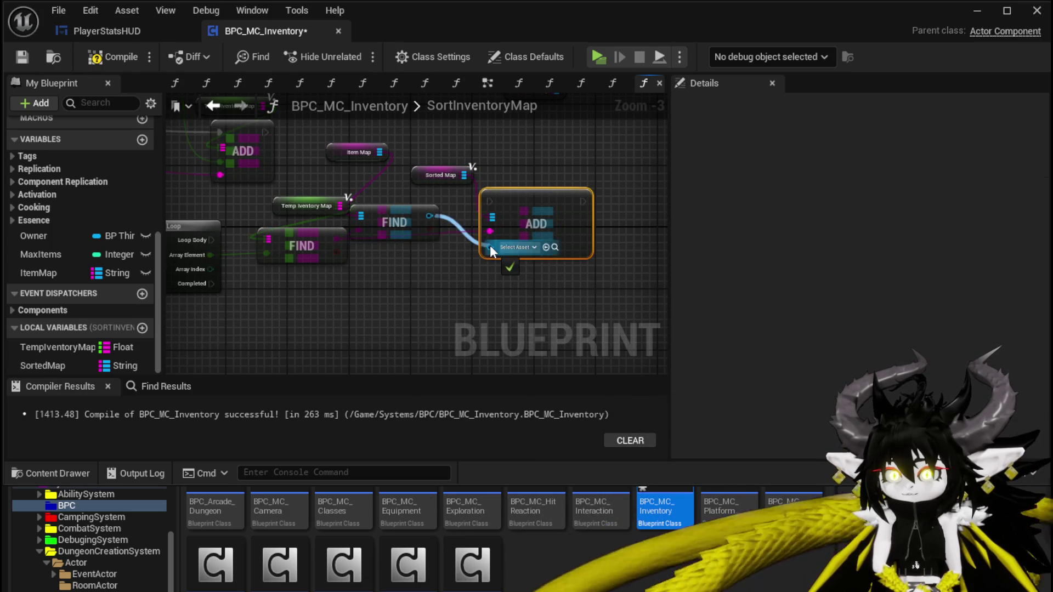
mouse_move(211, 240)
mouse_down()
mouse_move(408, 243)
mouse_move(492, 207)
mouse_move(517, 216)
mouse_move(531, 240)
mouse_up()
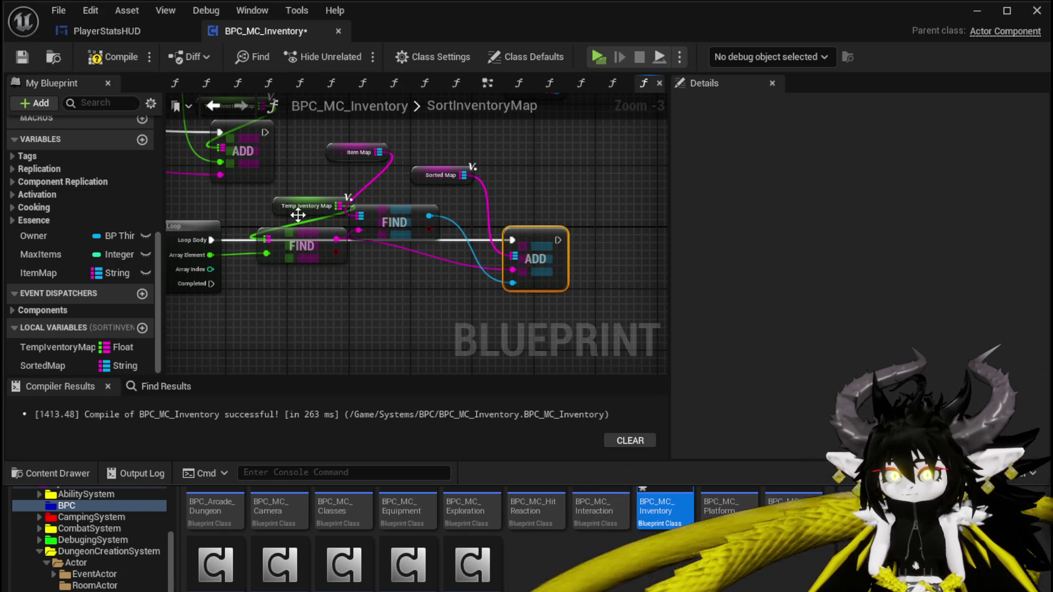
Step: Rearrange the Temp Inventory Map, Sorted Map and ItemMap getters around the ADD node and loop
drag(299, 207, 268, 205)
drag(433, 173, 534, 205)
scroll(470, 183, down, 2)
click(559, 170)
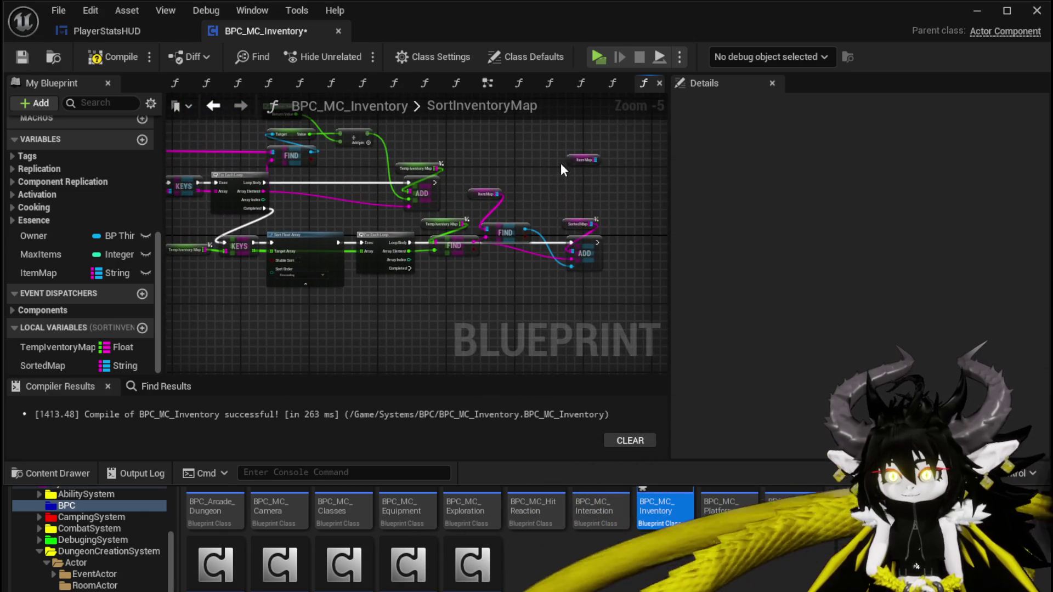
drag(571, 160, 473, 285)
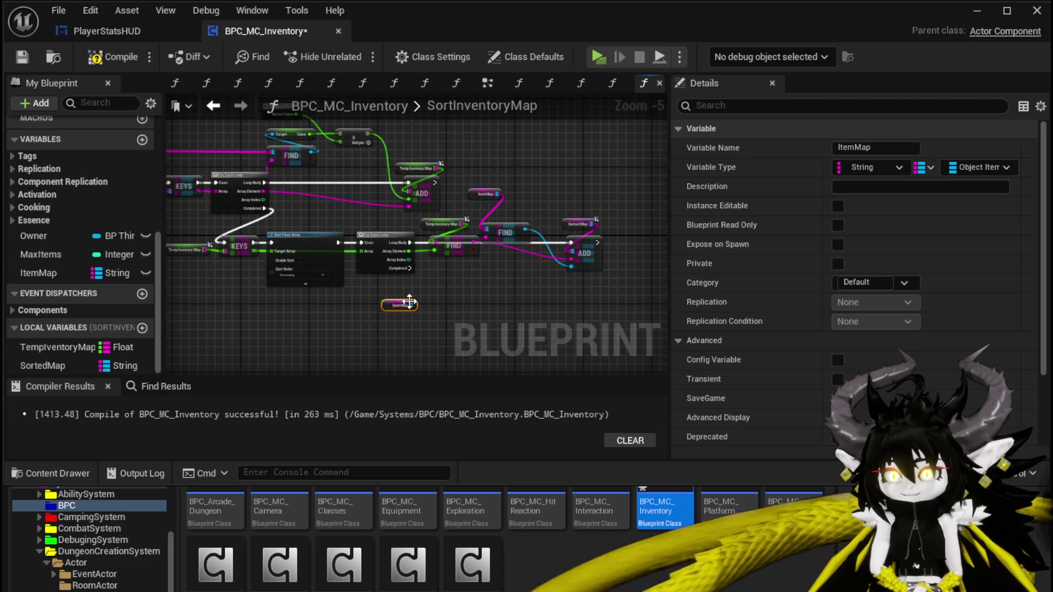
scroll(411, 308, up, 3)
Step: Add a SET ItemMap node fed by another Sorted Map getter, run on the loop's Completed pin
mouse_move(66, 358)
mouse_down()
mouse_move(344, 299)
mouse_move(323, 282)
mouse_move(258, 283)
mouse_up()
click(360, 317)
drag(38, 272, 371, 280)
click(374, 305)
mouse_move(278, 282)
mouse_down()
mouse_move(337, 291)
mouse_move(373, 268)
mouse_move(364, 270)
mouse_up()
mouse_move(275, 243)
mouse_down()
mouse_move(344, 271)
mouse_move(499, 268)
mouse_up()
Step: Review the new nodes in the graph and compile the inventory component blueprint
scroll(345, 271, down, 1)
click(312, 280)
scroll(338, 262, down, 1)
scroll(338, 269, down, 1)
mouse_move(469, 308)
mouse_down()
mouse_move(520, 301)
mouse_move(298, 300)
mouse_up()
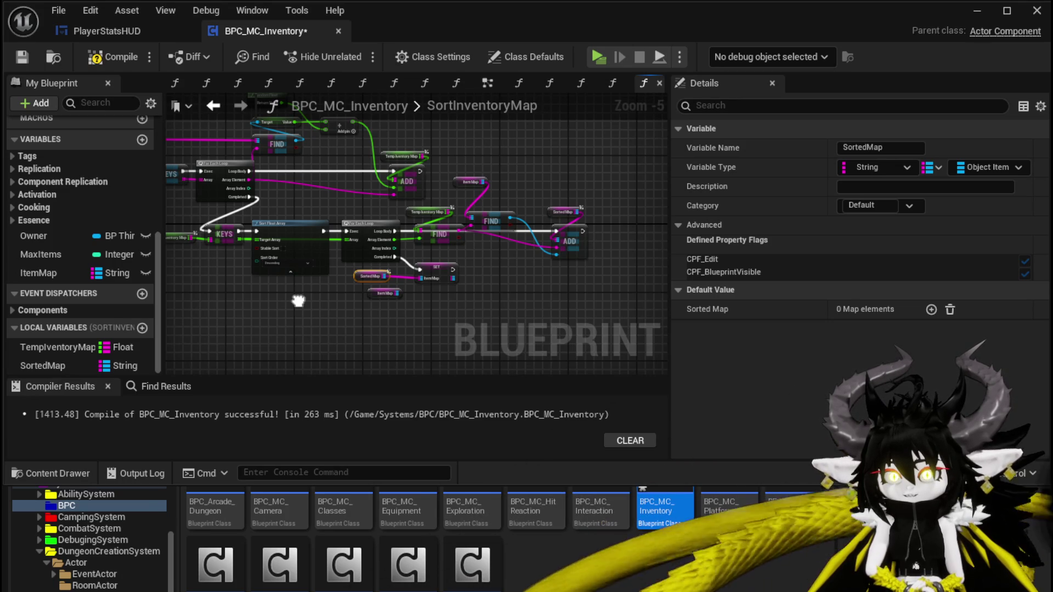
drag(297, 301, 416, 317)
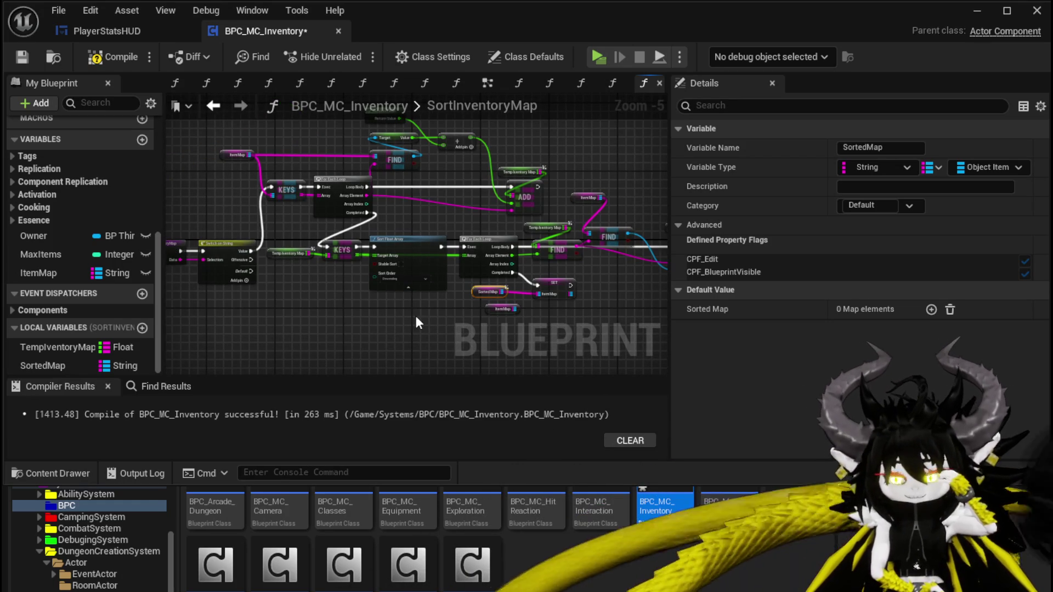
click(90, 57)
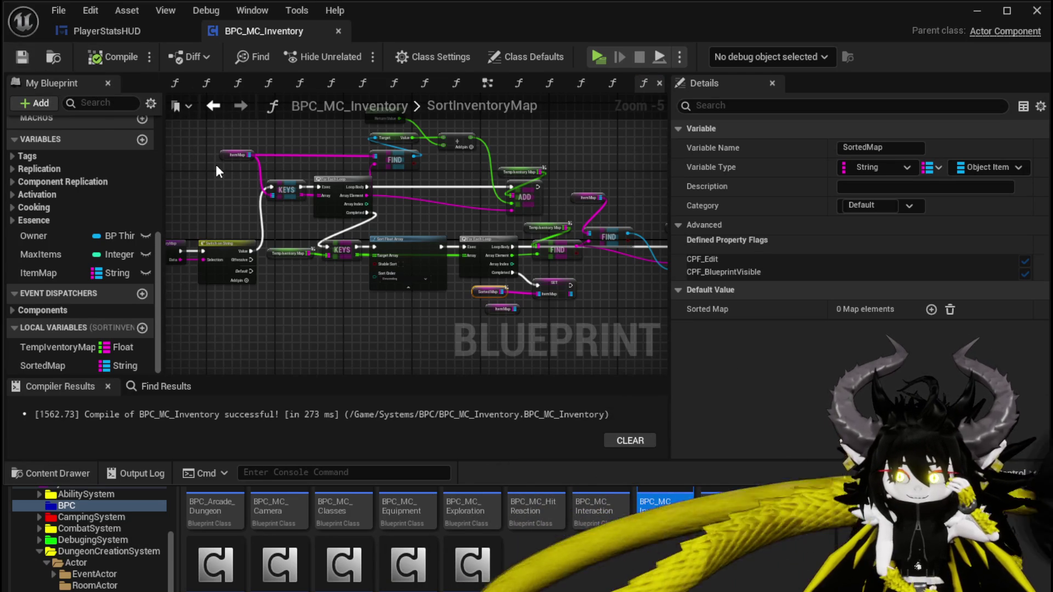
Step: Go to PlayerStatsHUD and reopen SortInventoryMap from its Sort Inventory Map call node
click(121, 33)
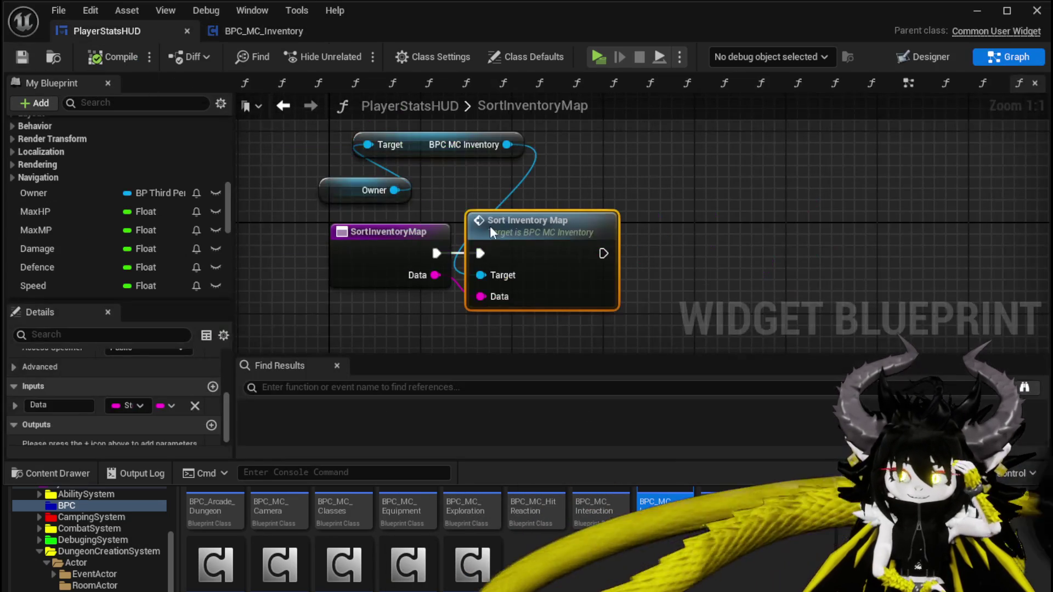
double_click(513, 234)
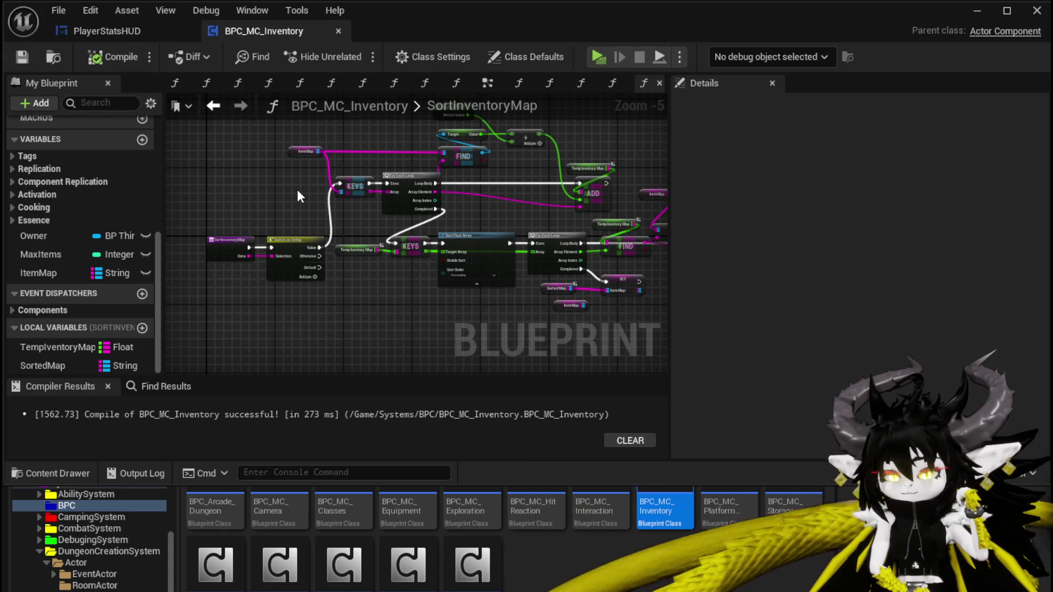
drag(298, 192, 265, 184)
drag(505, 148, 482, 199)
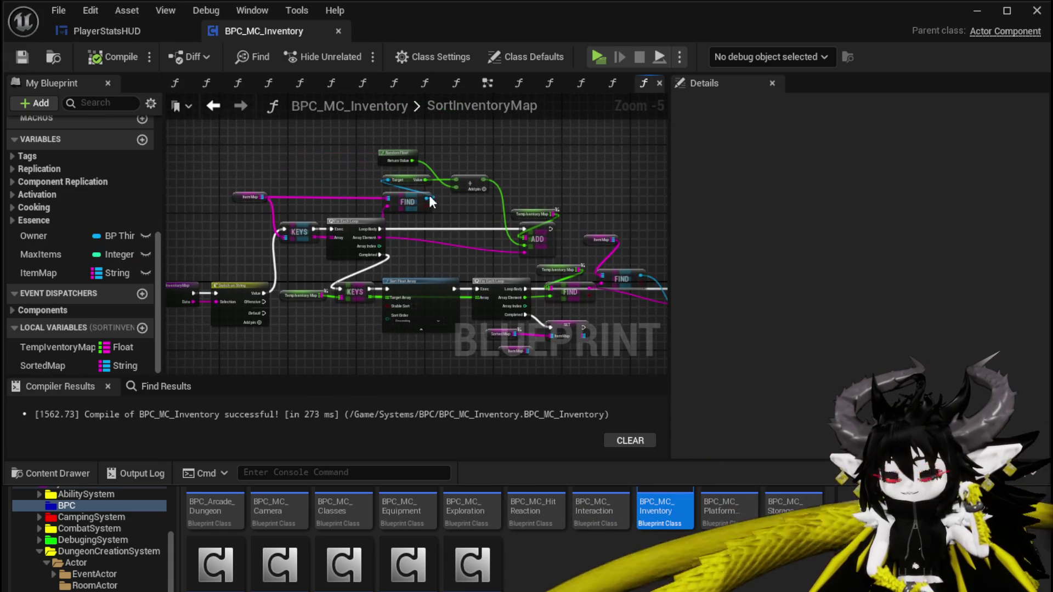
Step: Reposition the RandomFloat, TempInventoryMap, ItemMap and FIND nodes neatly, then select the function entry node
click(392, 157)
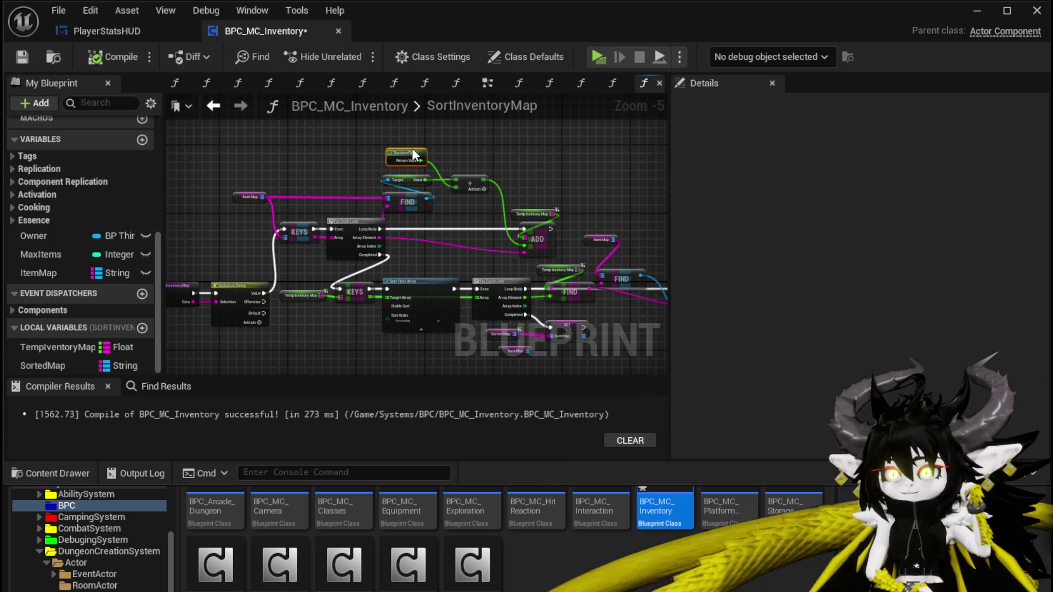
drag(413, 153, 477, 158)
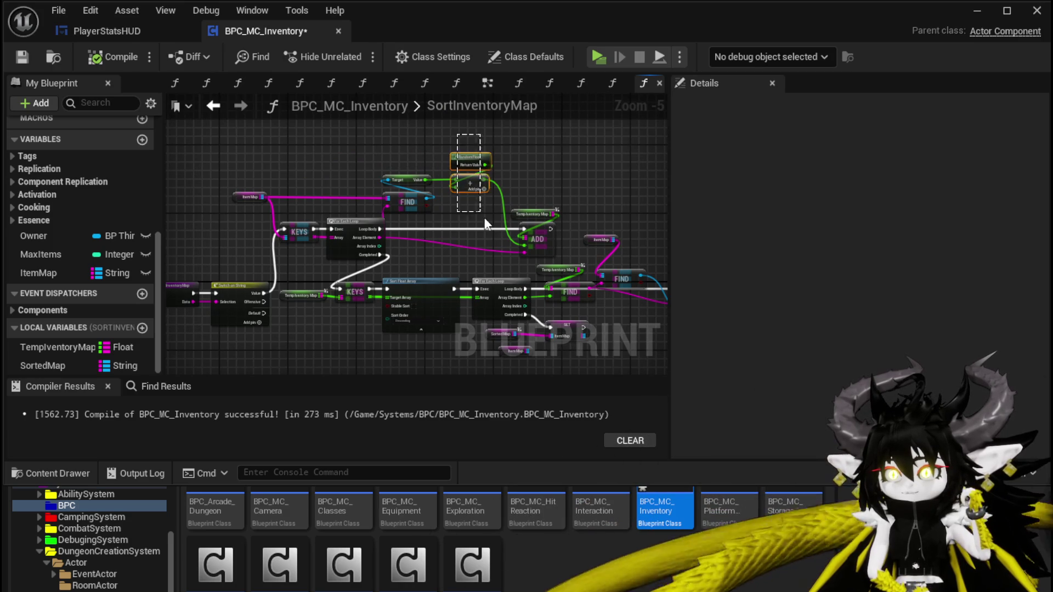
drag(477, 204, 401, 215)
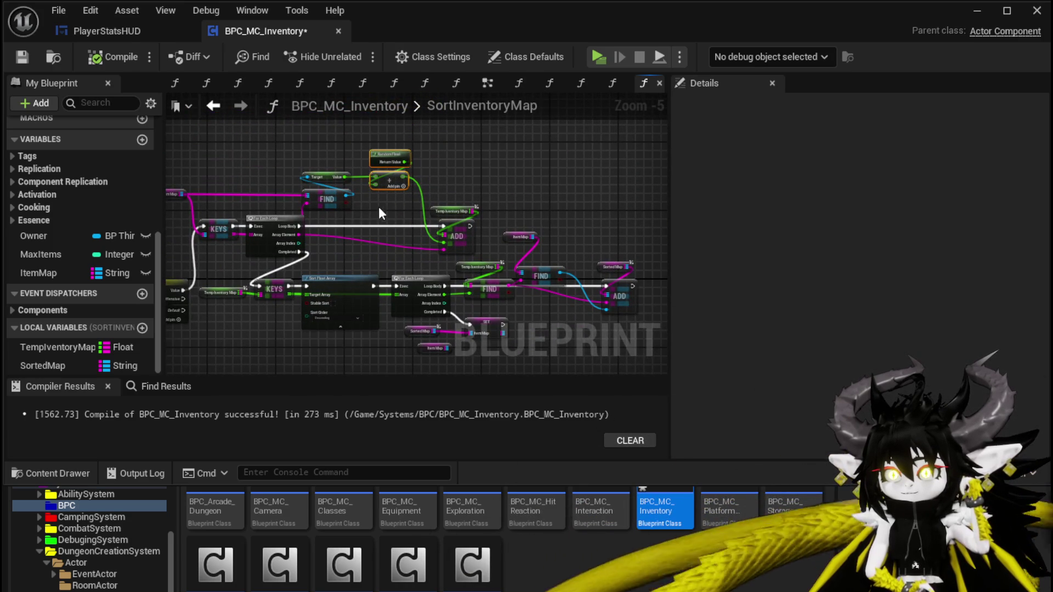
drag(393, 193, 345, 146)
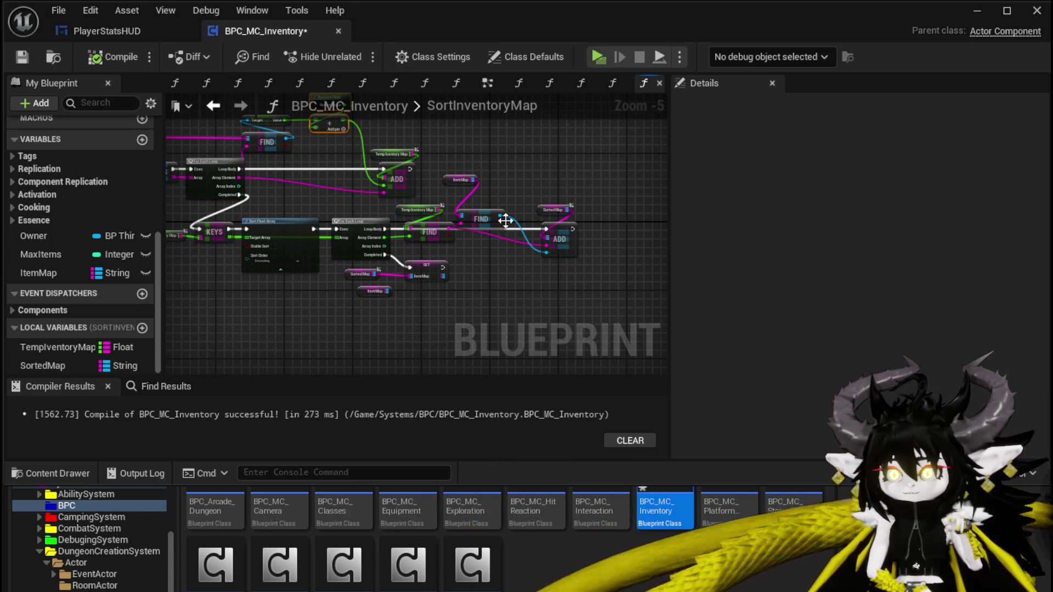
mouse_move(406, 209)
mouse_down()
mouse_move(370, 211)
mouse_move(415, 231)
mouse_up()
mouse_move(564, 165)
mouse_down()
mouse_move(533, 162)
mouse_move(550, 229)
mouse_move(568, 211)
mouse_up()
mouse_move(321, 132)
mouse_down()
mouse_move(353, 137)
mouse_move(341, 133)
mouse_up()
click(402, 168)
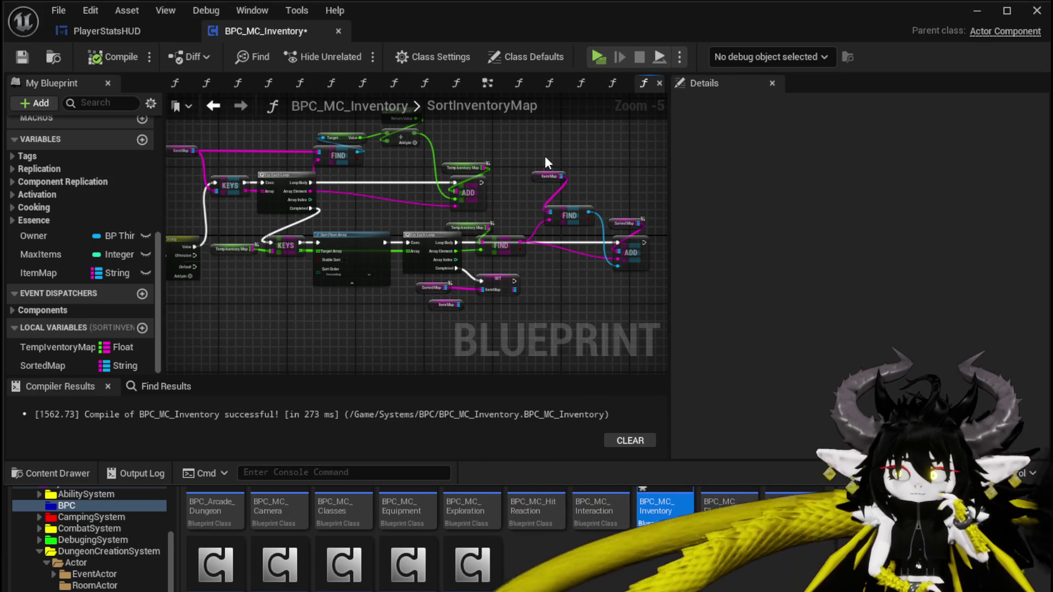
drag(536, 156, 623, 160)
scroll(269, 252, up, 3)
mouse_move(296, 225)
mouse_down()
mouse_move(257, 226)
mouse_move(349, 233)
mouse_move(202, 248)
mouse_move(359, 253)
mouse_up()
Step: Add a Print String after the SET node printing 'SortedByValue'
drag(426, 240, 502, 248)
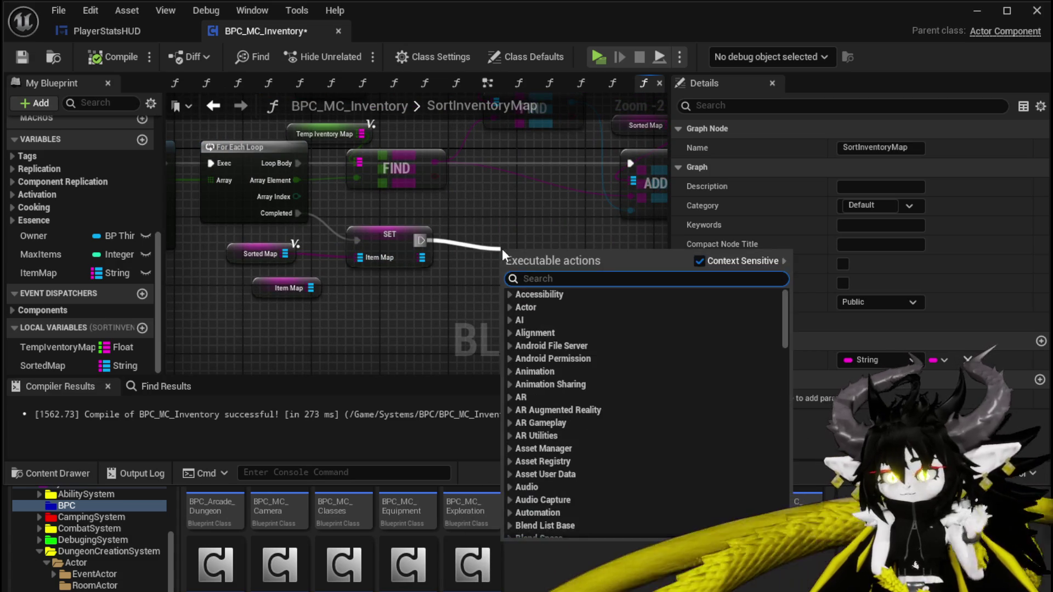
text(Print String)
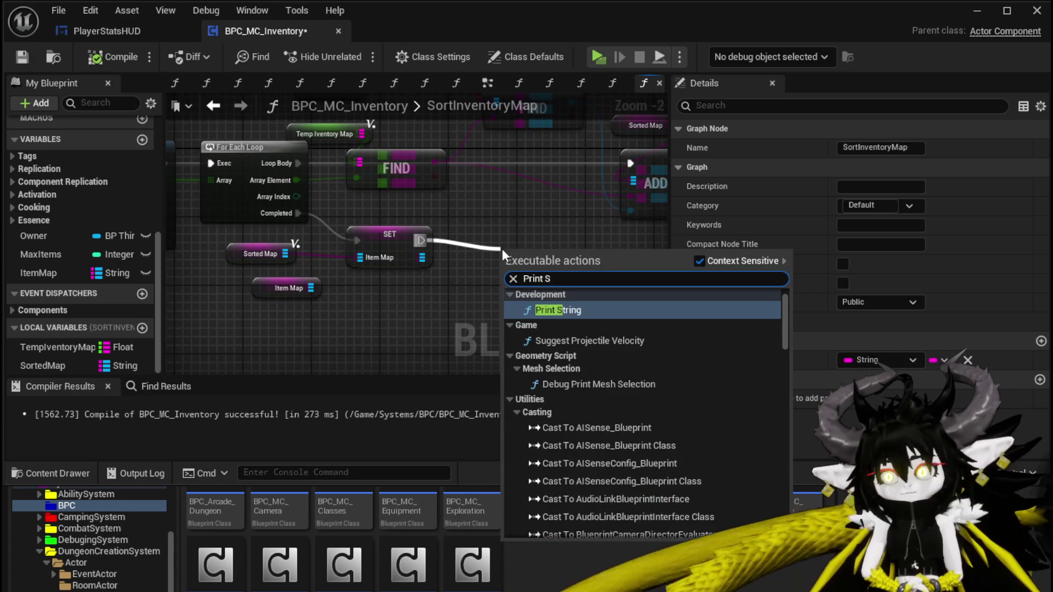
key(Return)
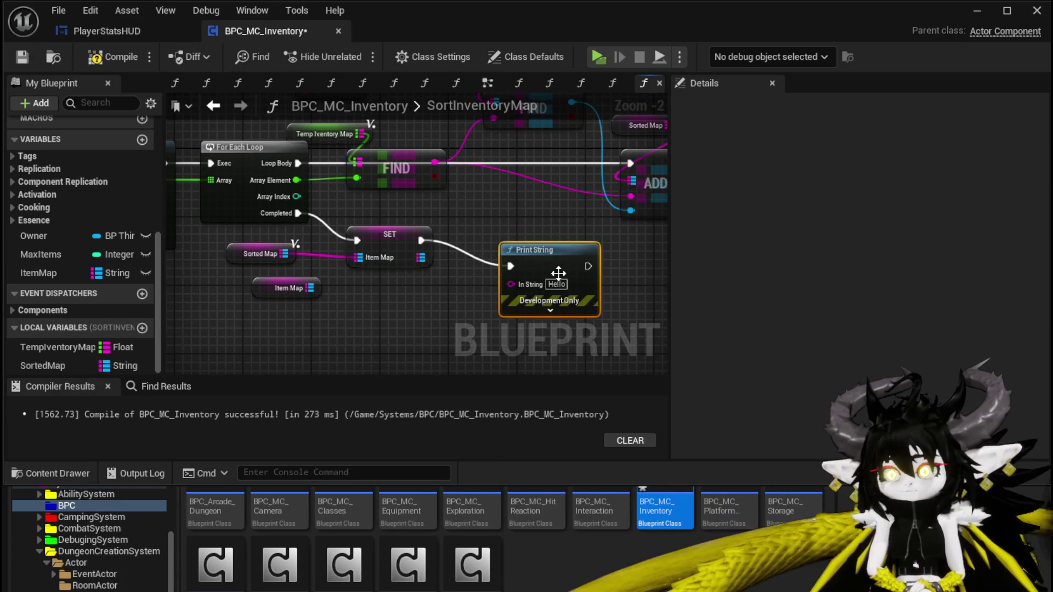
click(556, 284)
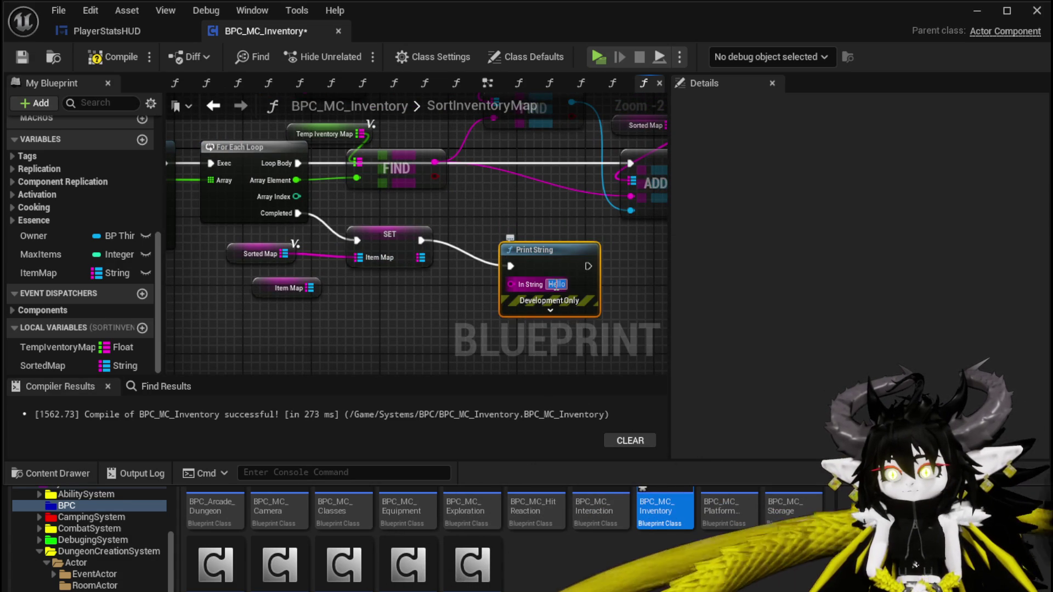
text(Sort)
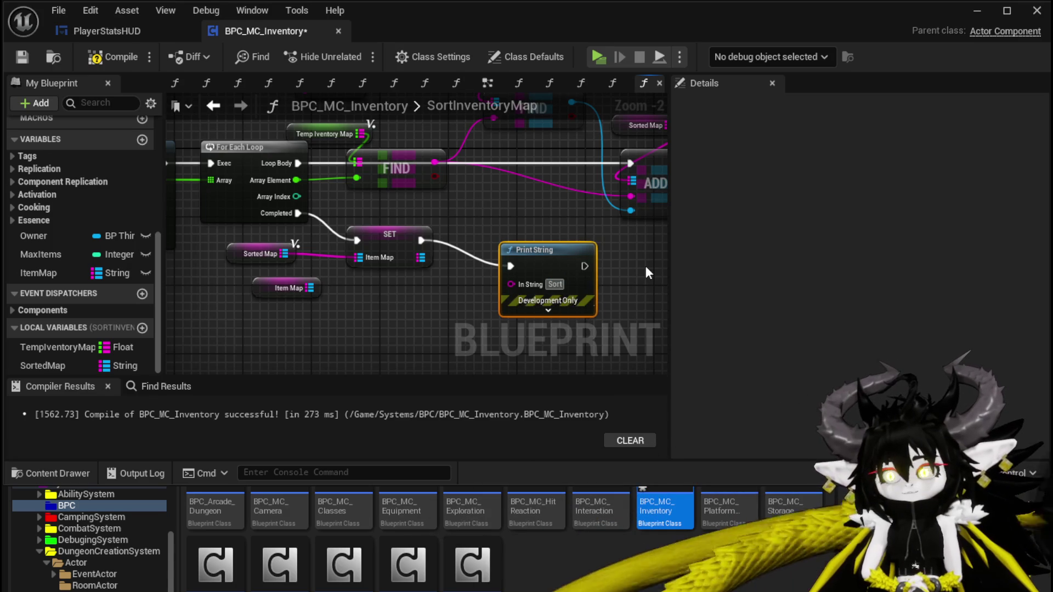
text(edByV)
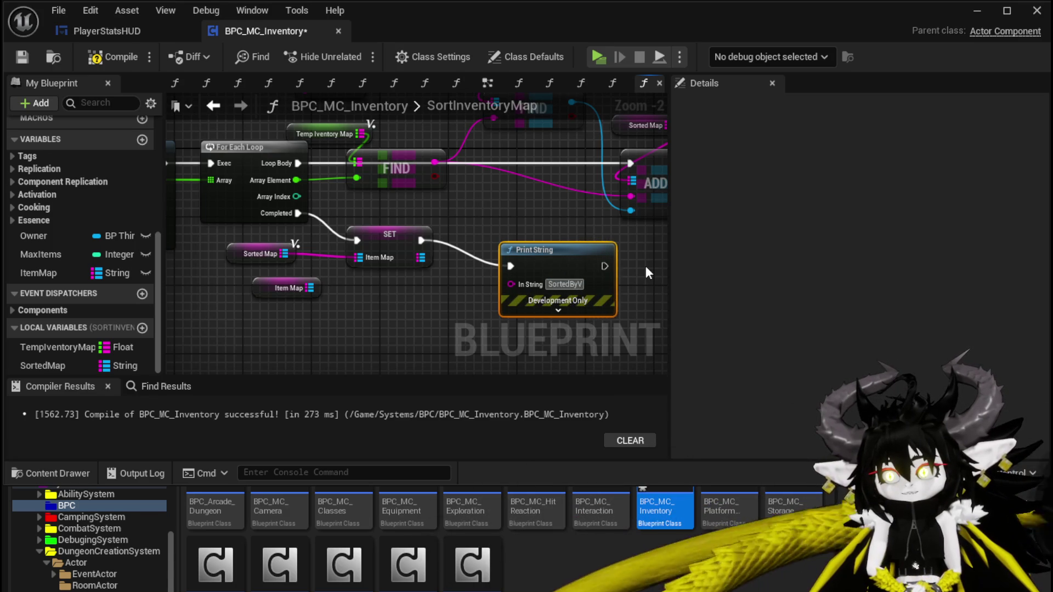
text(alue)
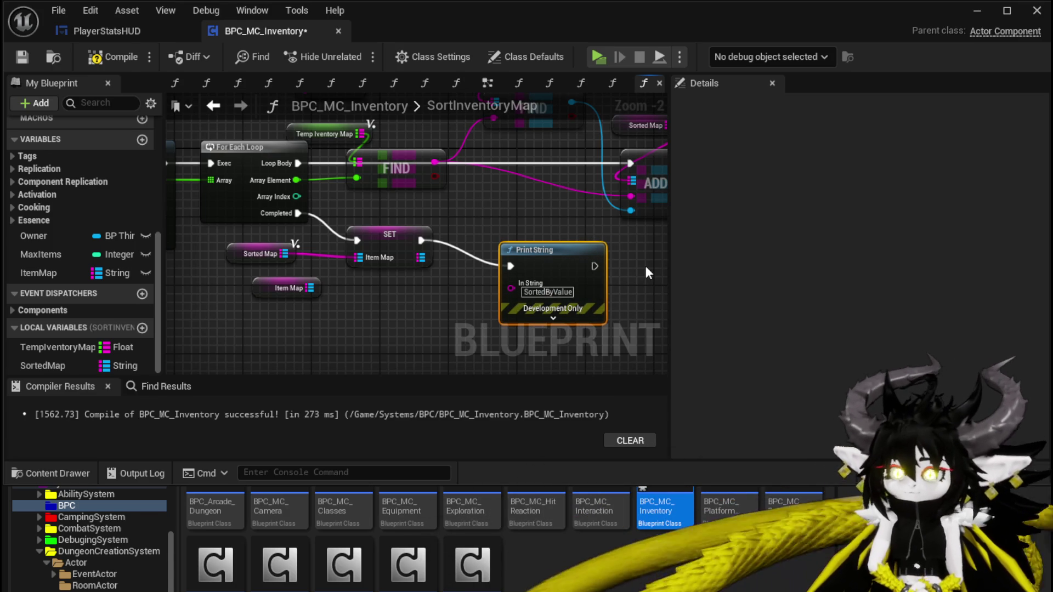
Step: Compile, save all modified assets, and start playing the level in a new window
click(113, 57)
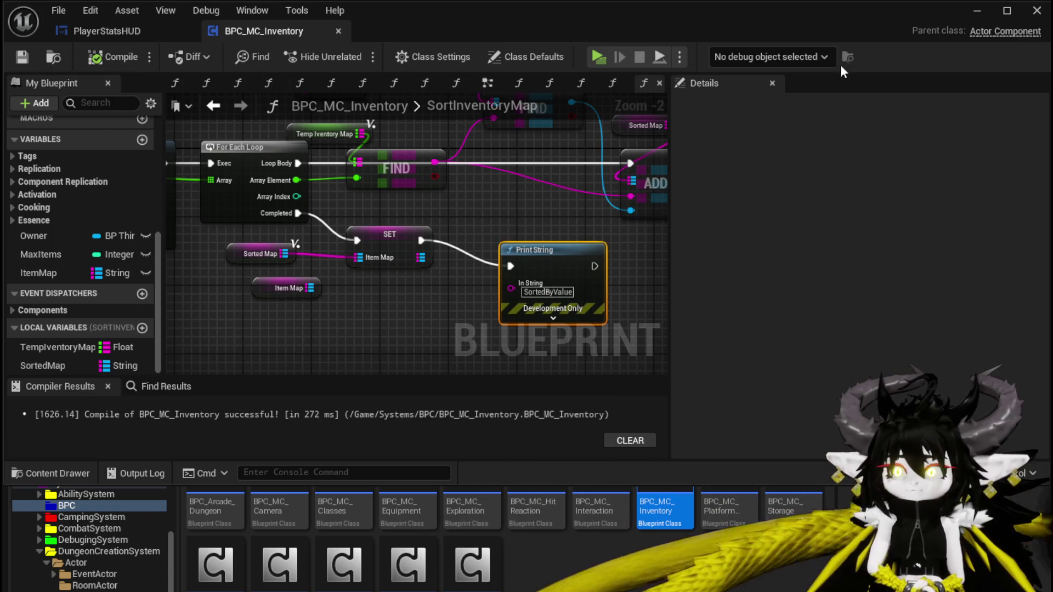
key(ctrl+shift+s)
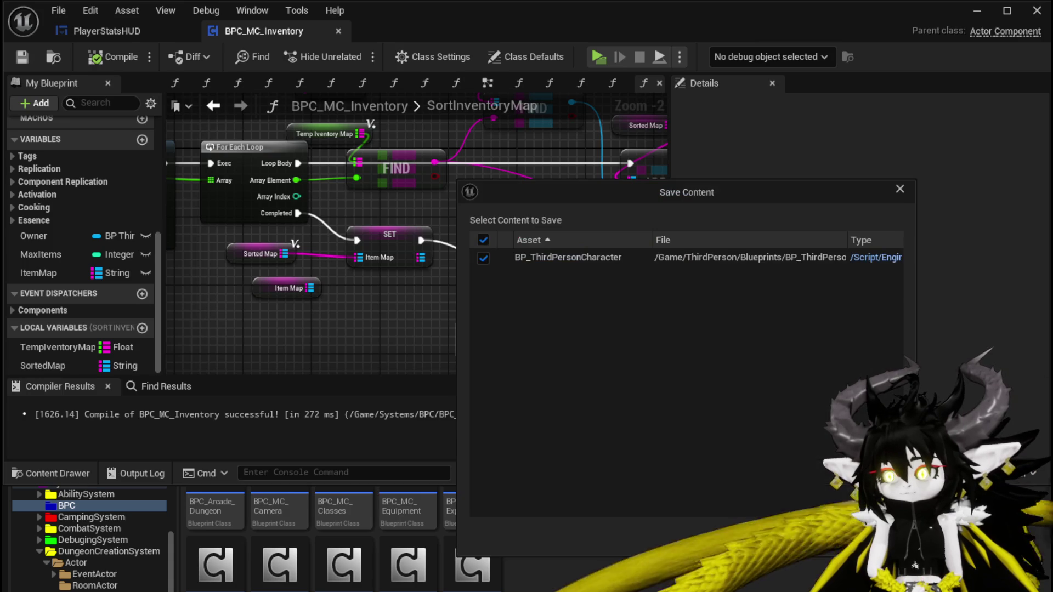
key(Return)
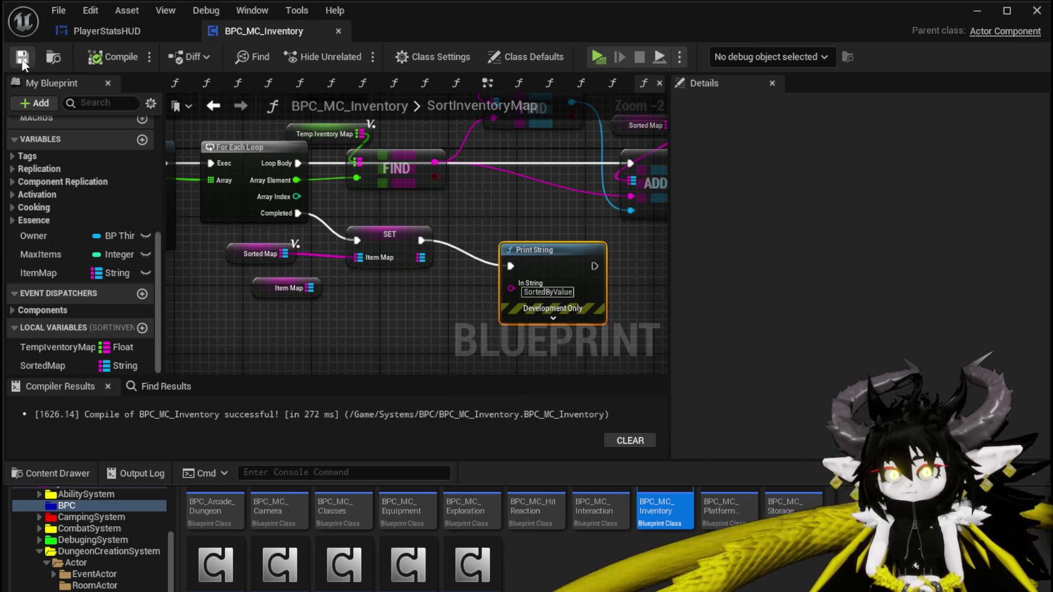
click(977, 11)
click(355, 54)
key(Tab)
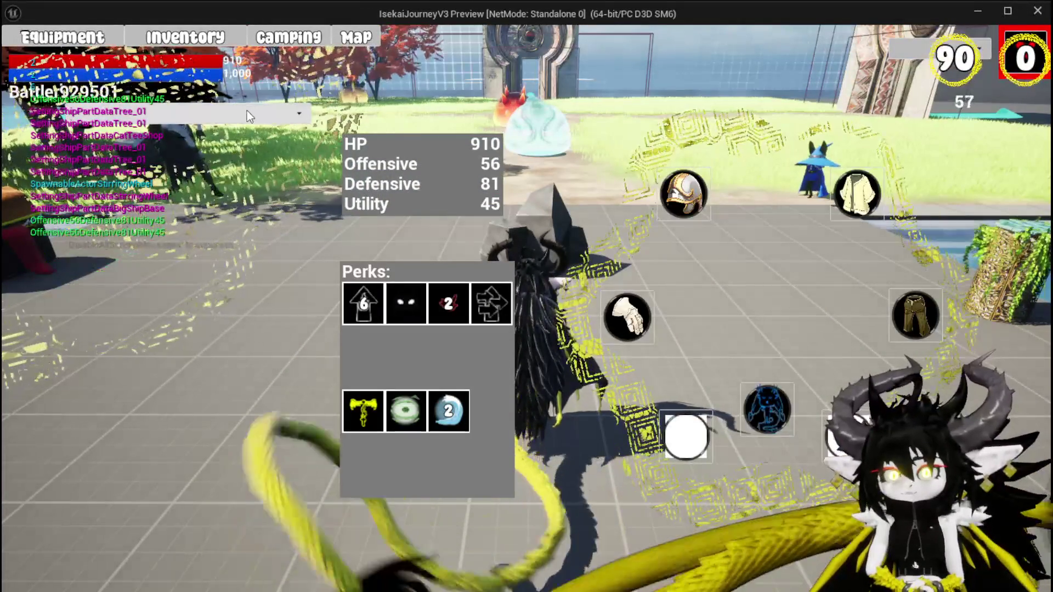
Step: Show the helmets in the inventory grid and sort them by Value
click(247, 112)
click(248, 144)
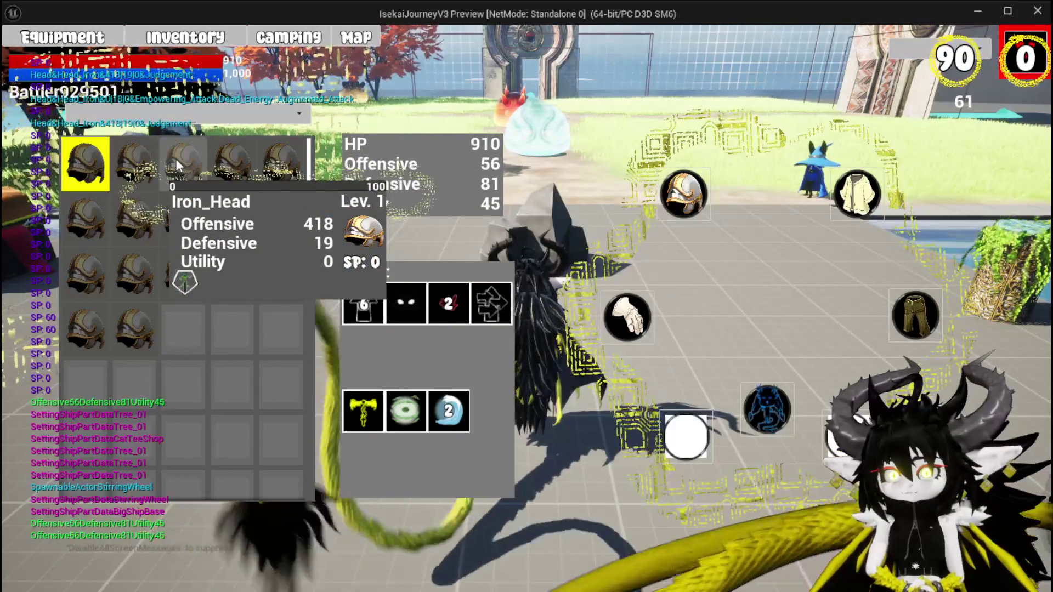
click(190, 117)
click(156, 129)
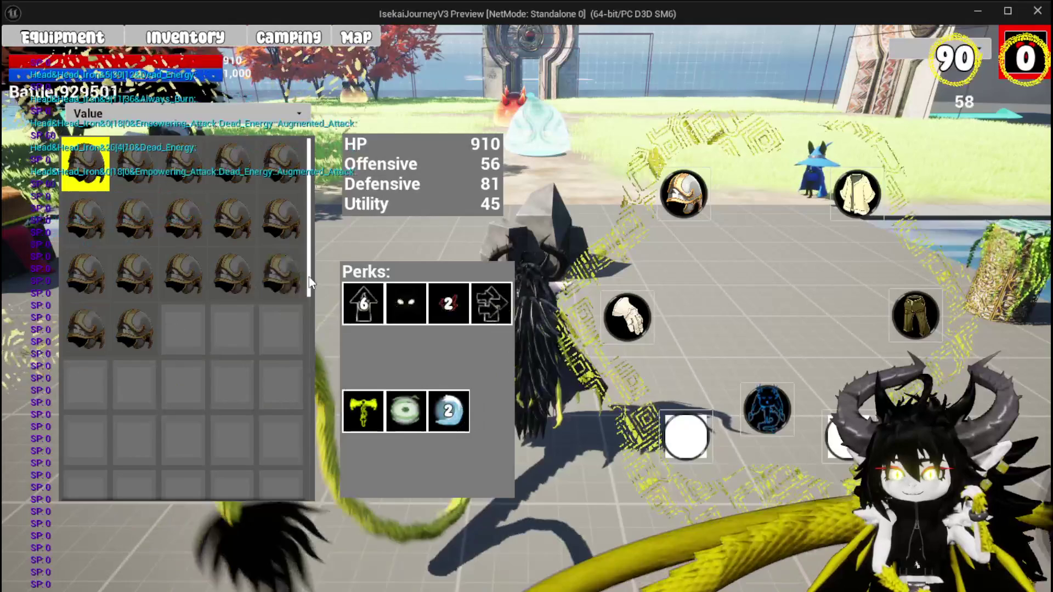
Step: Check the sorted glove and leg armour lists, then stop the preview
click(634, 313)
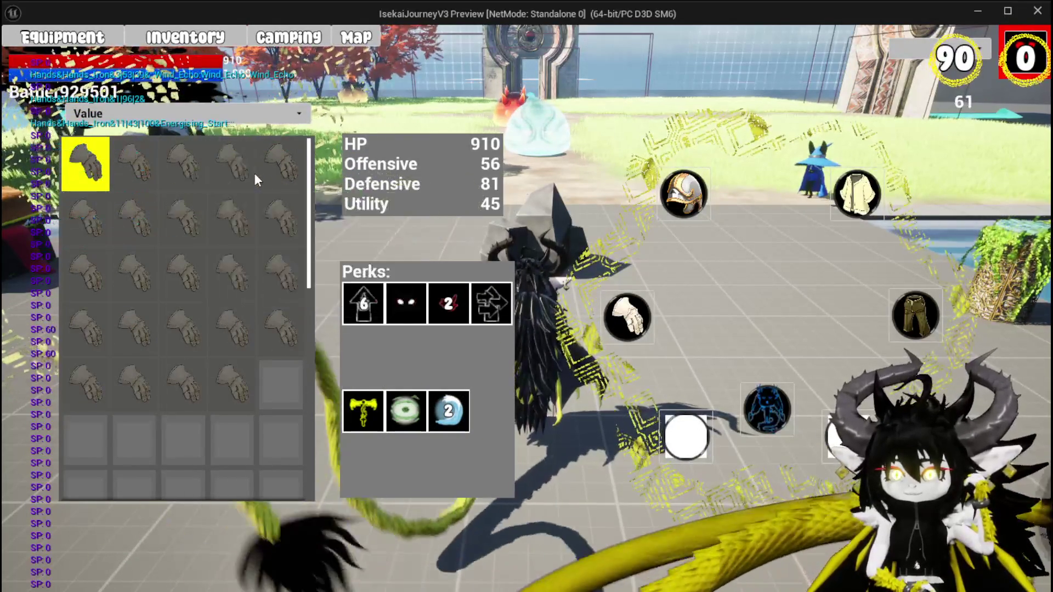
click(915, 315)
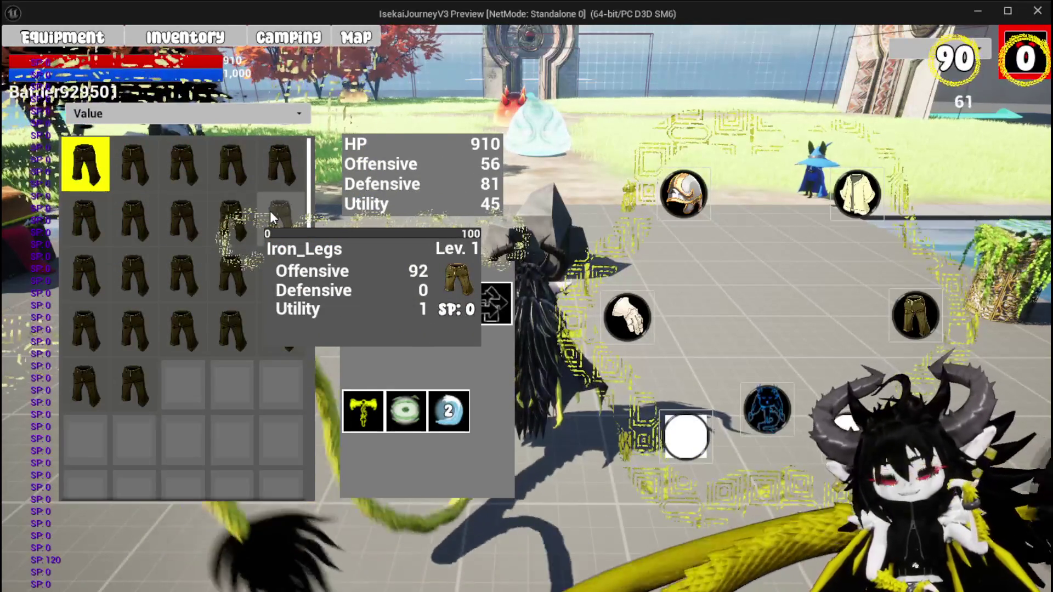
key(Escape)
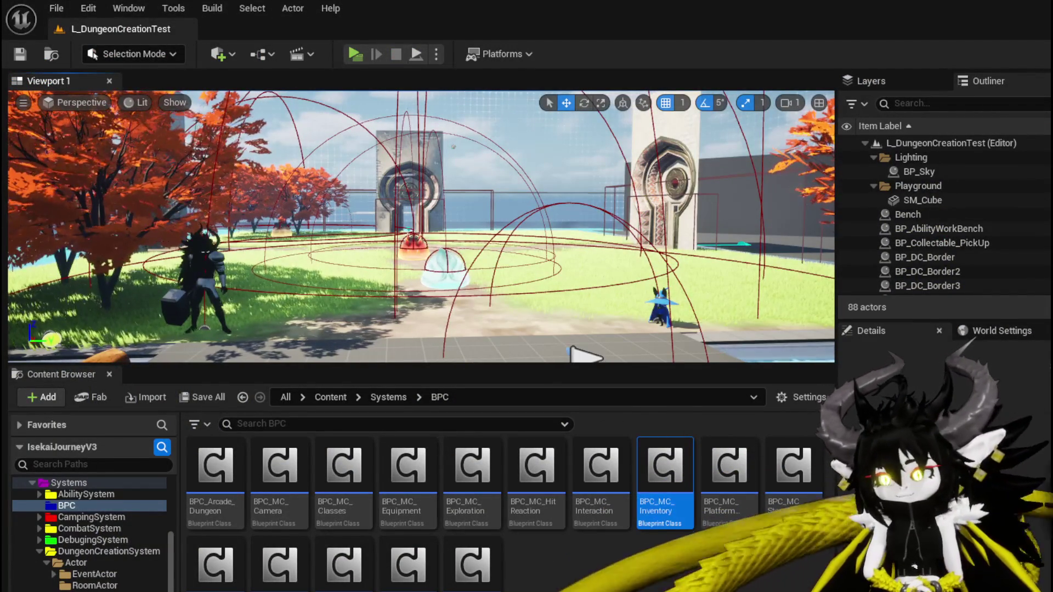
Step: Back in BPC_MC_Inventory, select the sorting node group and paste a copy below it
key(alt+Tab)
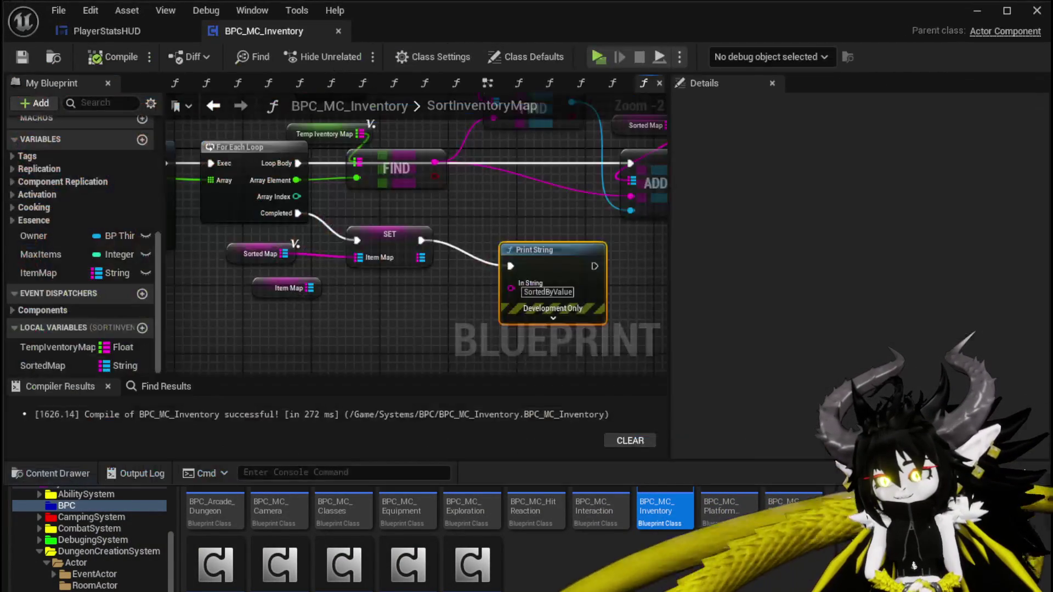
scroll(465, 327, down, 2)
drag(540, 341, 472, 291)
scroll(472, 290, down, 2)
mouse_move(308, 236)
mouse_down()
mouse_move(367, 242)
mouse_move(326, 259)
mouse_move(251, 336)
mouse_move(547, 179)
mouse_up()
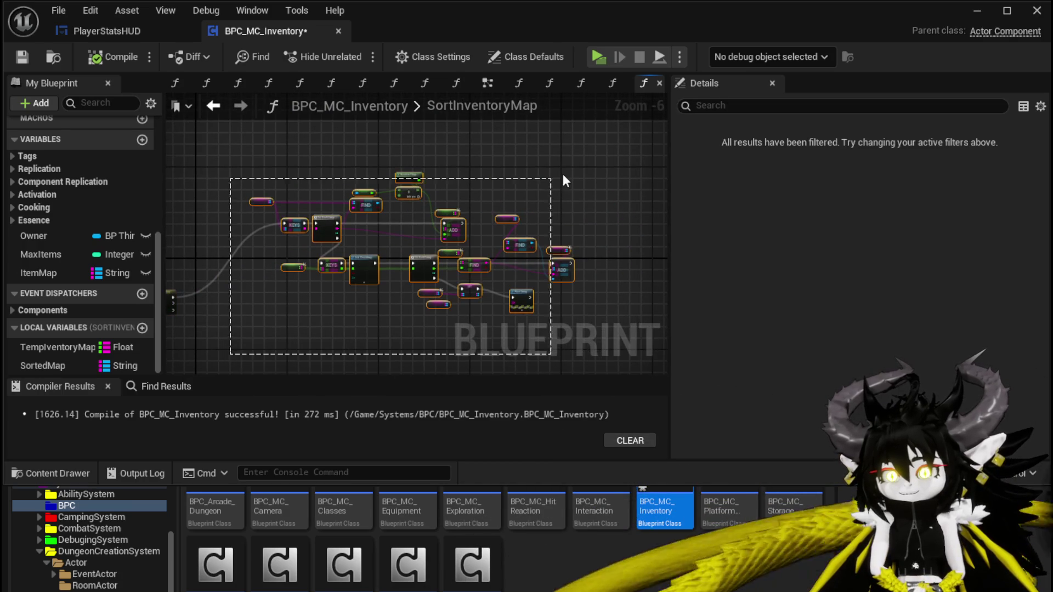
drag(477, 266, 495, 189)
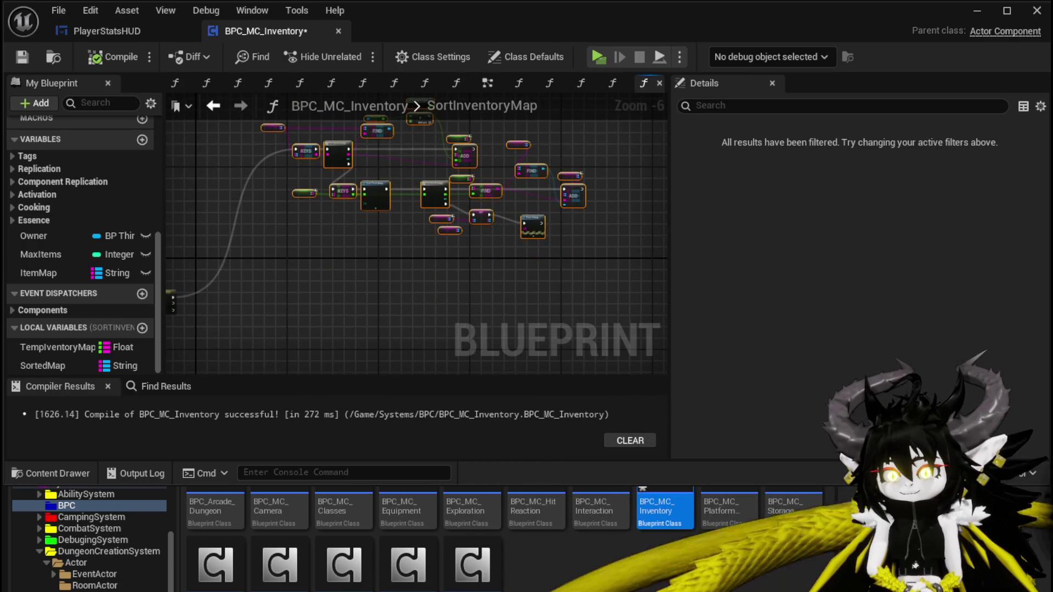
click(393, 246)
key(ctrl+v)
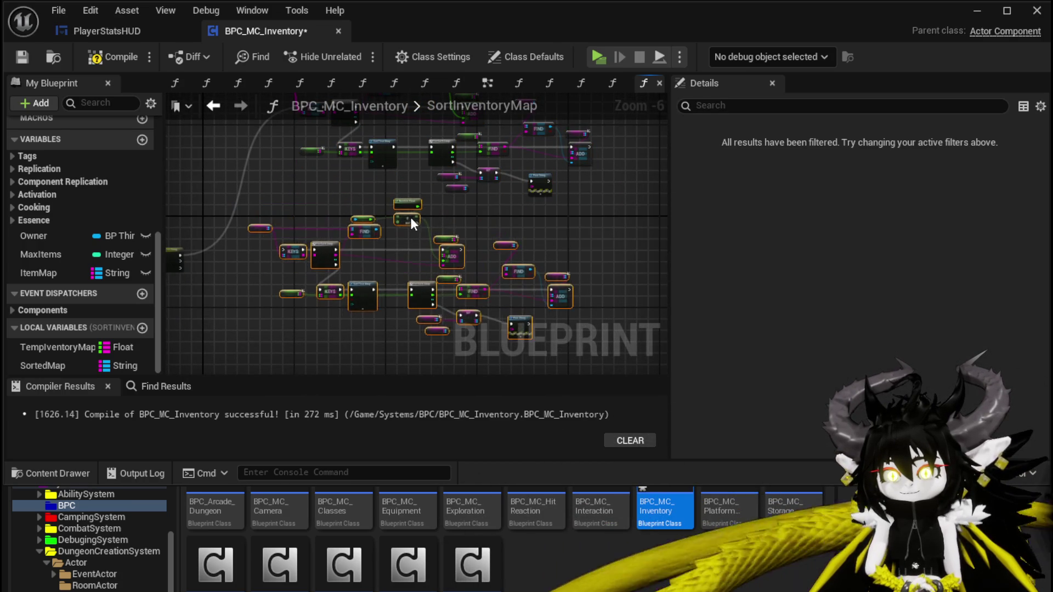
Step: Connect the Switch on String Otherwise output onward and select the Value variable node
scroll(290, 231, up, 2)
drag(239, 256, 242, 259)
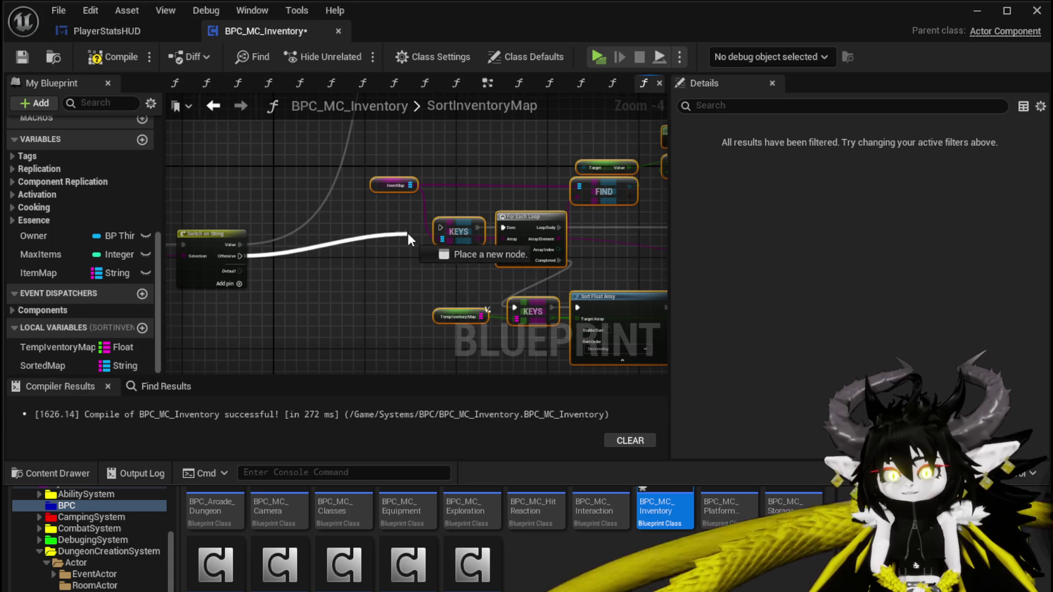
scroll(447, 221, up, 4)
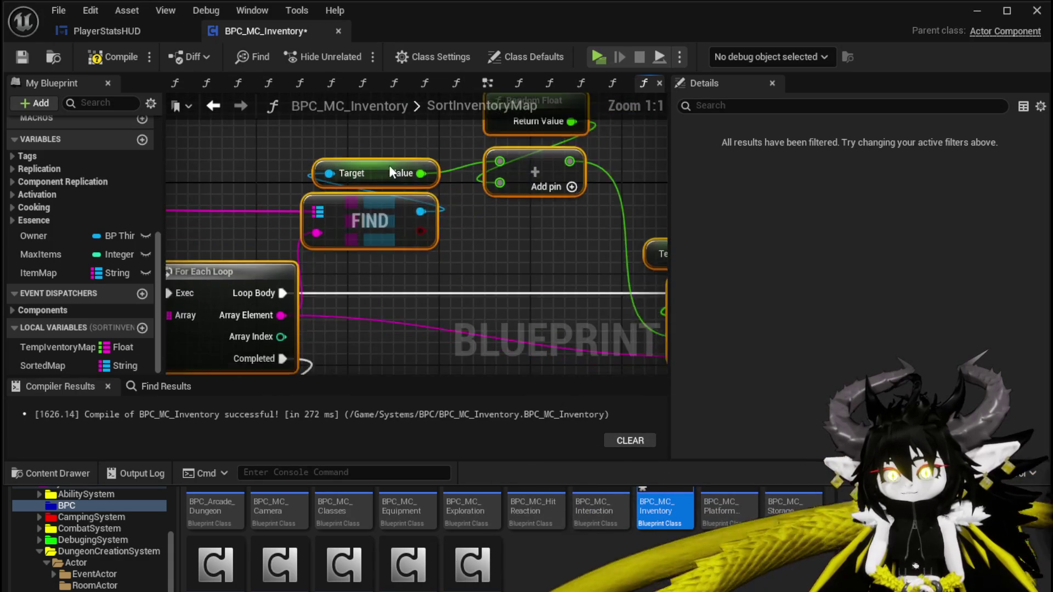
scroll(495, 190, down, 3)
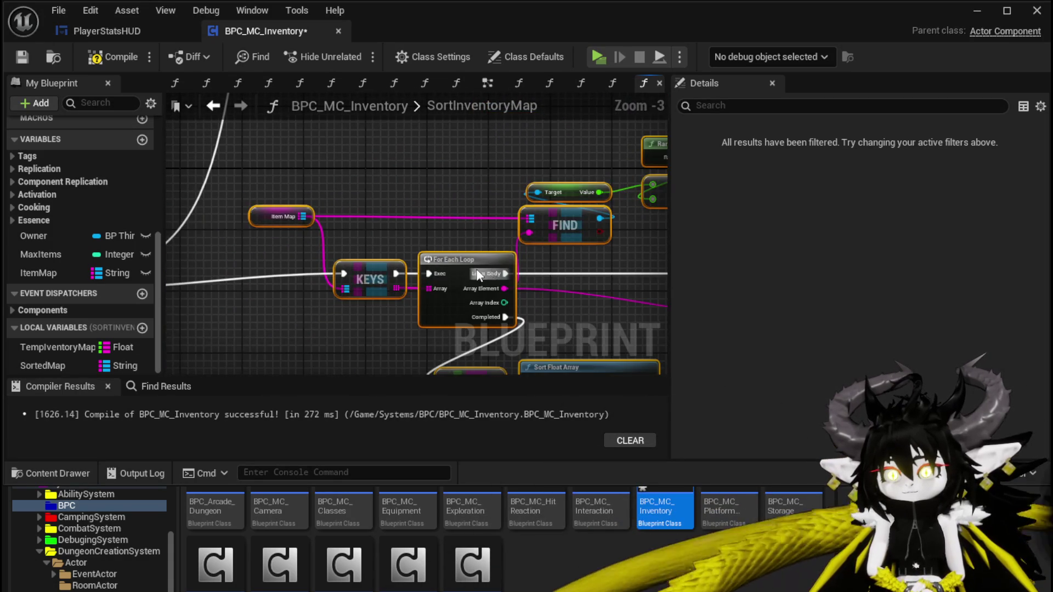
click(462, 238)
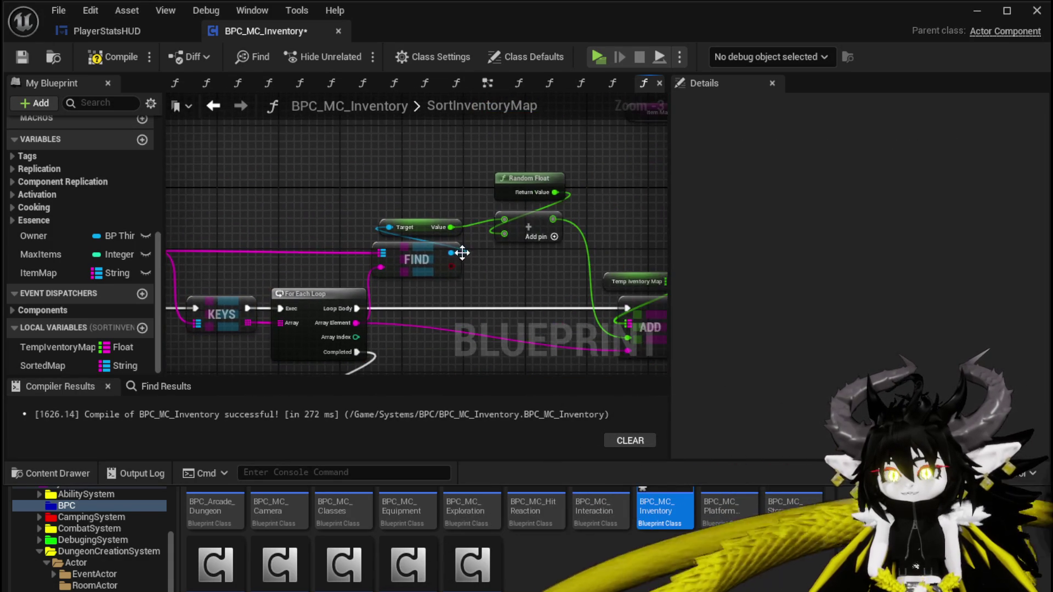
click(417, 230)
Step: Cast FIND's found item to Object_Item_Equipment_Child and route the loop body through the cast
mouse_move(496, 260)
mouse_down()
mouse_move(470, 242)
mouse_move(419, 236)
mouse_move(427, 229)
mouse_move(463, 252)
mouse_up()
click(472, 238)
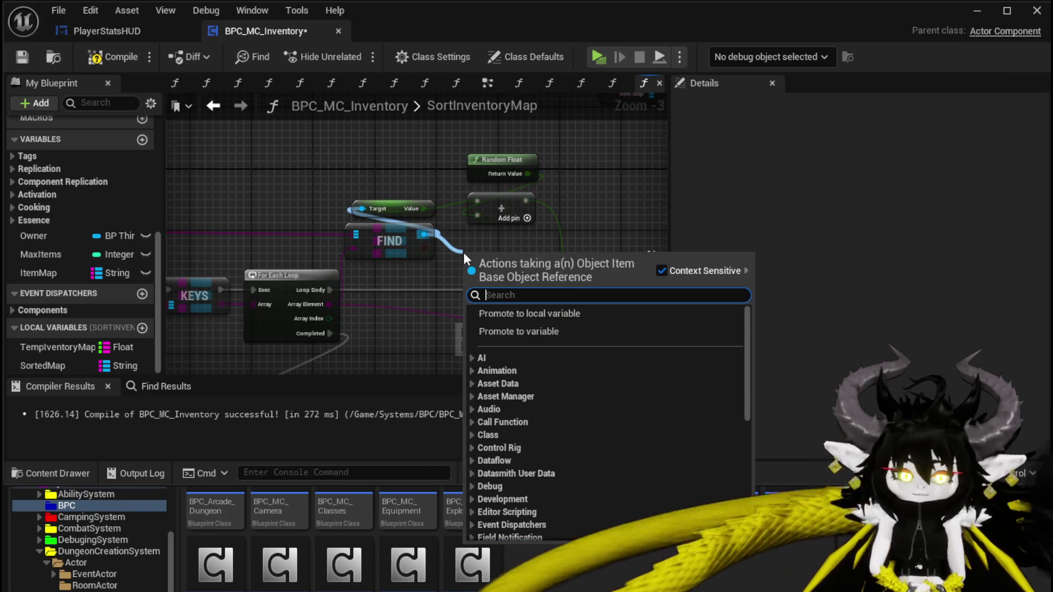
text(equipment)
click(565, 340)
drag(521, 264, 419, 286)
drag(328, 290, 369, 290)
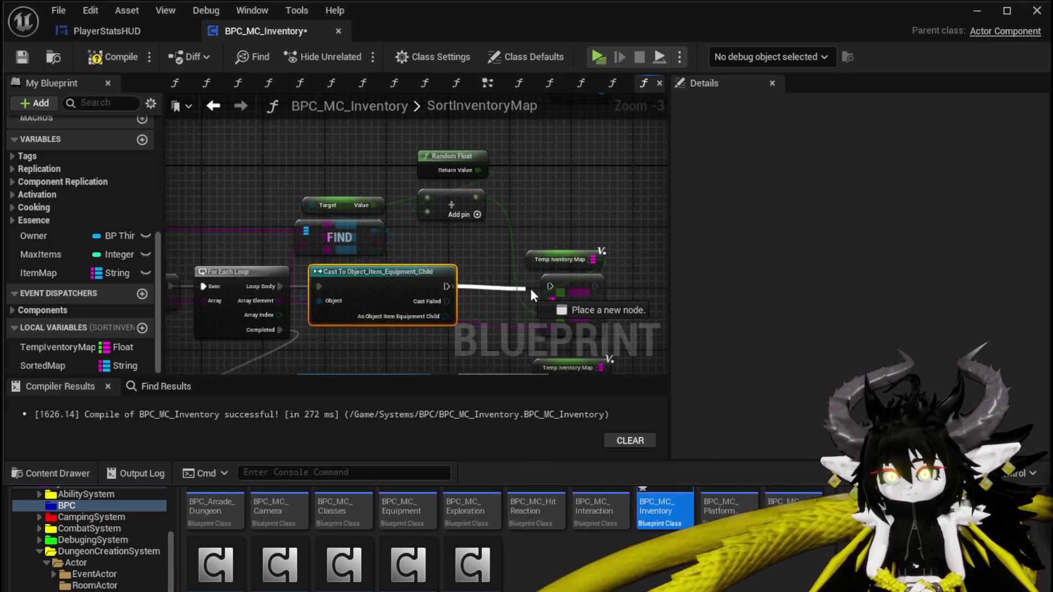
drag(399, 251, 440, 255)
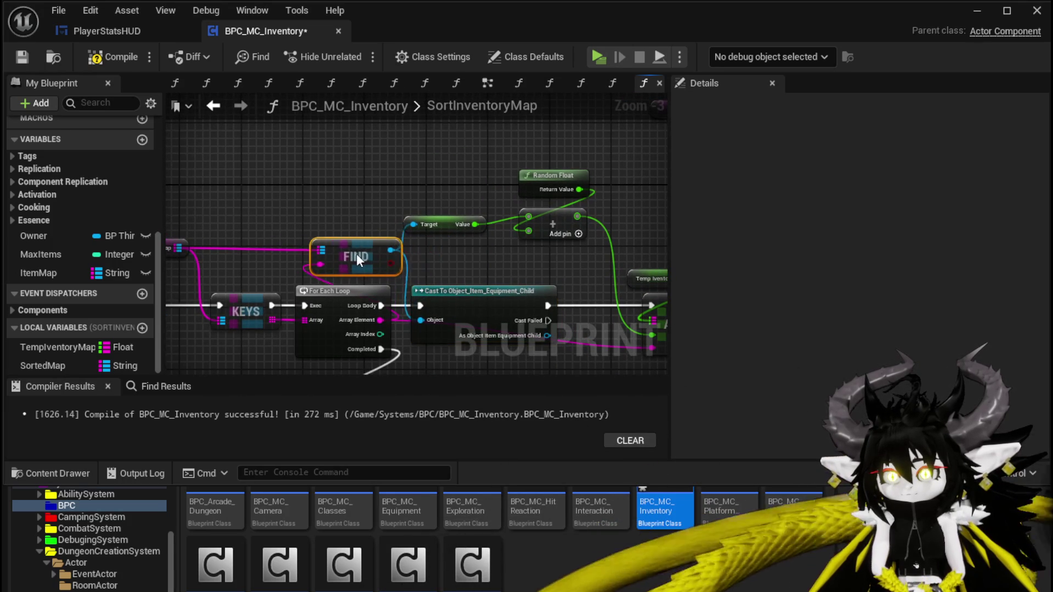
Step: Add a Get Equipment Data node from the cast's output via the 'get equi' search
click(433, 233)
drag(449, 219, 466, 256)
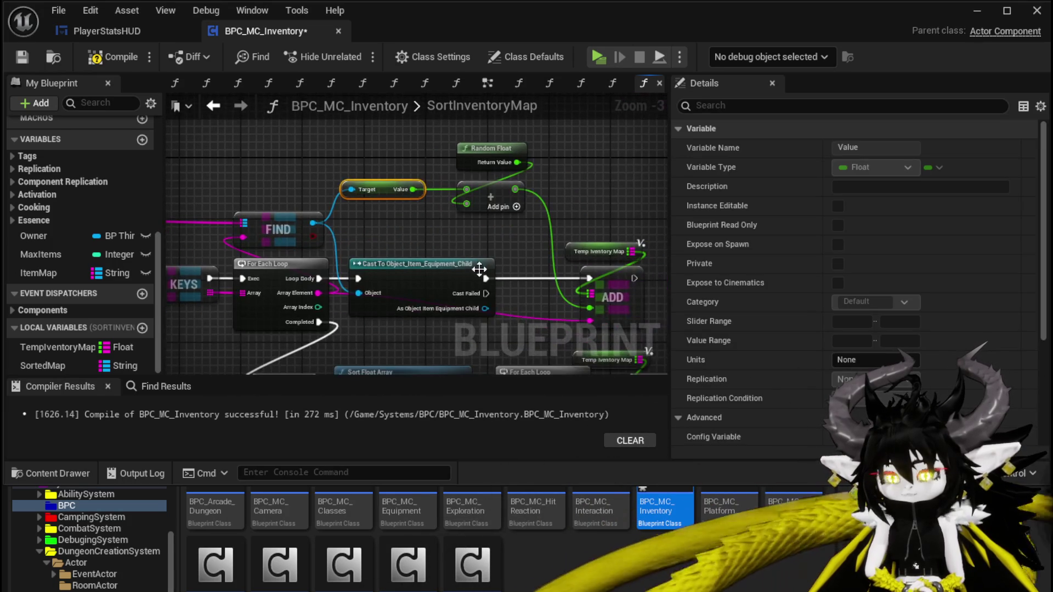
drag(485, 307, 438, 232)
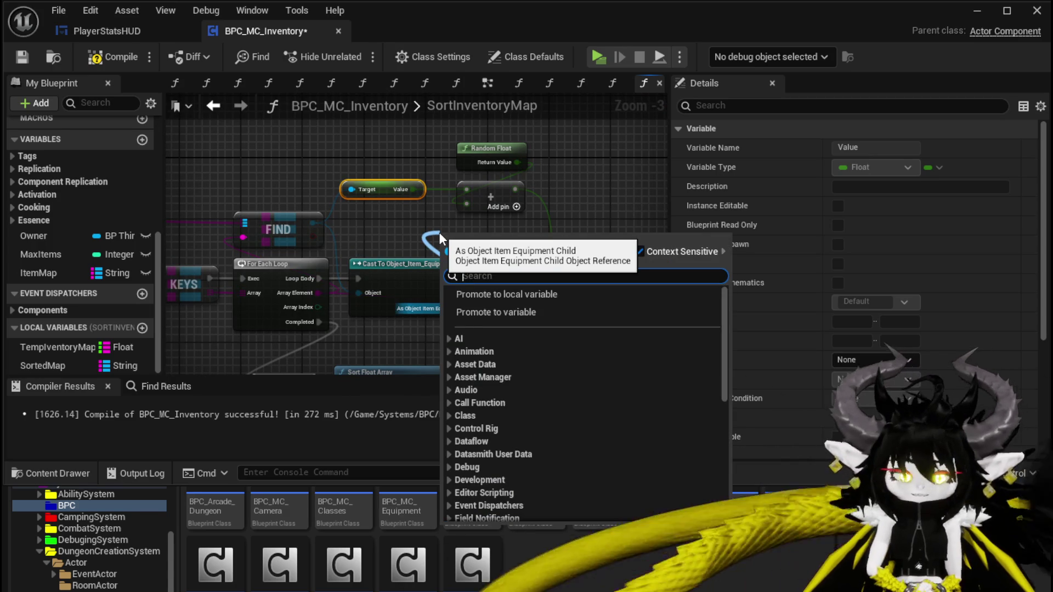
text(of)
key(BackSpace)
key(BackSpace)
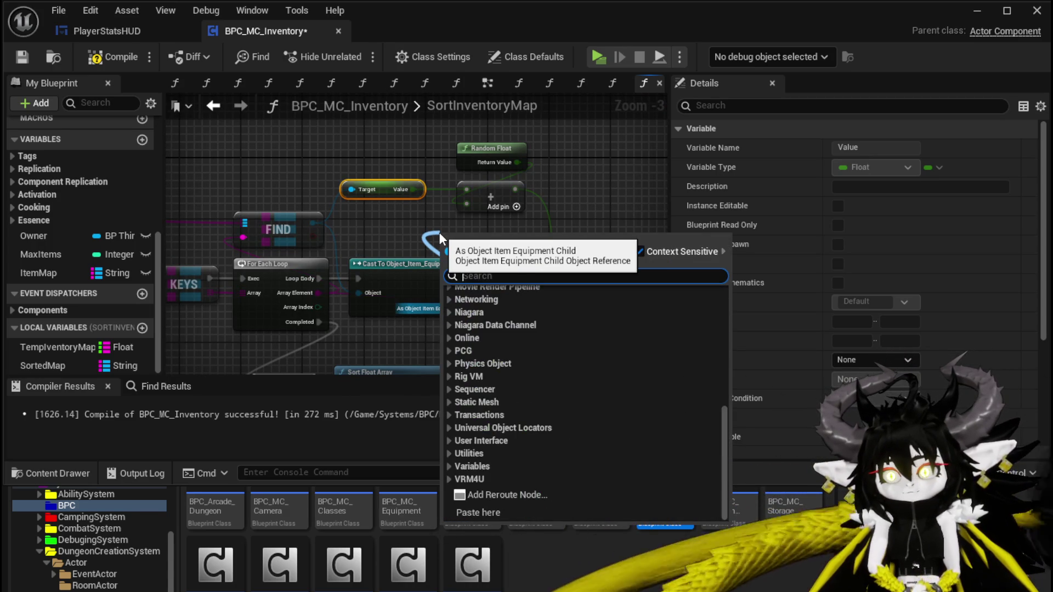
text(get equi)
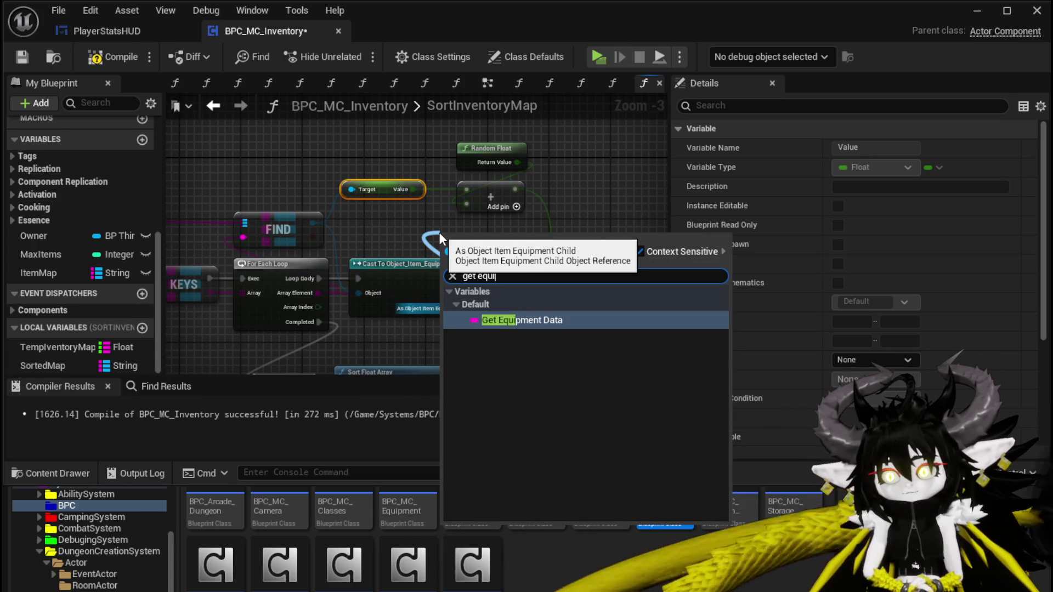
click(493, 320)
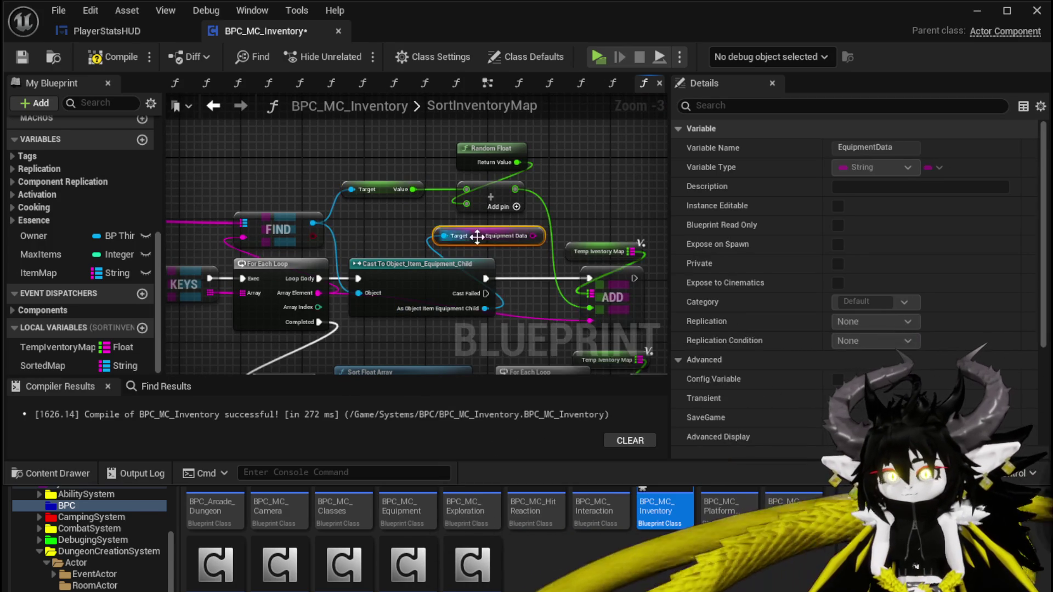
Step: Add Parse Into Array from Equipment Data, delete the old Value getter, and save
mouse_move(289, 159)
mouse_down()
mouse_move(323, 144)
mouse_move(327, 154)
mouse_up()
text(parse)
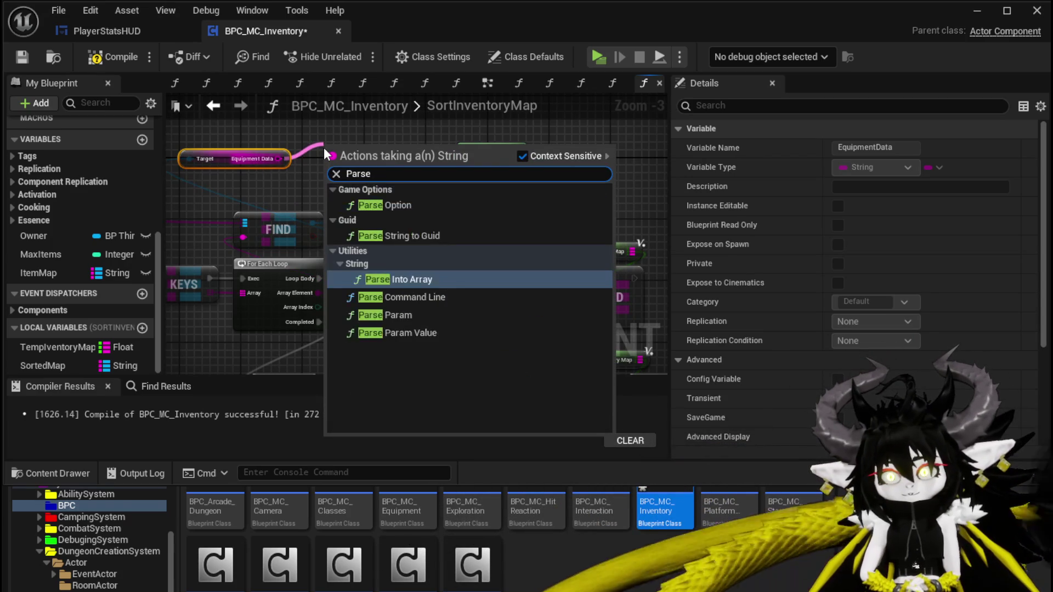
key(Return)
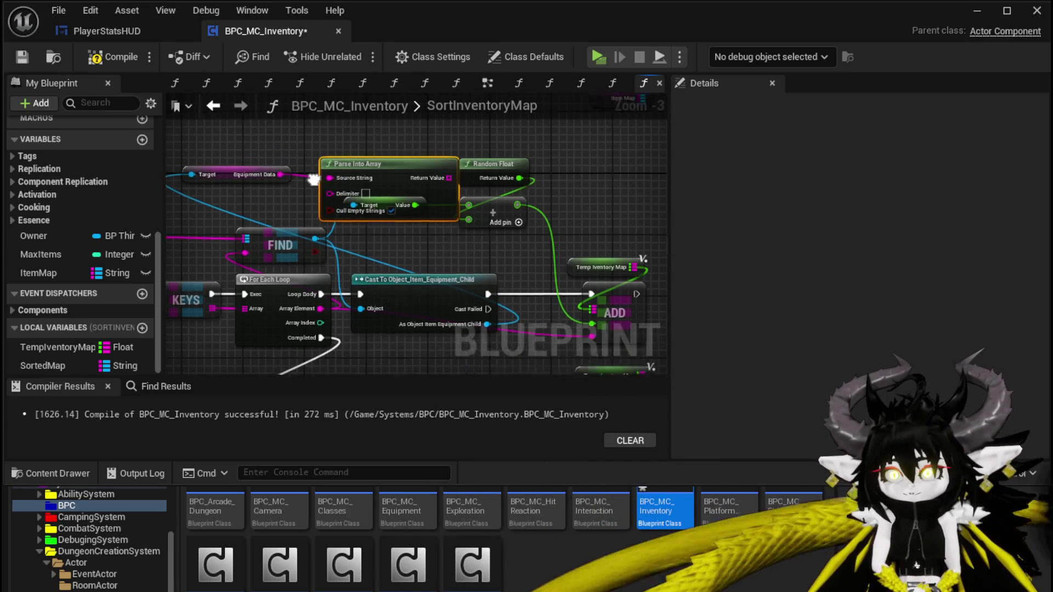
drag(404, 223, 335, 148)
click(405, 252)
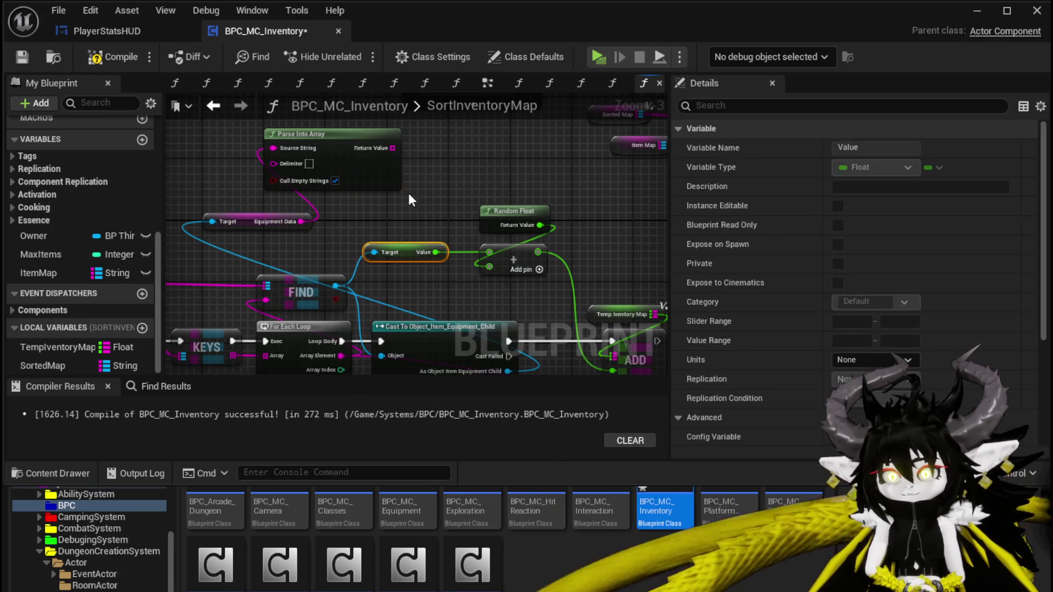
key(Delete)
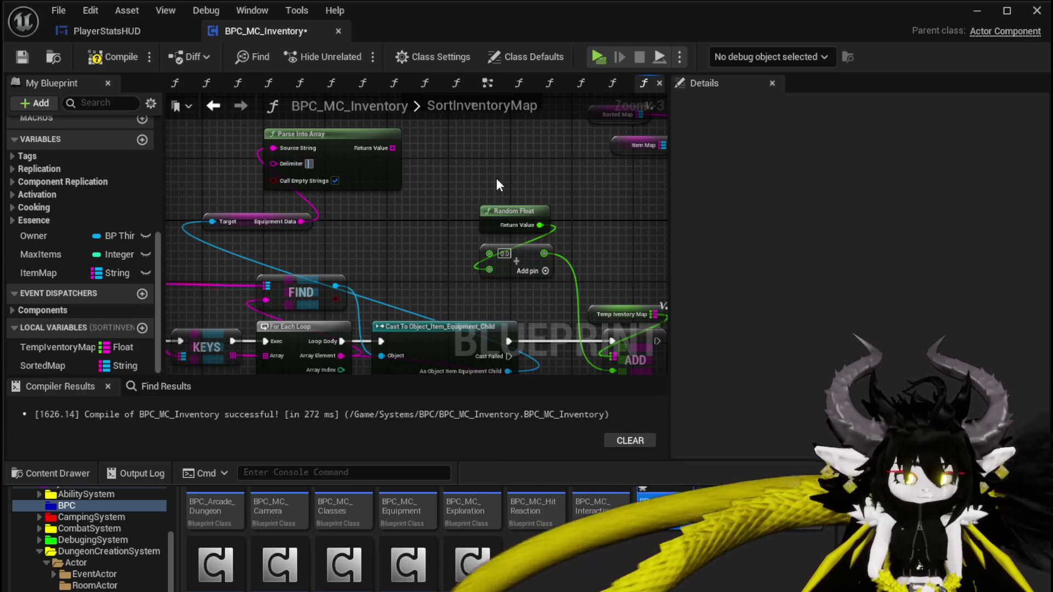
key(ctrl+s)
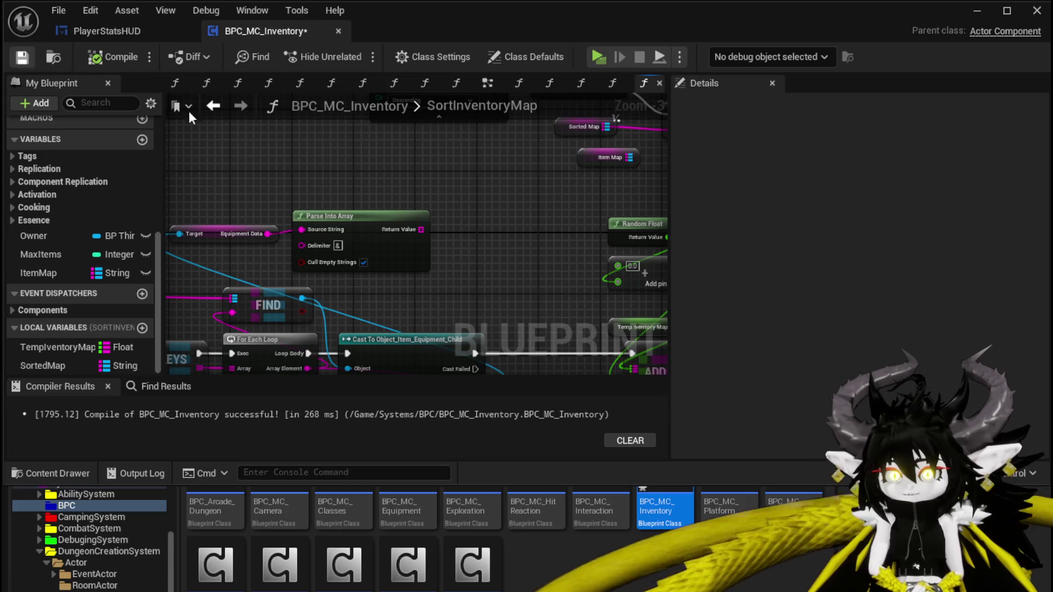
Step: Duplicate the Parse Into Array node, feed it Equipment Data, and clear its & delimiter
drag(241, 218, 275, 145)
drag(384, 166, 459, 238)
key(ctrl+v)
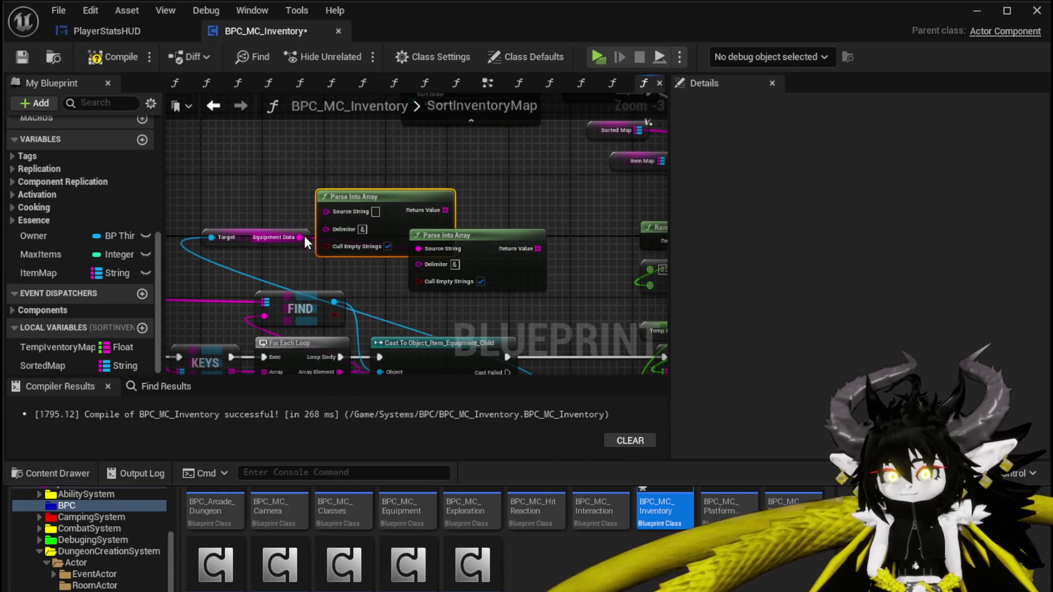
mouse_move(301, 237)
mouse_down()
mouse_move(325, 211)
mouse_move(306, 160)
mouse_up()
key(Escape)
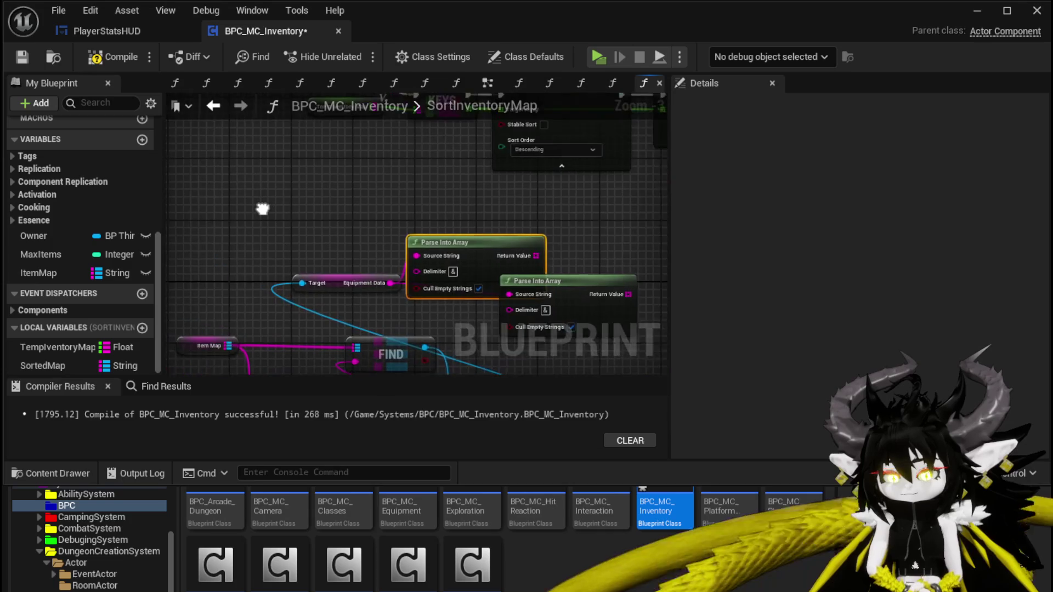
drag(507, 241, 407, 210)
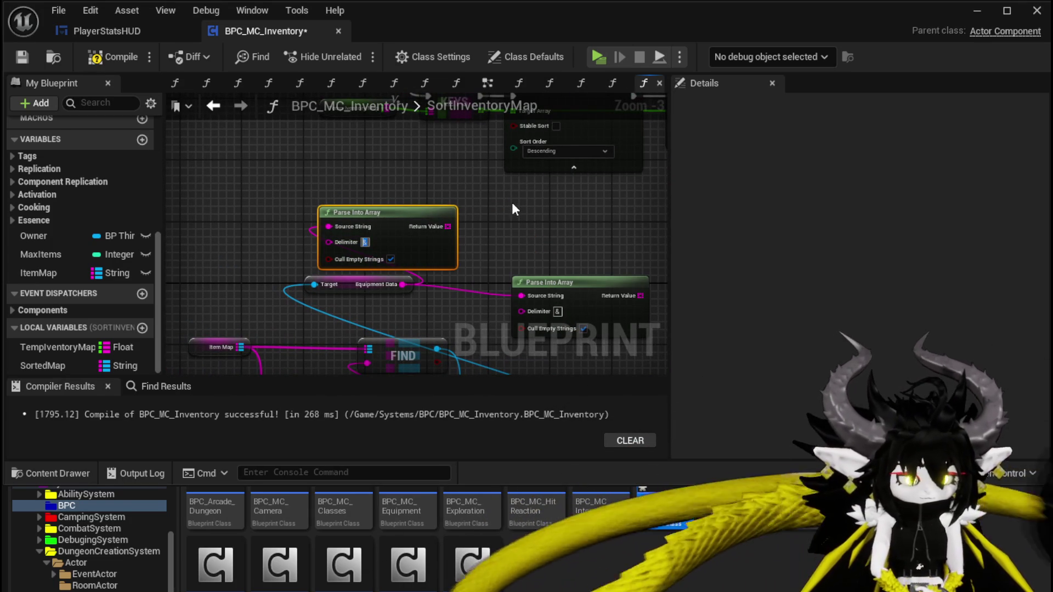
key(BackSpace)
Step: Compile, save and close the inventory blueprint, returning to the level editor
click(112, 57)
click(22, 57)
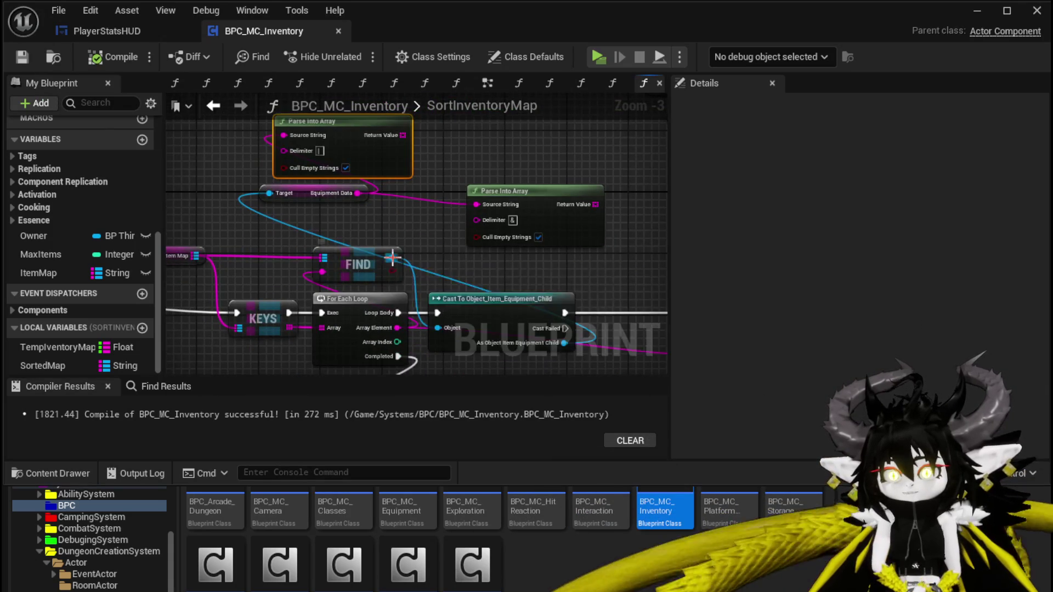
click(22, 56)
click(1036, 11)
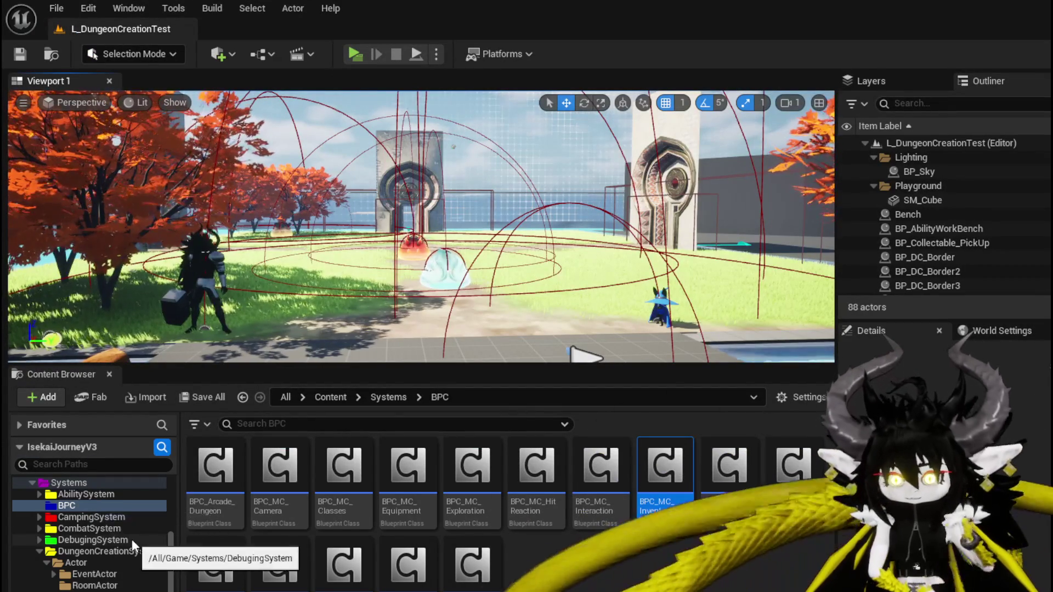
Step: Open Object_Item_Equipment_Child from the Content Browser's InventorySystem > Object > Item folder
scroll(115, 530, down, 2)
scroll(116, 532, down, 10)
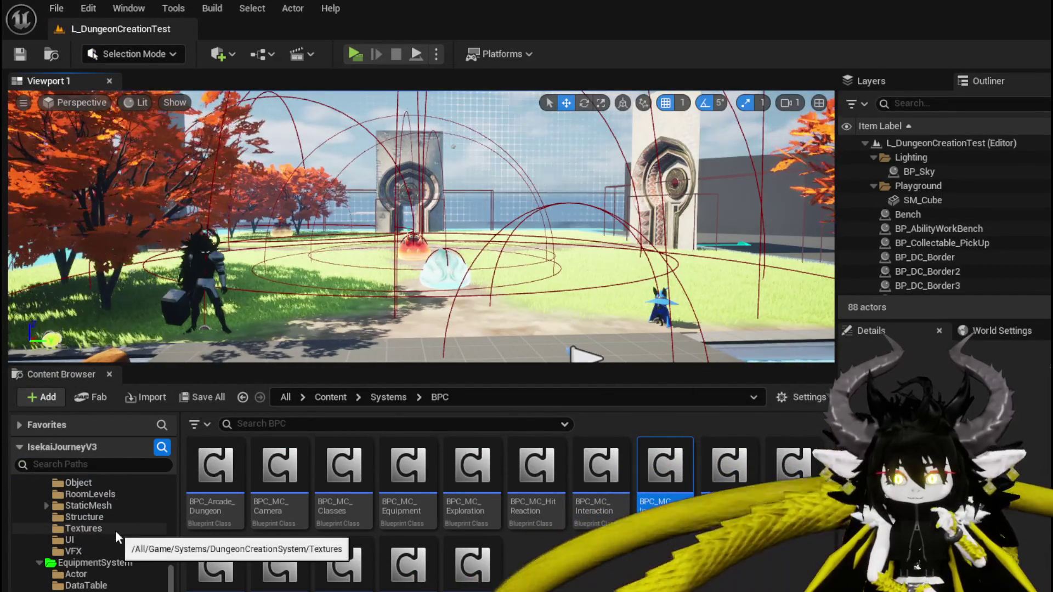
scroll(115, 531, up, 2)
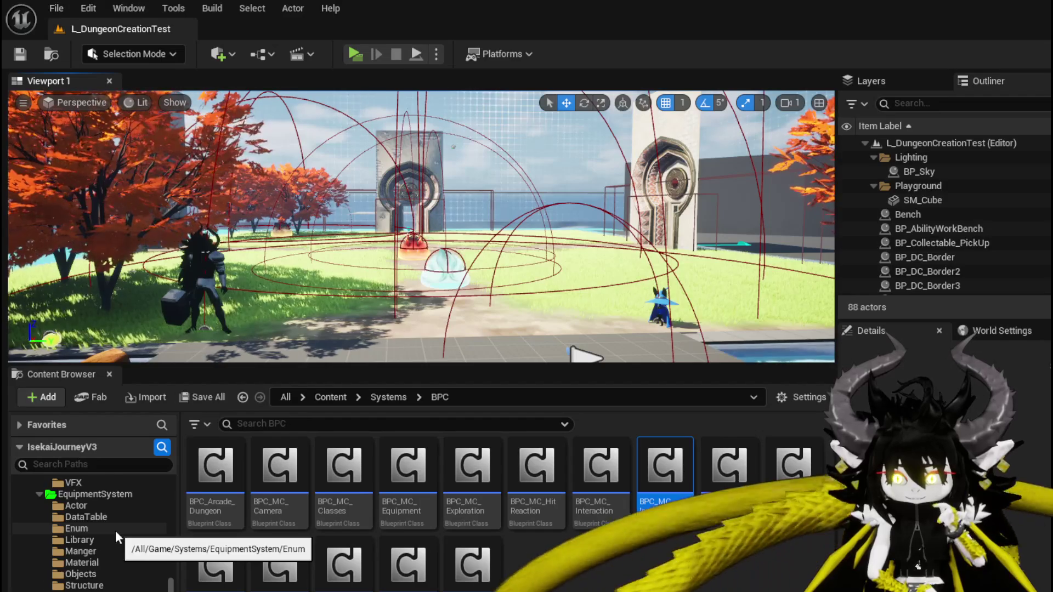
scroll(115, 531, down, 4)
scroll(115, 530, down, 5)
scroll(115, 531, up, 4)
click(39, 517)
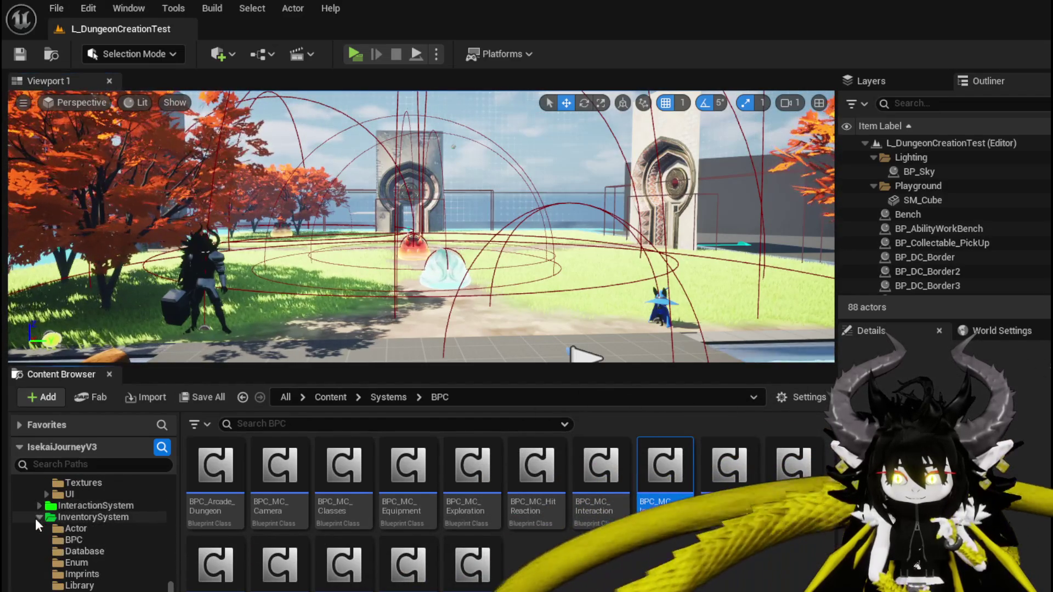
click(93, 517)
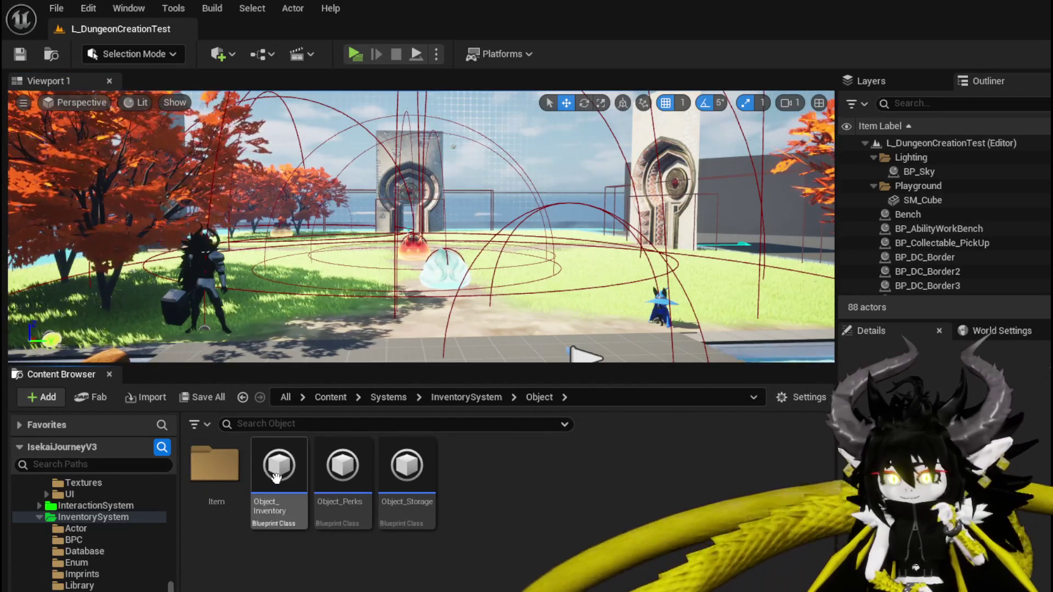
double_click(215, 465)
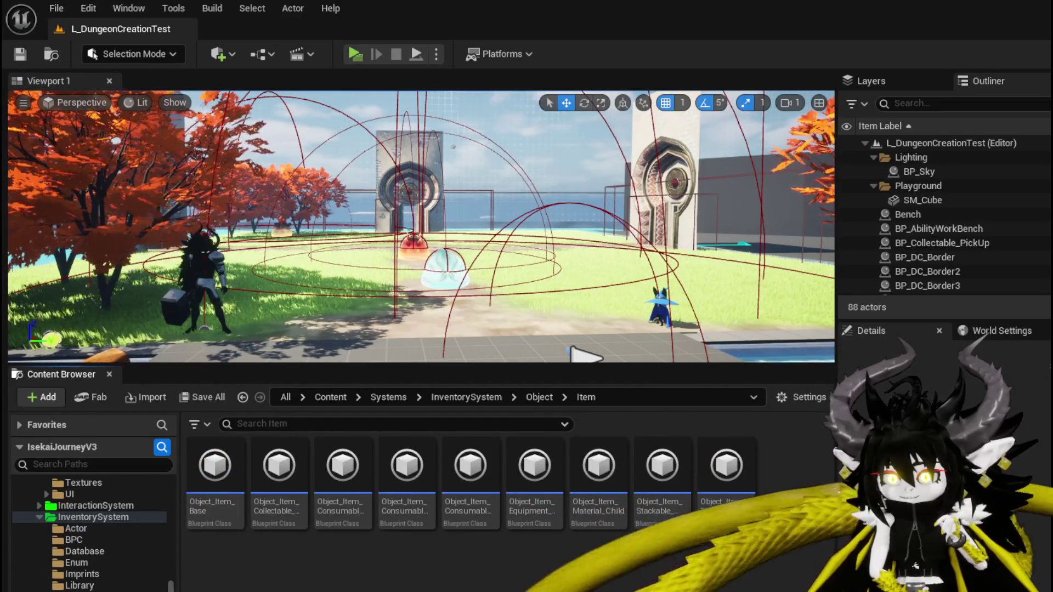
double_click(559, 511)
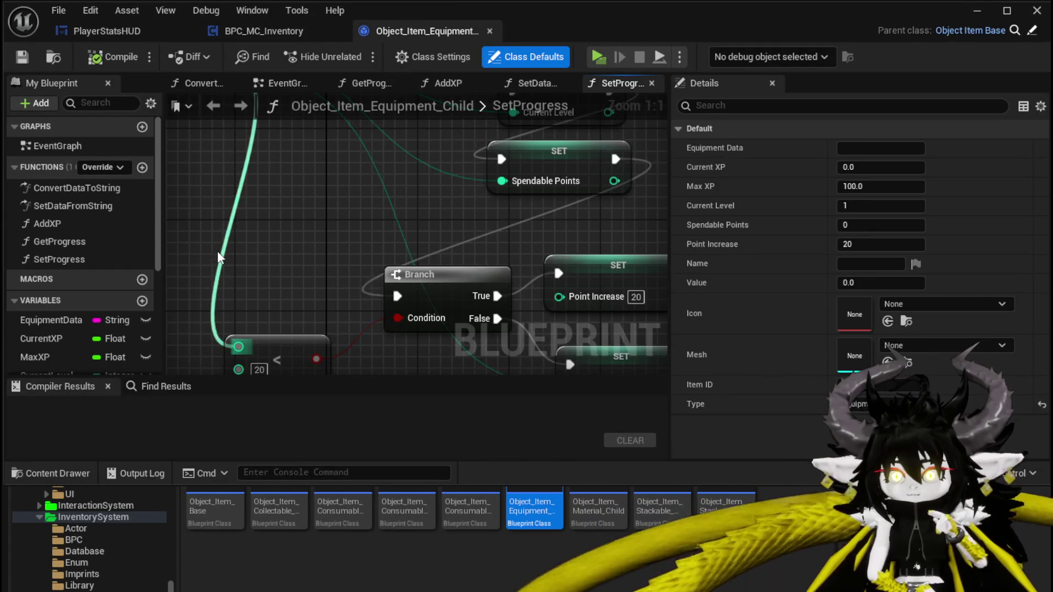
Step: Open SetDataFromString and bring the Parse Into Array, GET and Round nodes into view
scroll(223, 192, down, 3)
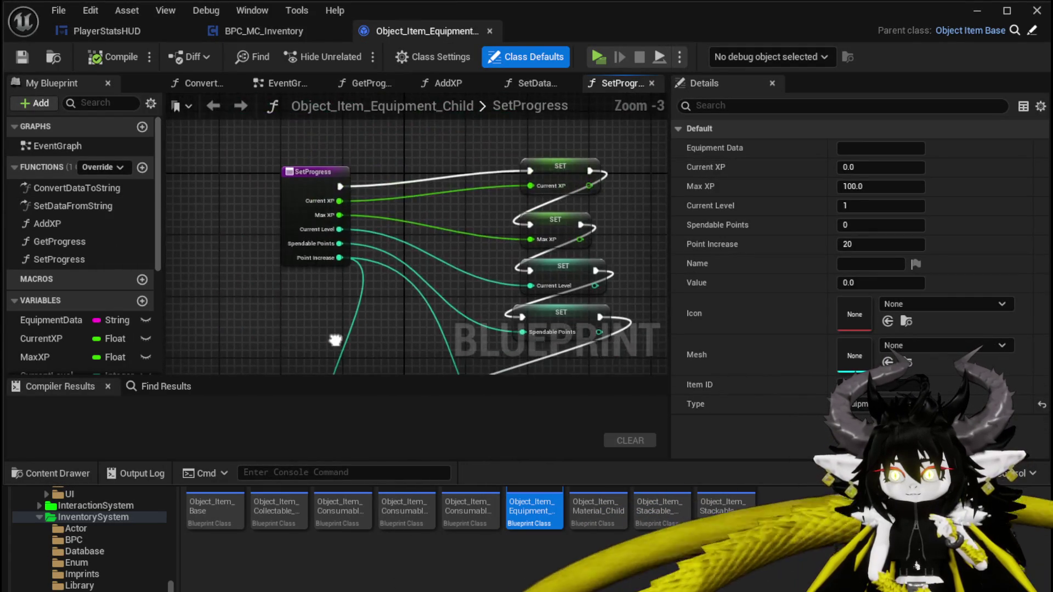
double_click(67, 207)
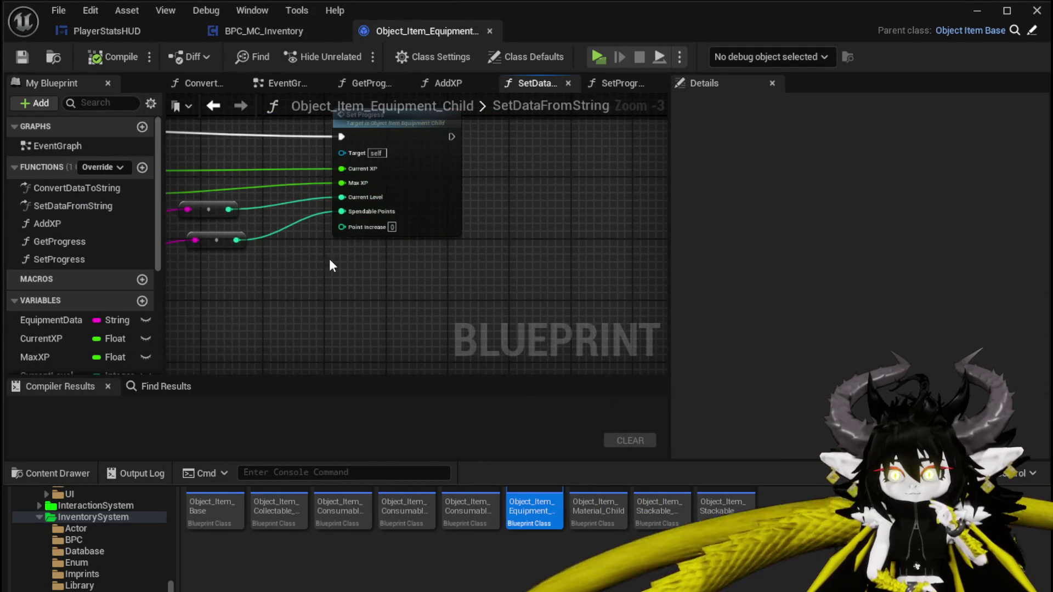
scroll(295, 251, up, 4)
mouse_move(342, 278)
mouse_down()
mouse_move(286, 172)
mouse_move(255, 280)
mouse_move(383, 258)
mouse_move(404, 238)
mouse_move(396, 153)
mouse_move(417, 208)
mouse_move(499, 287)
mouse_move(401, 290)
mouse_move(522, 235)
mouse_move(566, 106)
mouse_move(462, 111)
mouse_move(335, 257)
mouse_move(395, 255)
mouse_move(270, 257)
mouse_move(226, 238)
mouse_move(122, 222)
mouse_move(234, 225)
mouse_up()
scroll(548, 148, down, 1)
scroll(359, 218, up, 1)
mouse_move(360, 218)
mouse_down()
mouse_move(296, 168)
mouse_move(383, 169)
mouse_move(363, 167)
mouse_up()
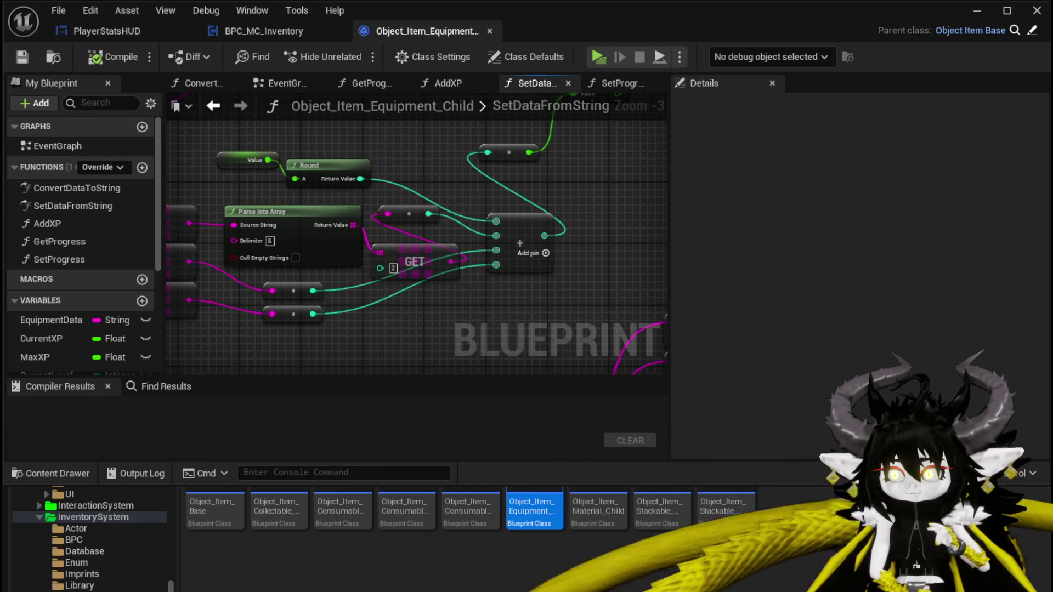
drag(167, 170, 318, 173)
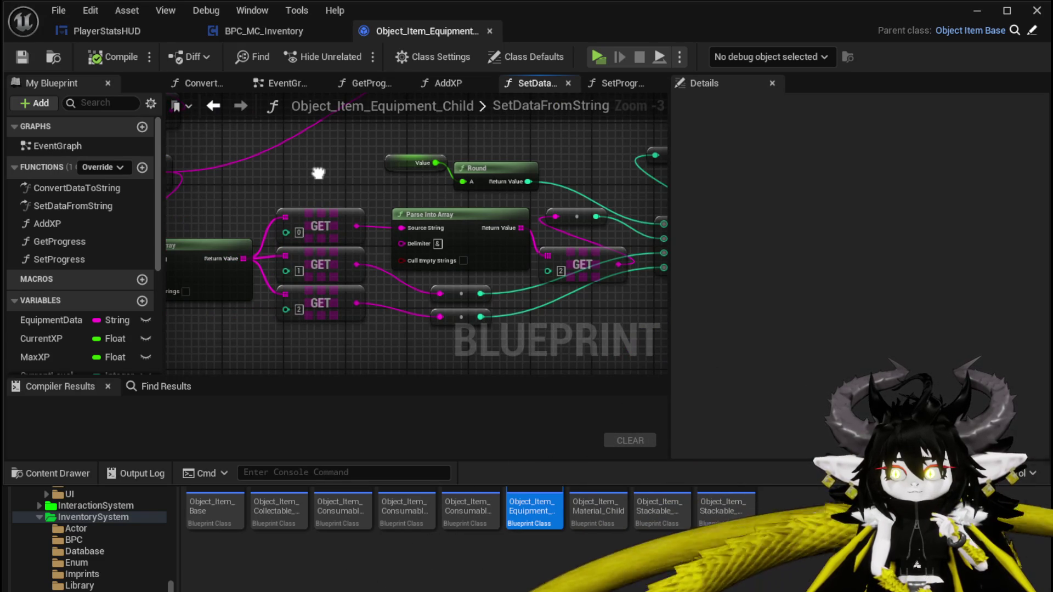
Step: Move the Value/Round nodes up and the reroute node off the GET node, save, and return to BPC_MC_Inventory
mouse_move(477, 189)
mouse_down()
mouse_move(313, 183)
mouse_move(436, 159)
mouse_up()
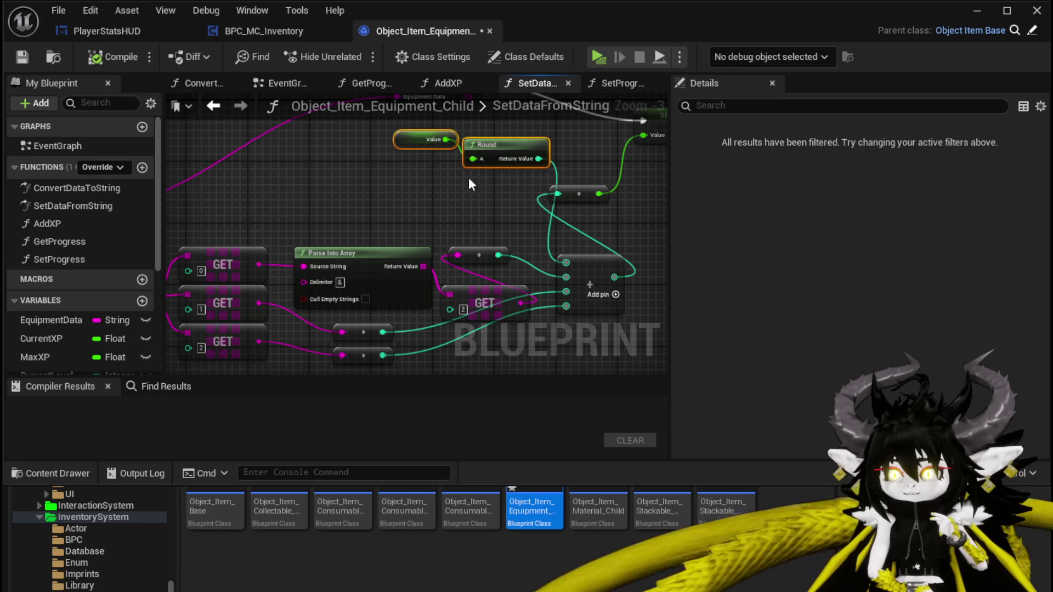
drag(501, 164, 374, 189)
click(265, 351)
mouse_move(283, 214)
mouse_down()
mouse_move(406, 171)
mouse_move(308, 189)
mouse_move(409, 255)
mouse_move(402, 233)
mouse_move(354, 269)
mouse_up()
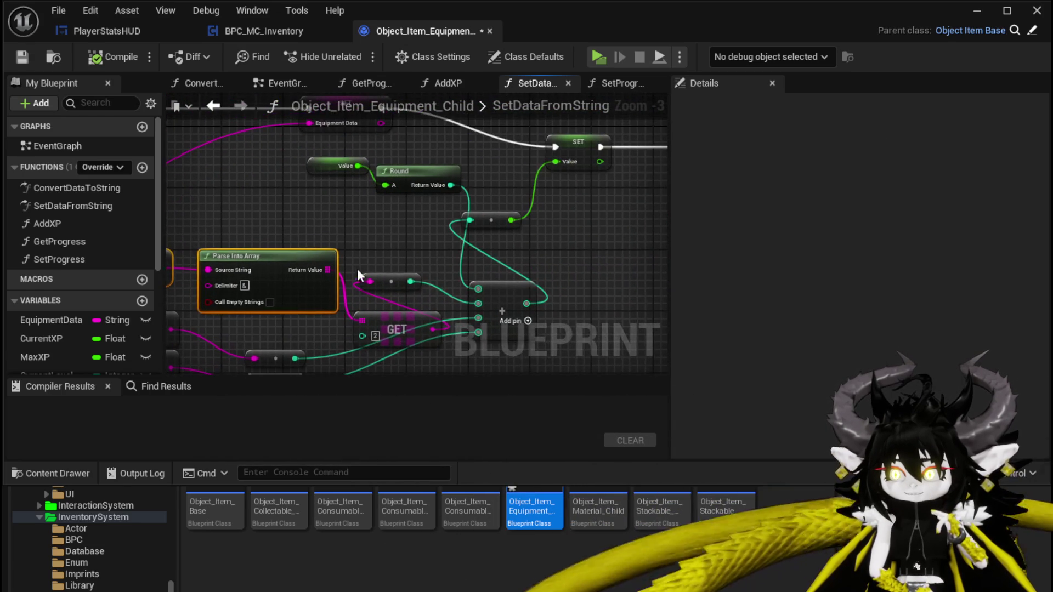
mouse_move(388, 336)
mouse_down()
mouse_move(377, 287)
mouse_move(448, 206)
mouse_move(516, 219)
mouse_up()
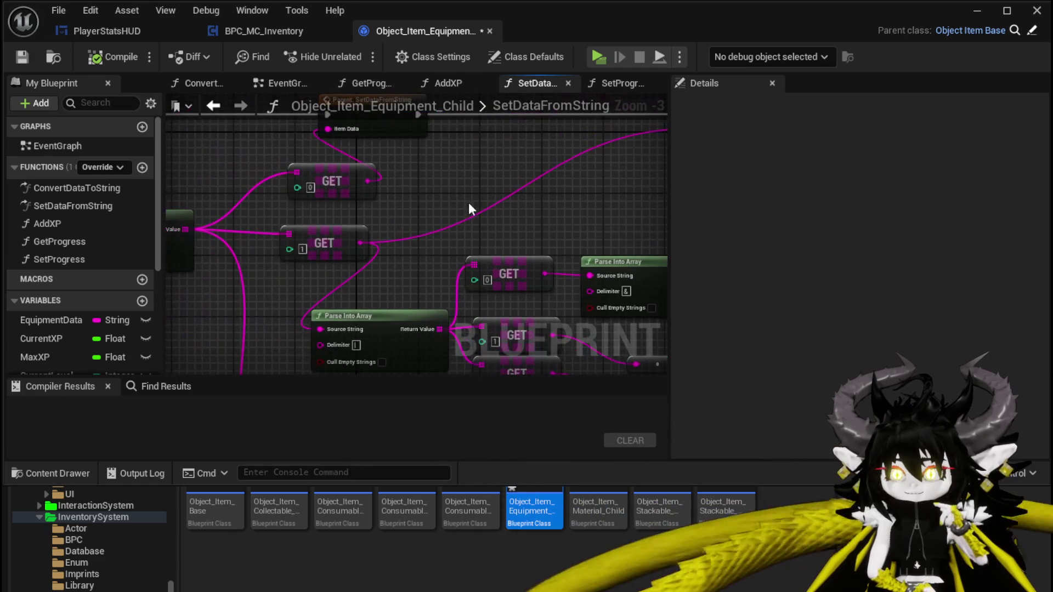
click(35, 57)
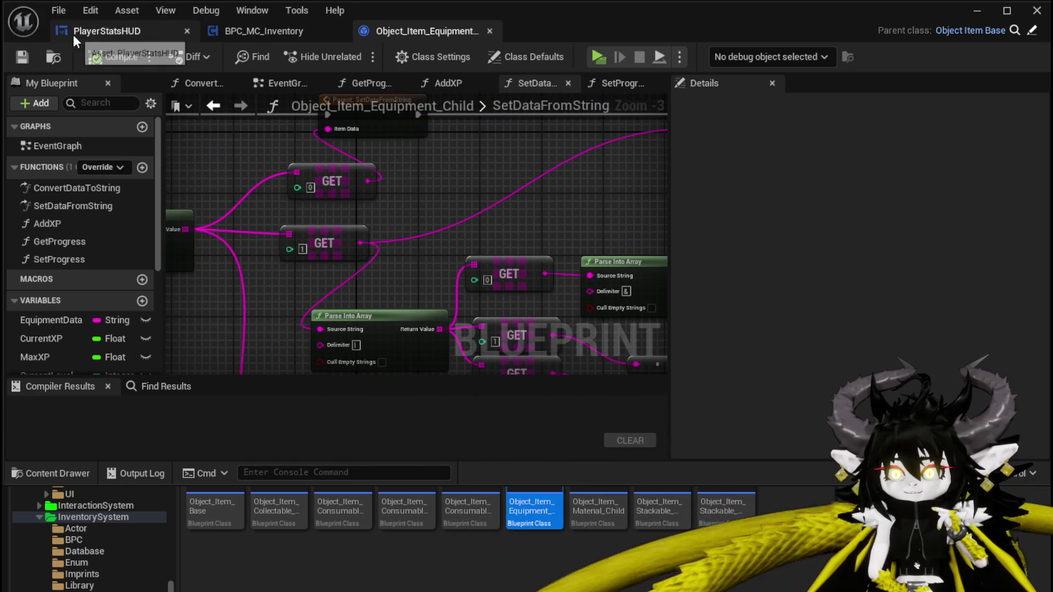
click(284, 28)
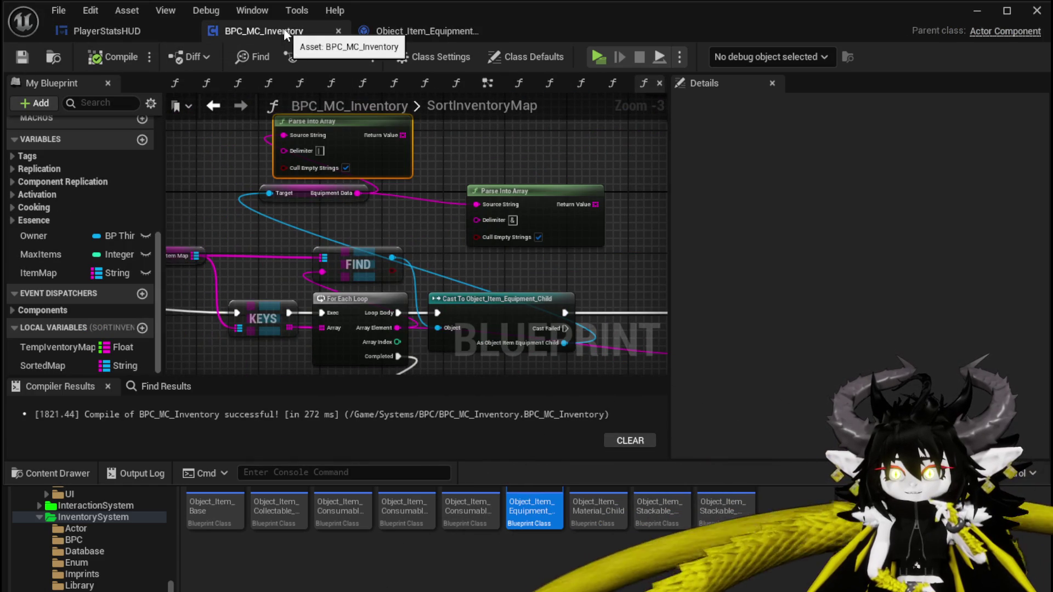
Step: Paste a Parse Into Array node and add a Print String after the cast that prints Equipment Data
scroll(359, 225, down, 1)
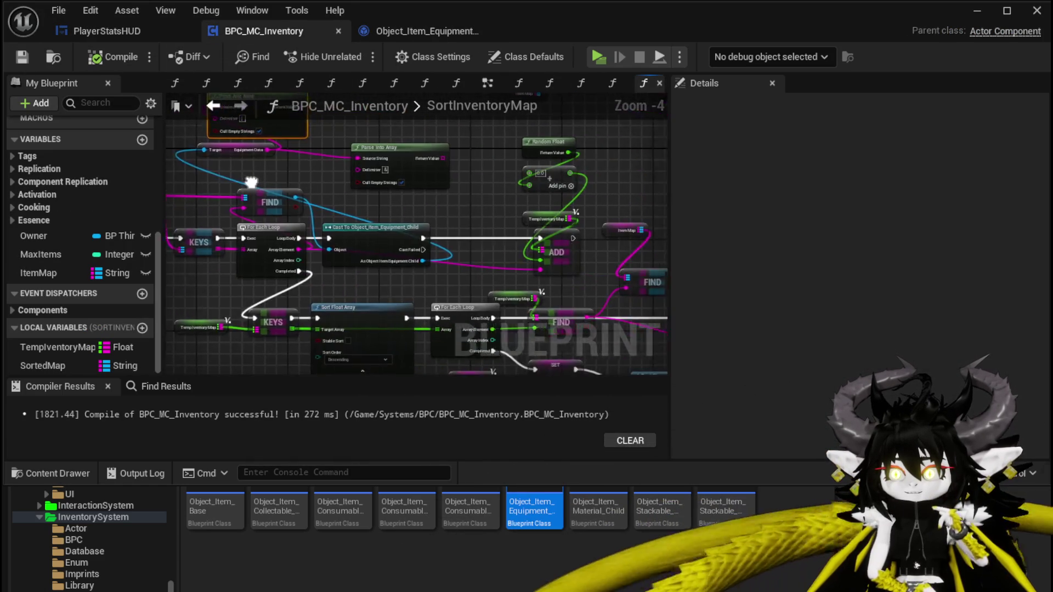
drag(181, 262, 340, 238)
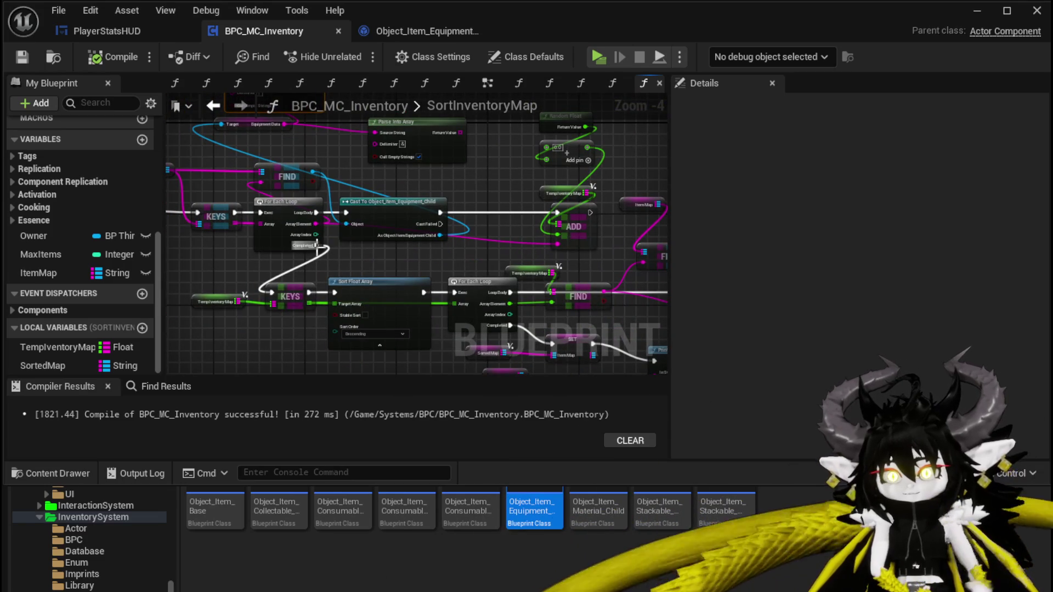
key(ctrl+v)
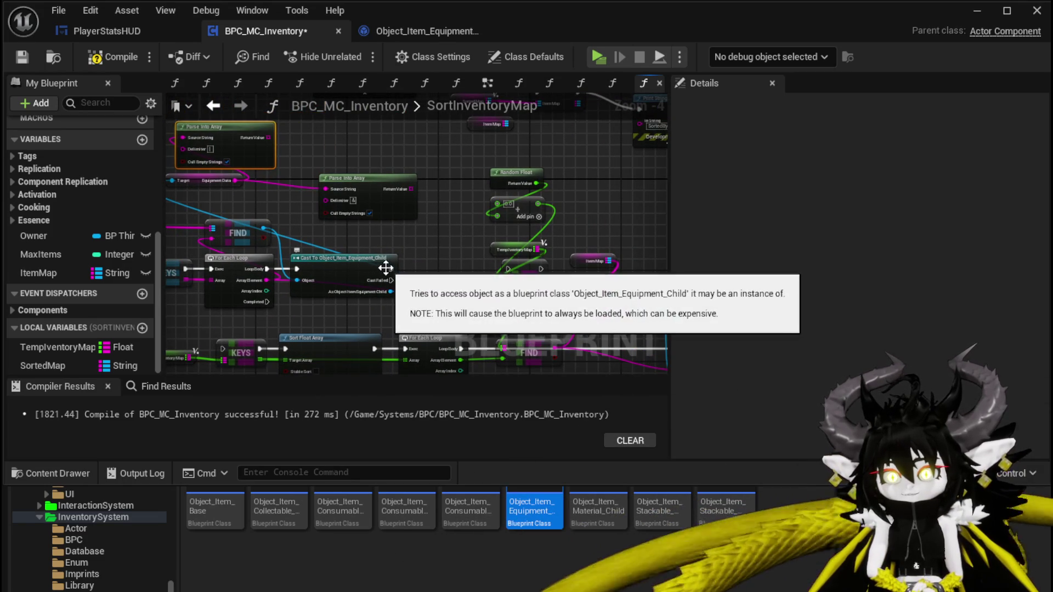
drag(390, 268, 428, 259)
text(Print String)
key(Return)
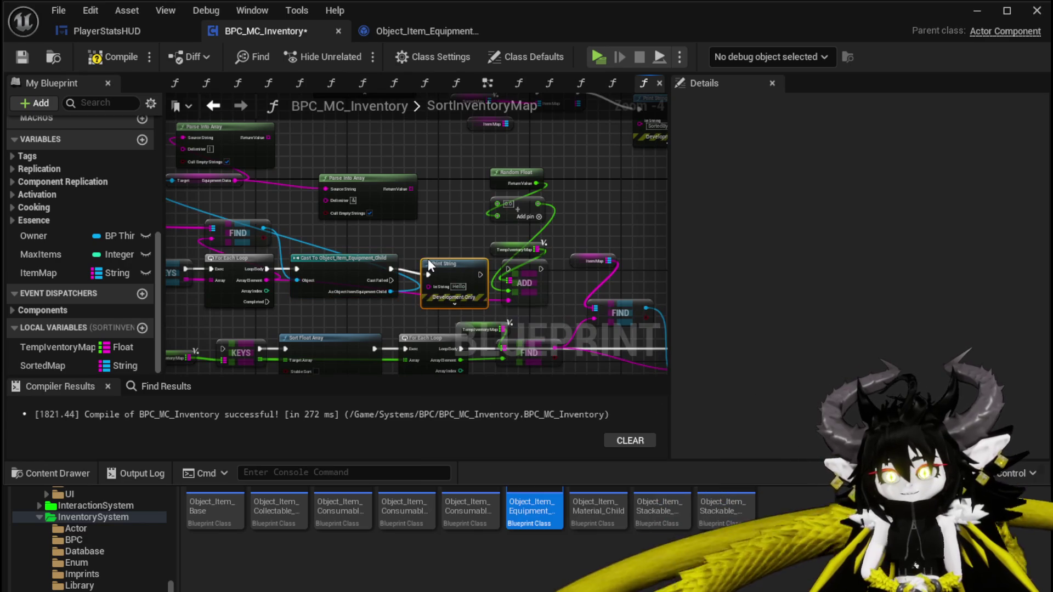
mouse_move(234, 180)
mouse_down()
mouse_move(428, 281)
mouse_move(444, 204)
mouse_up()
Step: Make the printed text yellow with a 70-second duration, then compile and save the blueprint
click(447, 296)
click(452, 265)
click(580, 456)
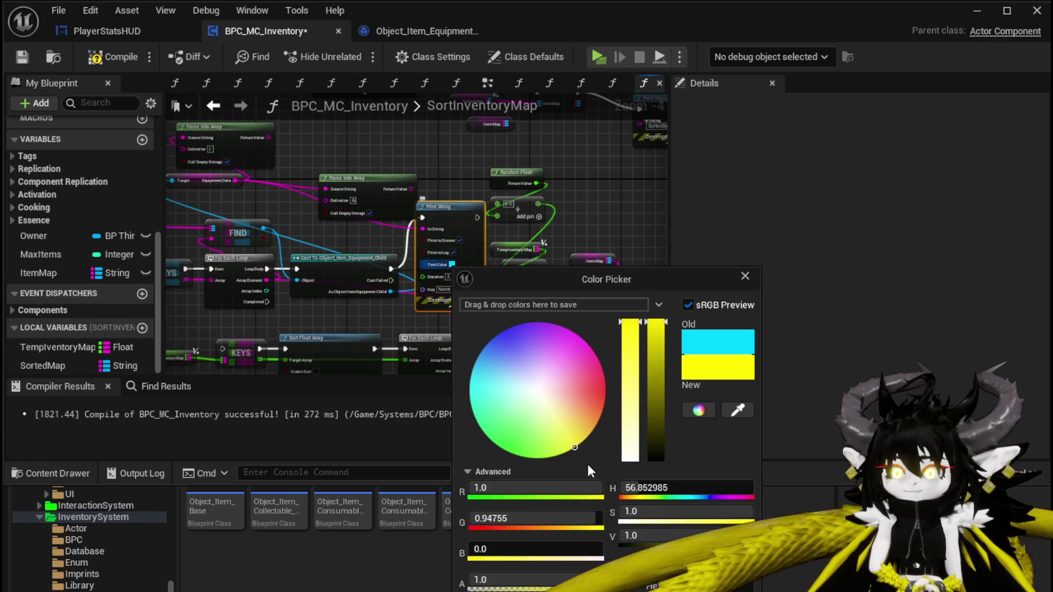
click(488, 262)
scroll(446, 276, up, 4)
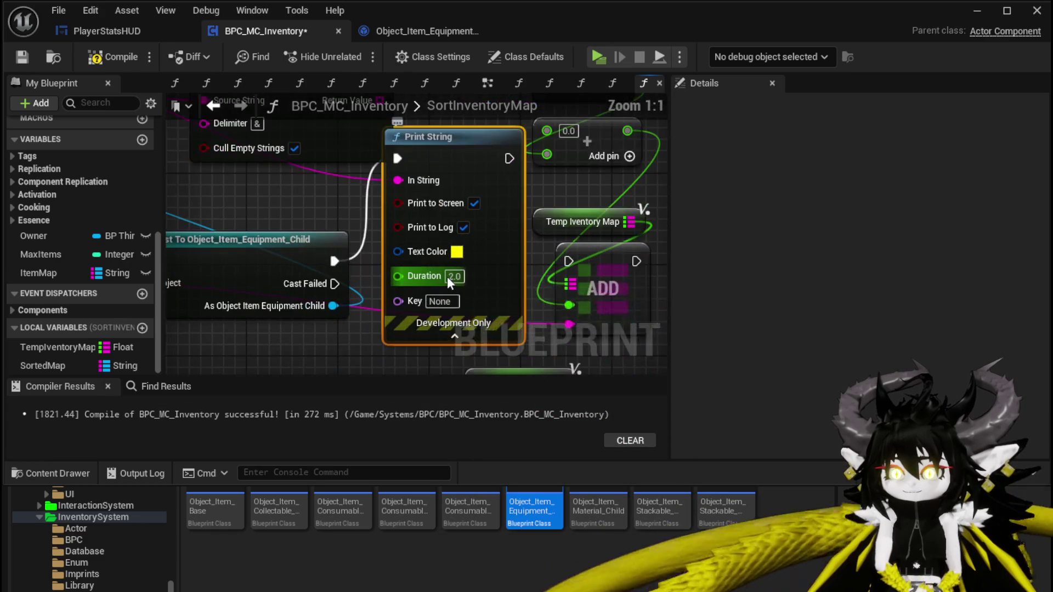
double_click(450, 277)
text(70)
key(Return)
click(296, 195)
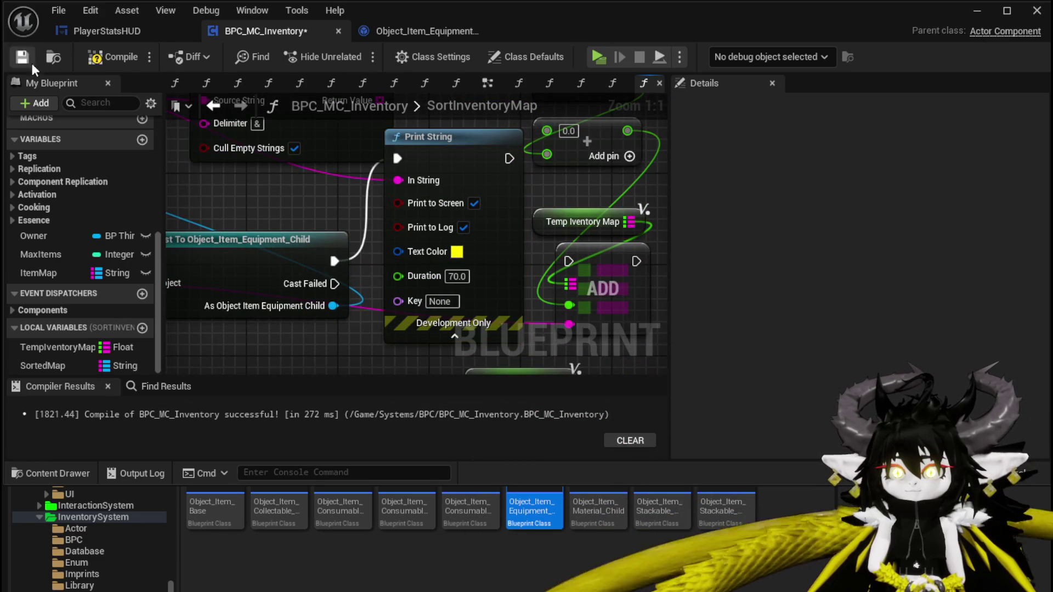
click(22, 55)
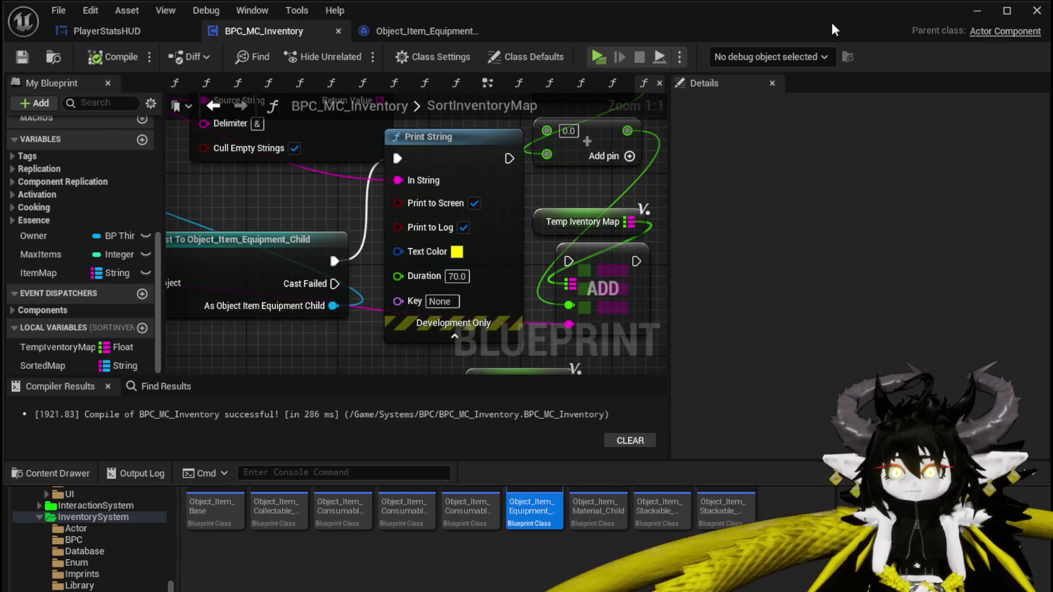
click(977, 10)
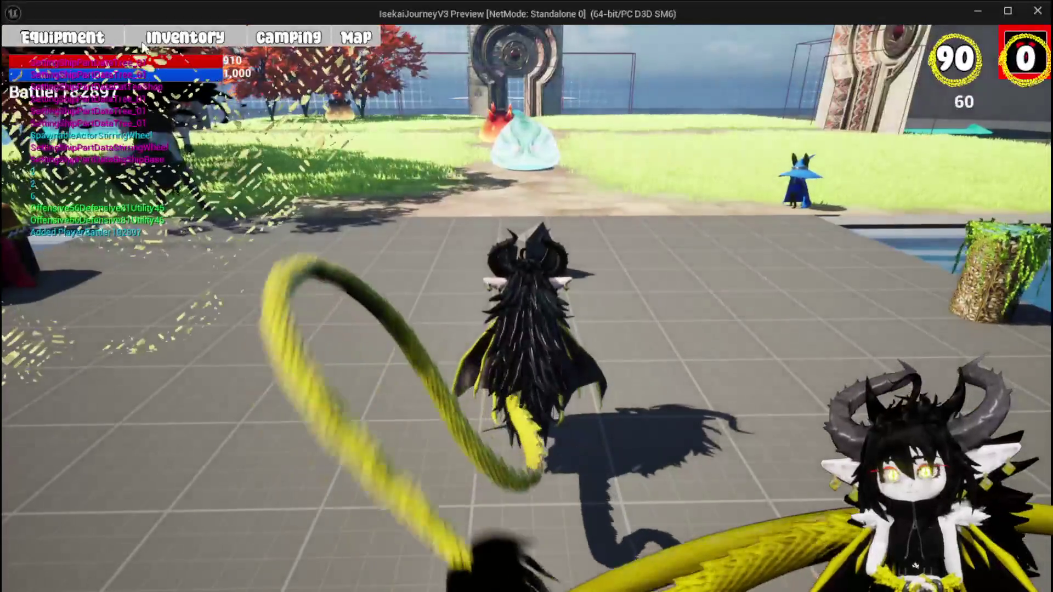
Step: Play the game, sort the Equipment list by Offensive to see the printed data, then stop the preview
click(67, 39)
click(217, 115)
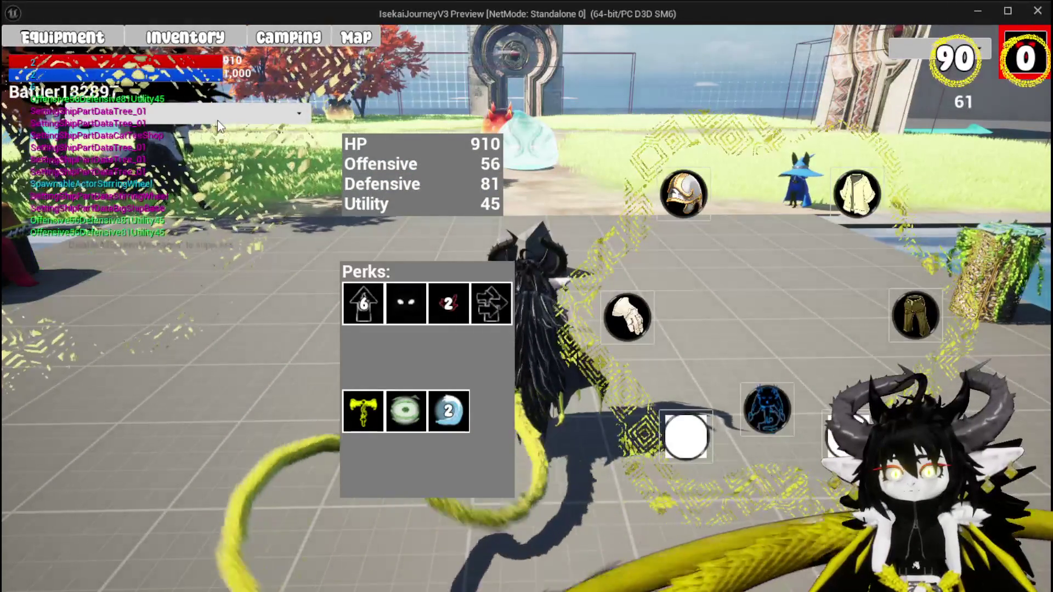
click(173, 144)
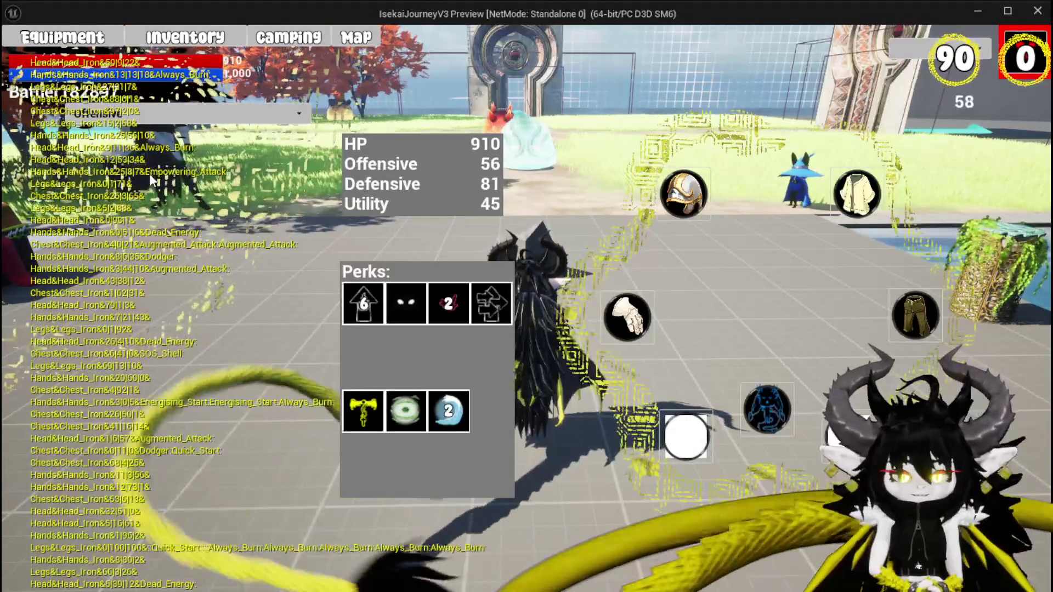
key(Escape)
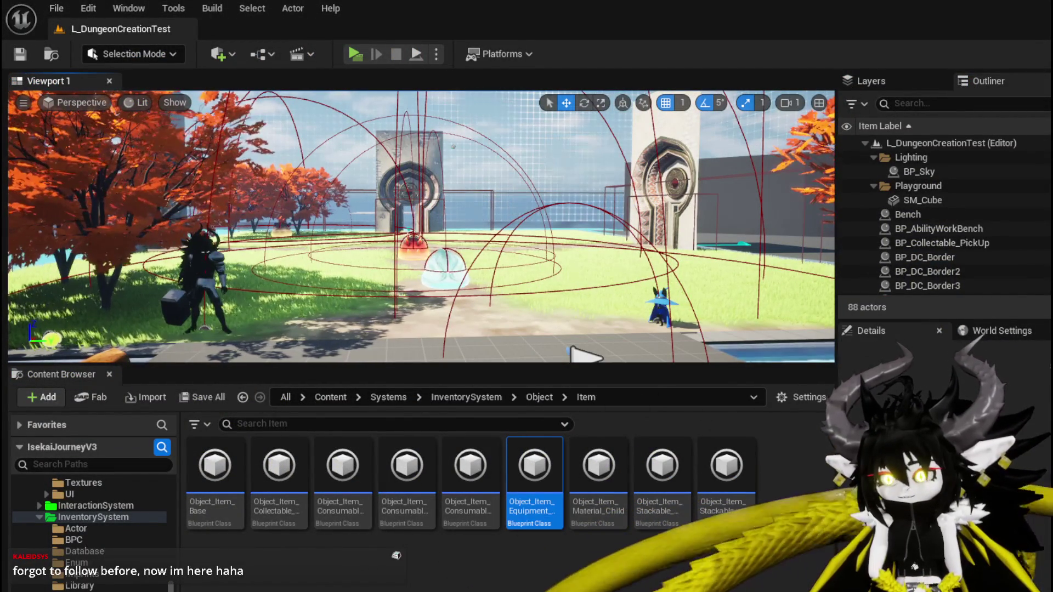
Step: Back in the inventory blueprint, add a Get node reading the first Parse Into Array's result
key(alt+Tab)
scroll(378, 282, down, 2)
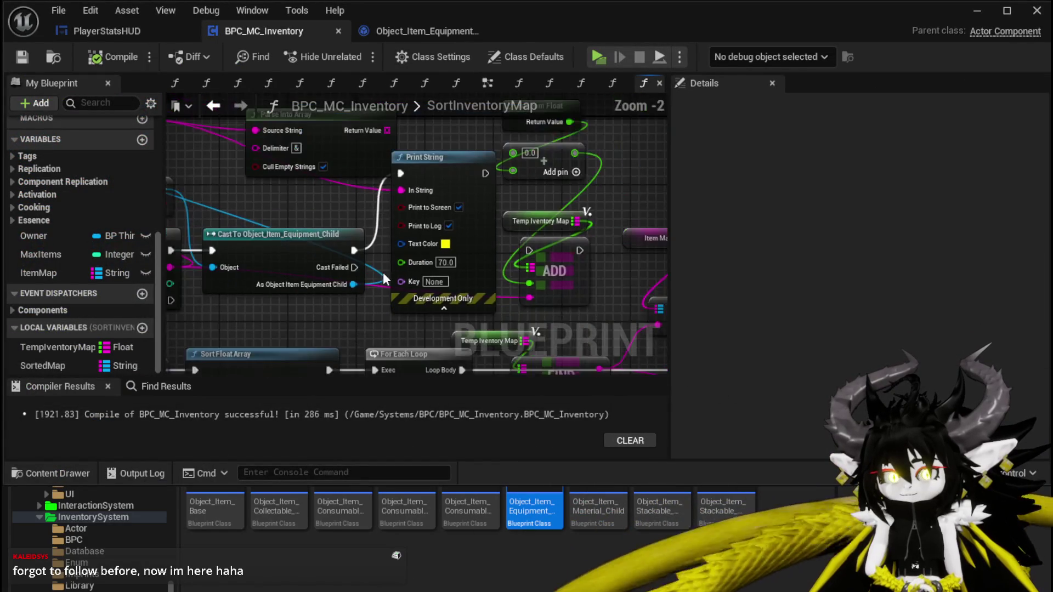
drag(427, 264, 384, 208)
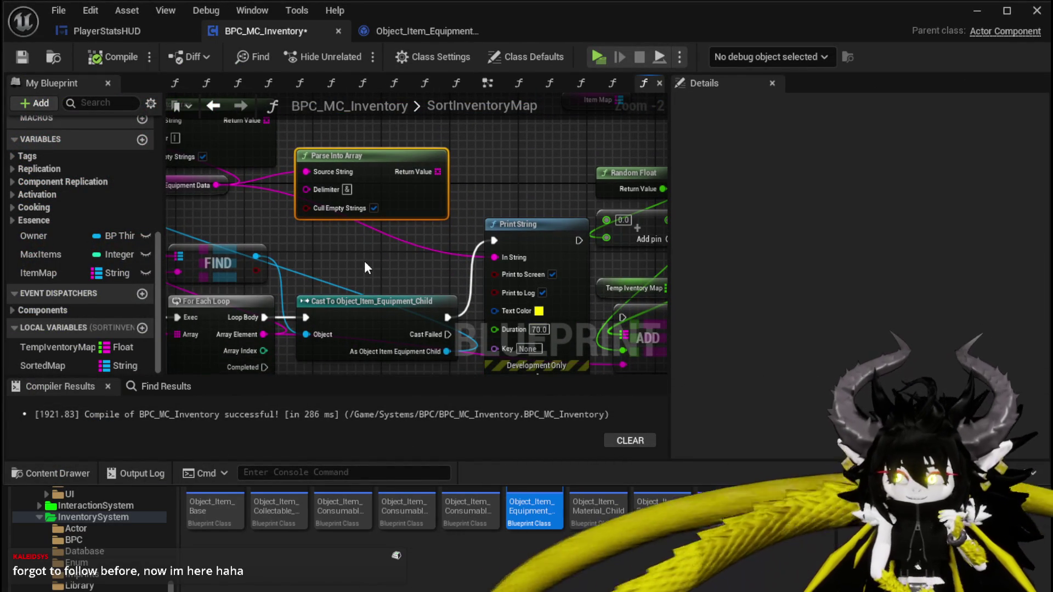
mouse_move(364, 262)
mouse_down()
mouse_move(426, 182)
mouse_move(528, 194)
mouse_move(392, 192)
mouse_move(306, 212)
mouse_move(458, 203)
mouse_move(471, 340)
mouse_move(508, 331)
mouse_up()
drag(408, 280, 305, 286)
mouse_move(474, 241)
mouse_down()
mouse_move(453, 207)
mouse_move(394, 197)
mouse_up()
text(get)
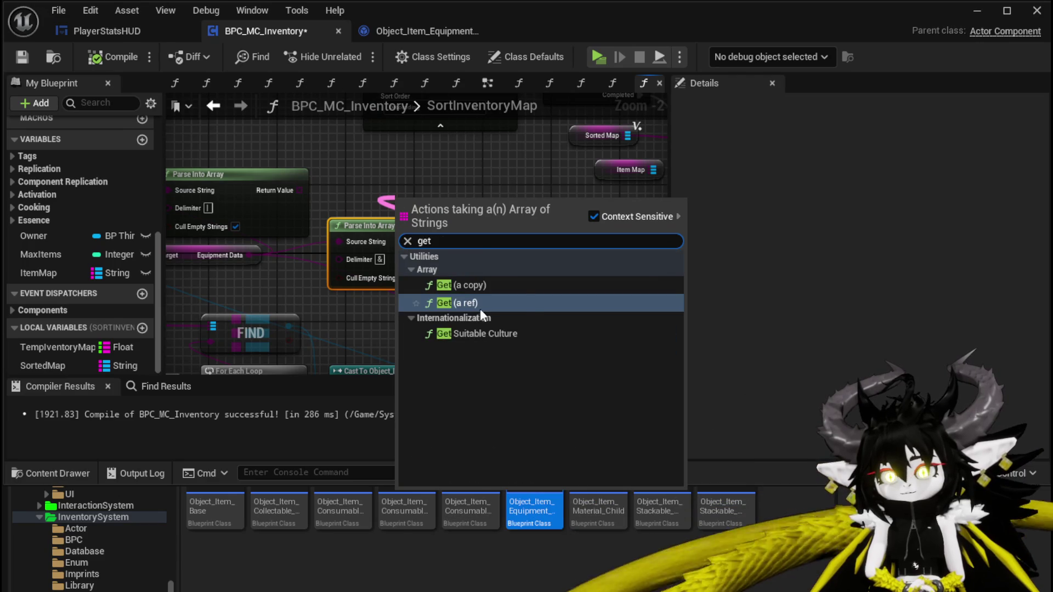
click(466, 303)
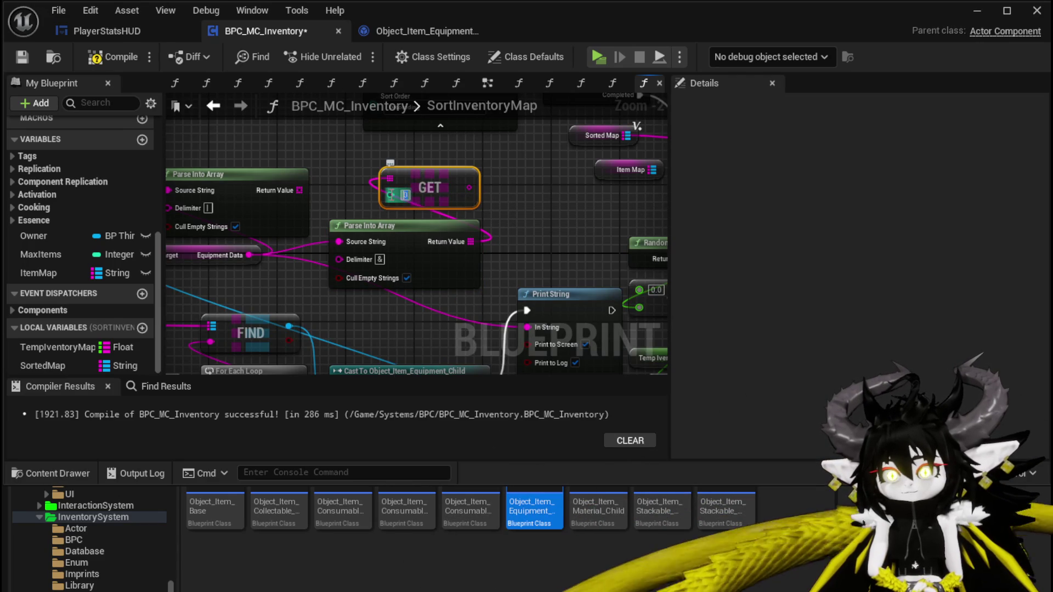
drag(407, 243, 373, 260)
Step: Rearrange the nodes and add a second Get node at index 0 from the other parsed array
drag(298, 198, 624, 221)
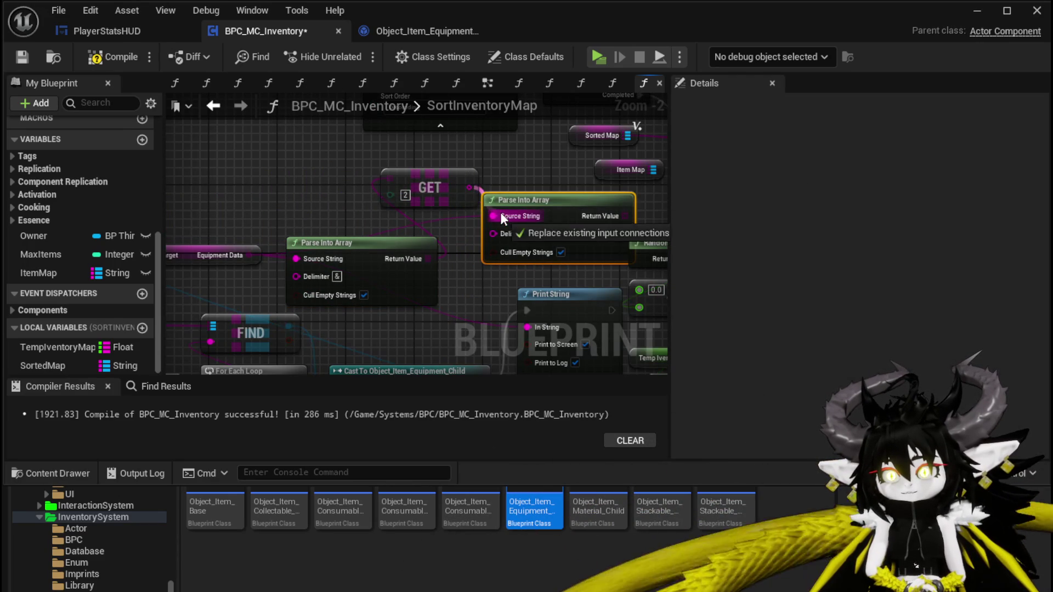
drag(454, 186, 356, 204)
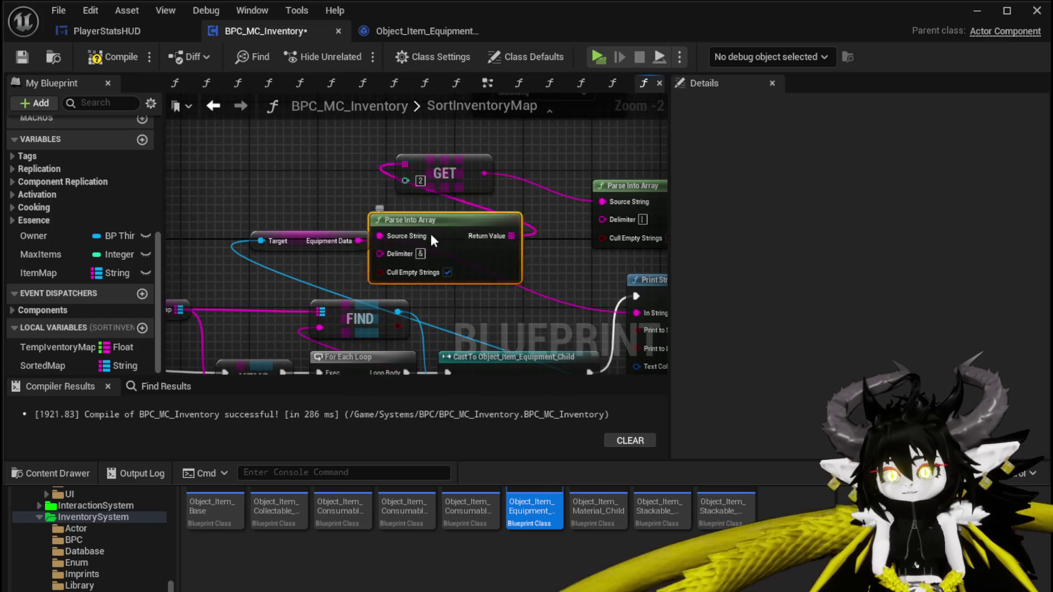
drag(472, 248, 268, 169)
drag(425, 171, 386, 170)
drag(507, 165, 378, 175)
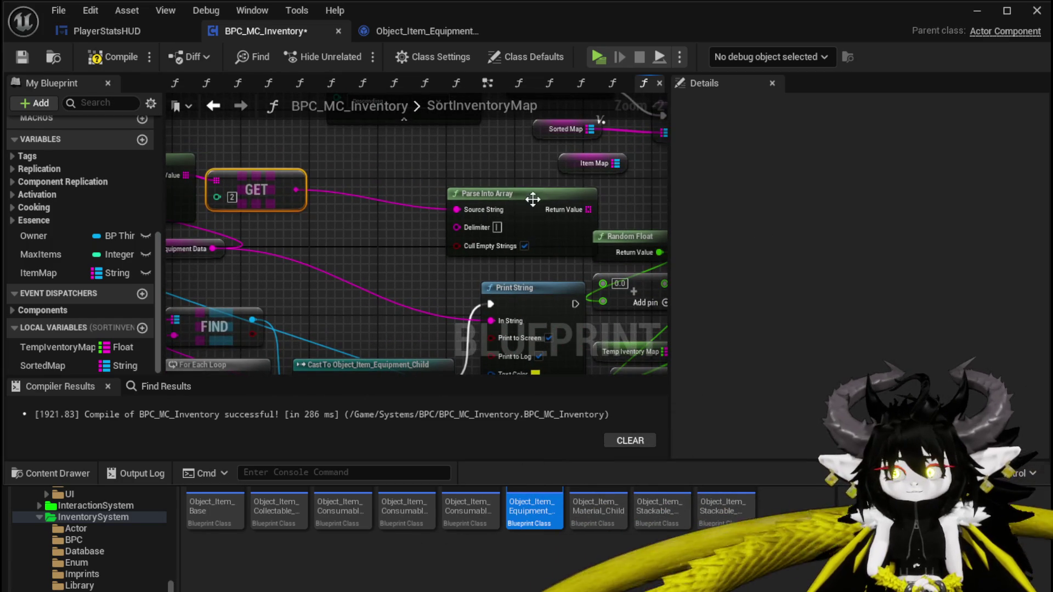
drag(528, 199, 416, 174)
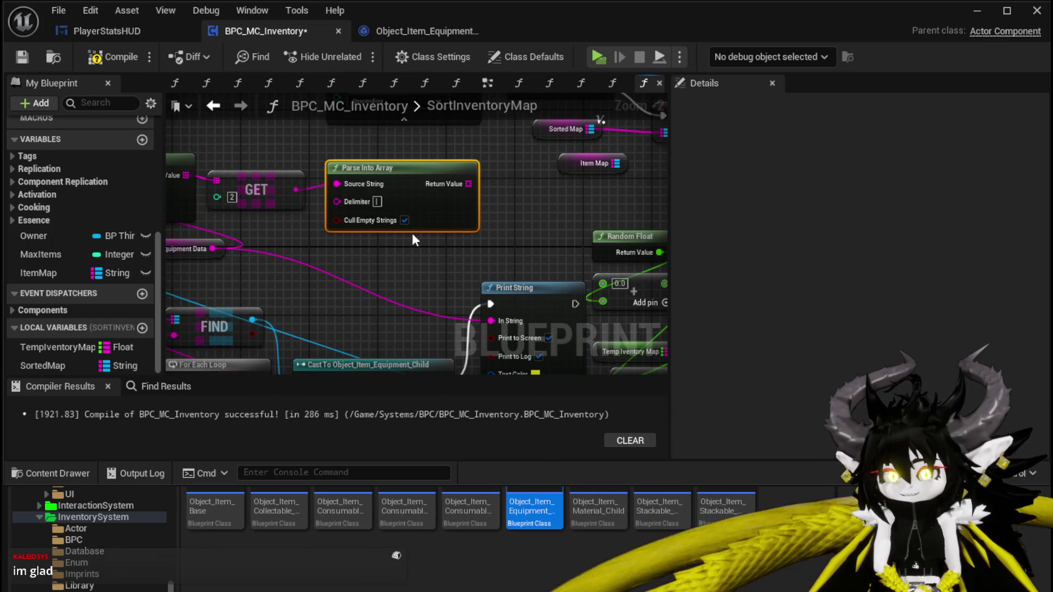
drag(468, 184, 521, 198)
text(get)
click(573, 281)
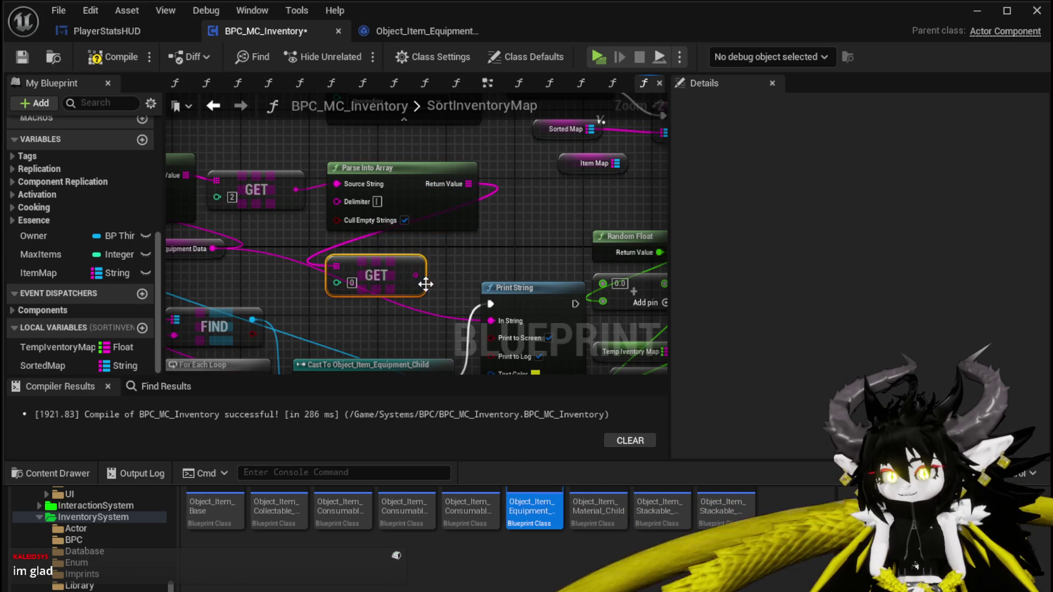
mouse_move(388, 195)
mouse_down()
mouse_move(434, 259)
mouse_move(456, 240)
mouse_up()
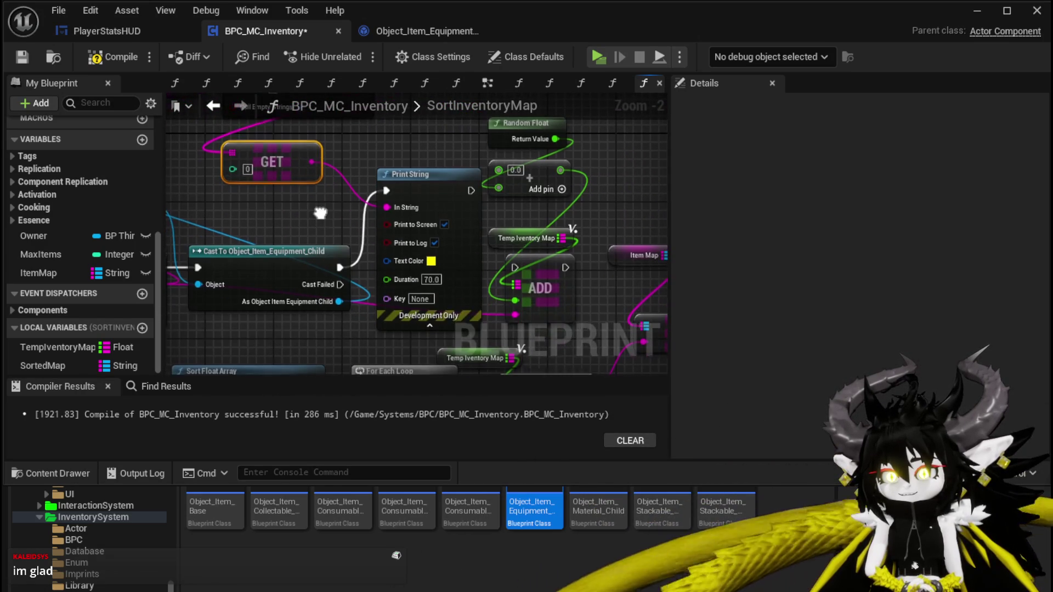
Step: Route the successful cast to ADD, feed GET's value into Add, and delete the Print String
drag(339, 267, 526, 267)
mouse_move(313, 160)
mouse_down()
mouse_move(492, 188)
mouse_move(417, 195)
mouse_move(521, 163)
mouse_move(501, 168)
mouse_up()
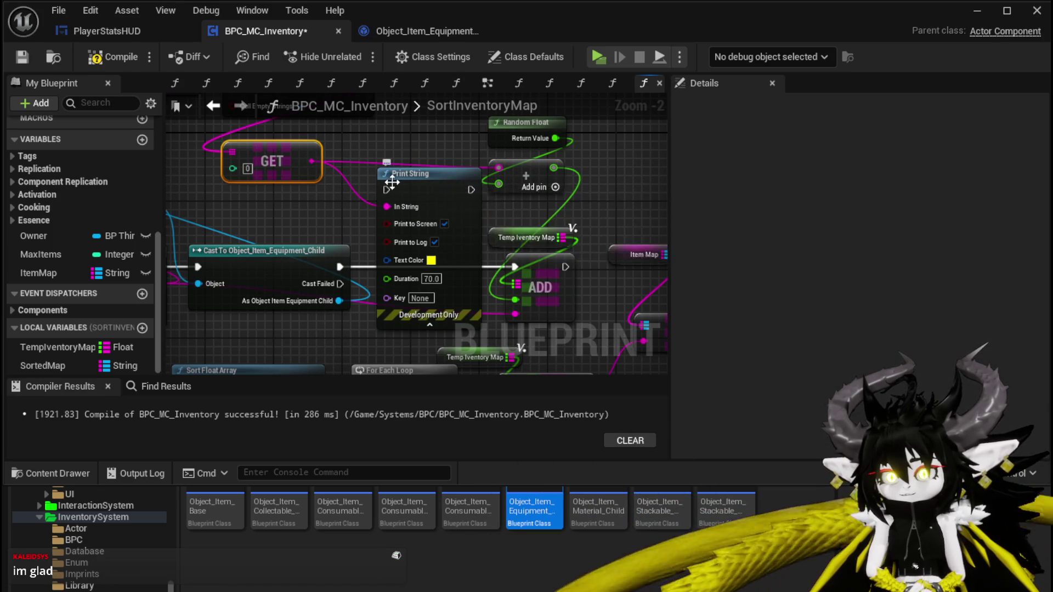
click(387, 182)
key(Delete)
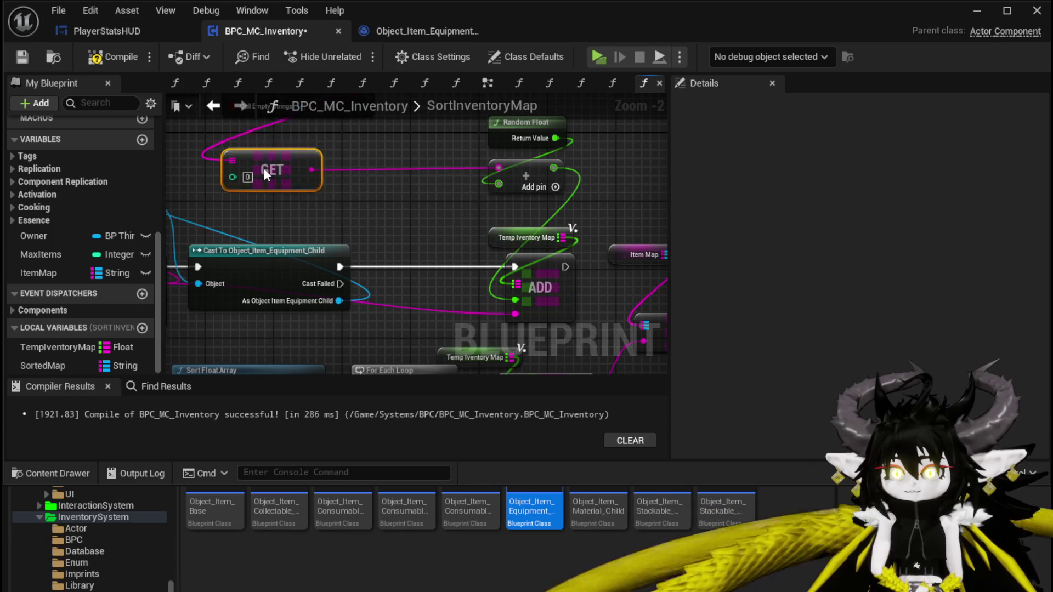
Step: Reposition the Random Float and ADD node group higher in the function graph
scroll(457, 205, down, 2)
mouse_move(436, 227)
mouse_down()
mouse_move(541, 251)
mouse_move(526, 249)
mouse_up()
click(353, 160)
mouse_move(477, 224)
mouse_down()
mouse_move(400, 140)
mouse_move(504, 150)
mouse_up()
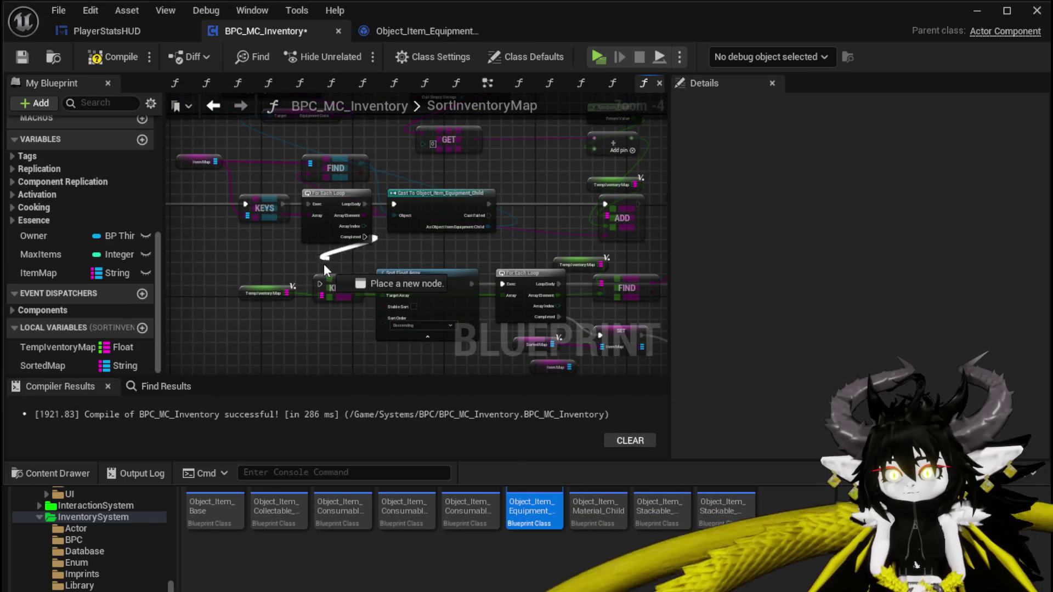
mouse_move(322, 287)
mouse_down()
mouse_move(191, 236)
mouse_move(324, 240)
mouse_move(368, 298)
mouse_move(462, 304)
mouse_move(253, 304)
mouse_up()
scroll(191, 236, up, 1)
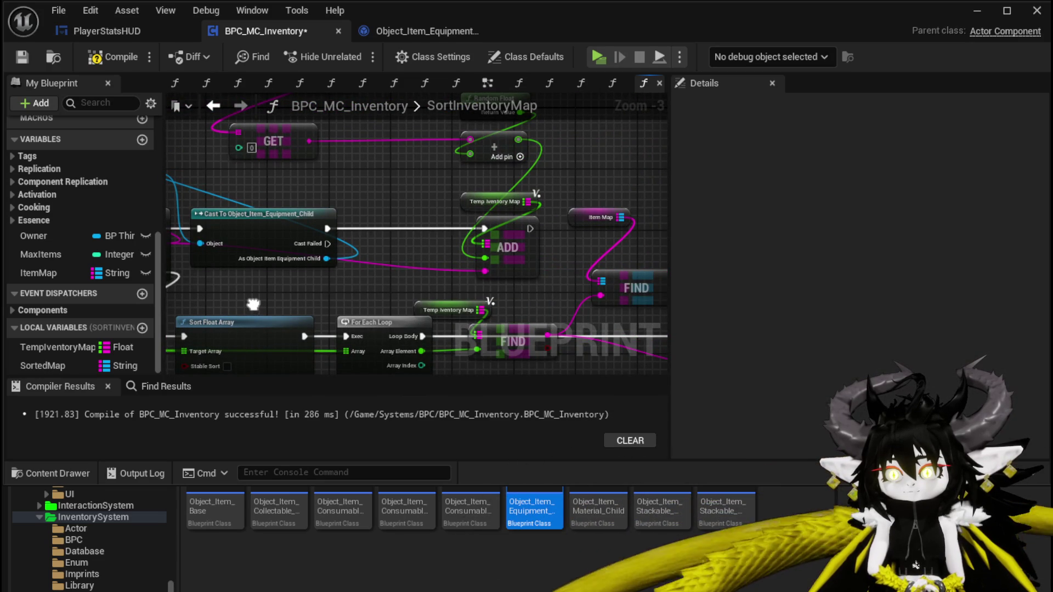
mouse_move(253, 304)
mouse_down()
mouse_move(288, 166)
mouse_move(282, 230)
mouse_move(312, 264)
mouse_up()
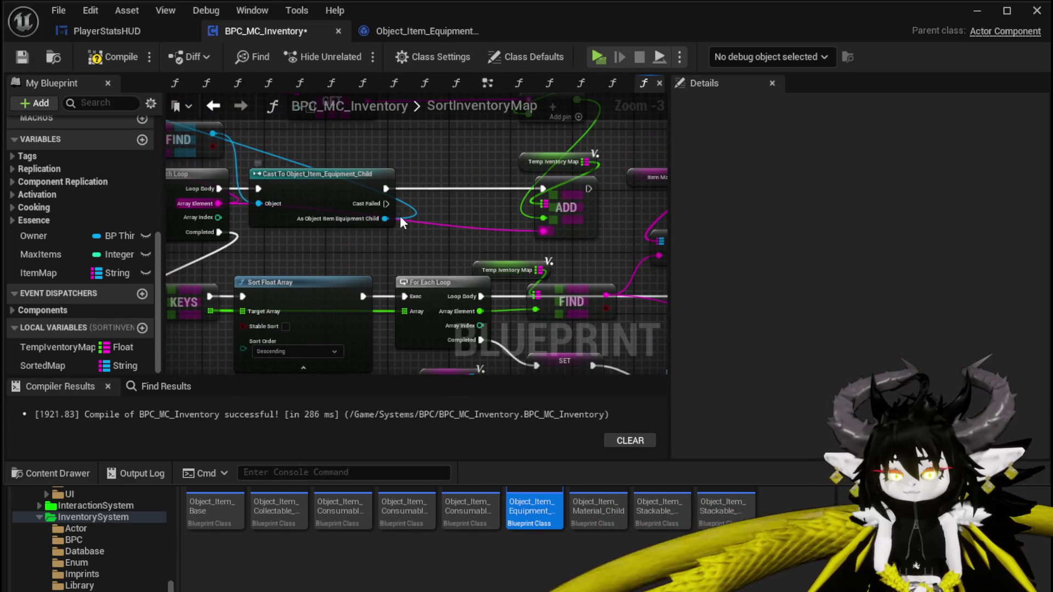
drag(331, 250, 331, 250)
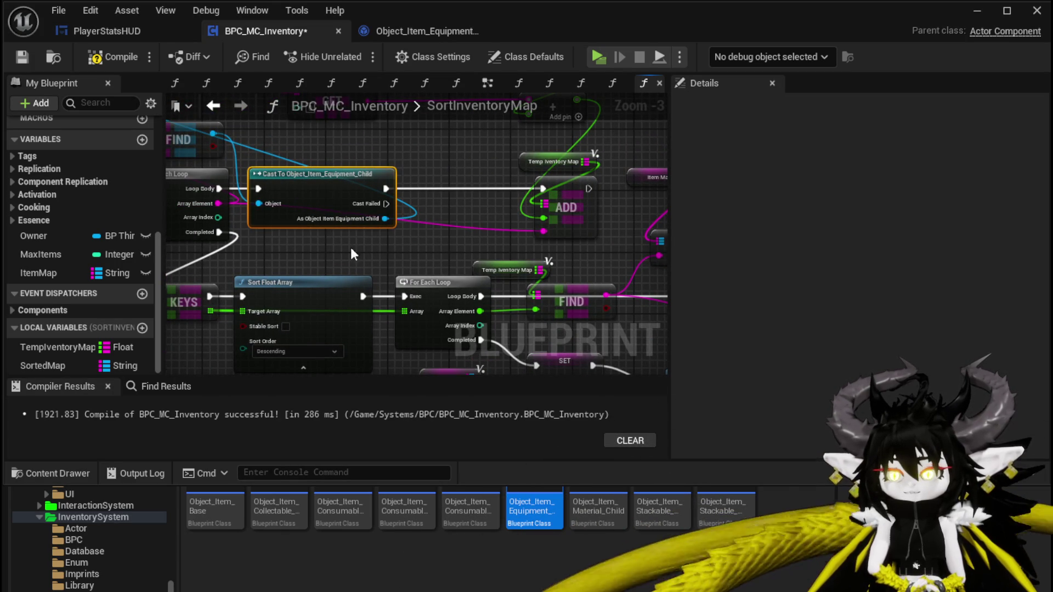
drag(425, 248, 538, 193)
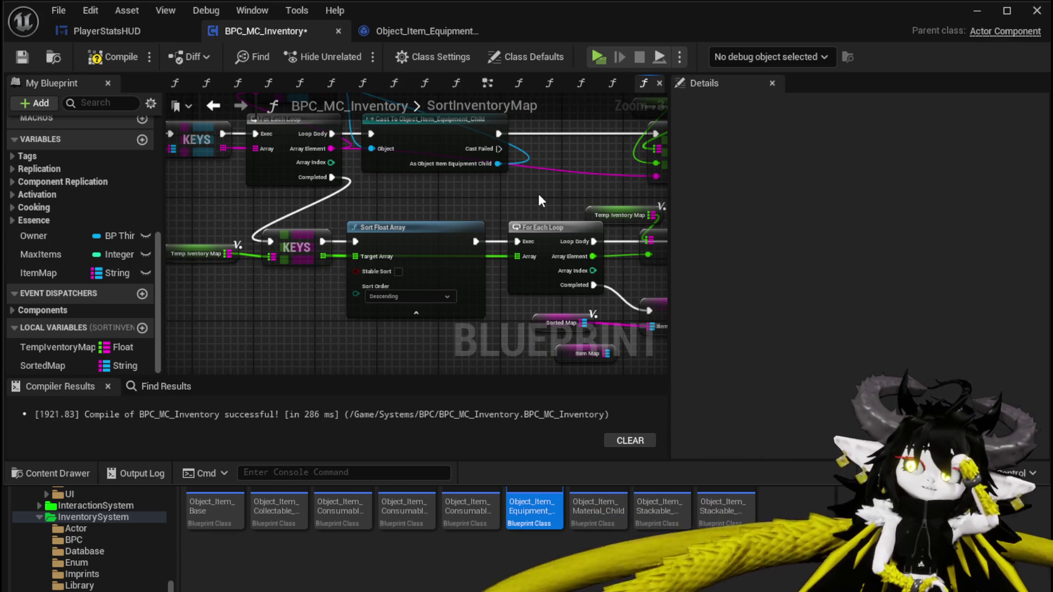
mouse_move(538, 193)
mouse_down()
mouse_move(379, 246)
mouse_move(377, 321)
mouse_move(413, 322)
mouse_up()
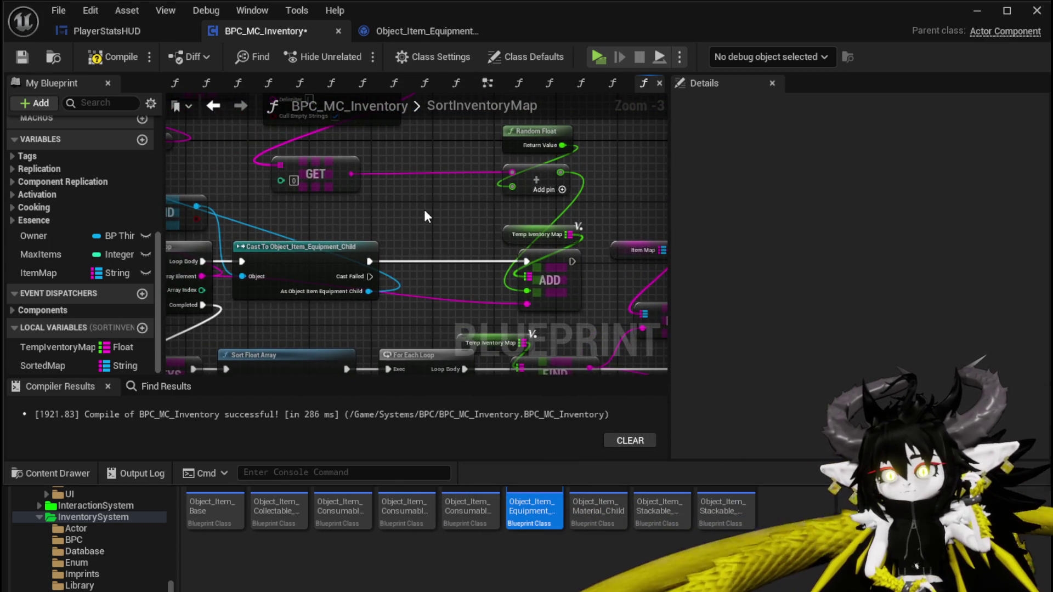
drag(423, 210, 327, 254)
mouse_move(394, 164)
mouse_down()
mouse_move(445, 193)
mouse_move(460, 306)
mouse_move(444, 220)
mouse_move(462, 234)
mouse_up()
click(545, 208)
drag(545, 208, 549, 276)
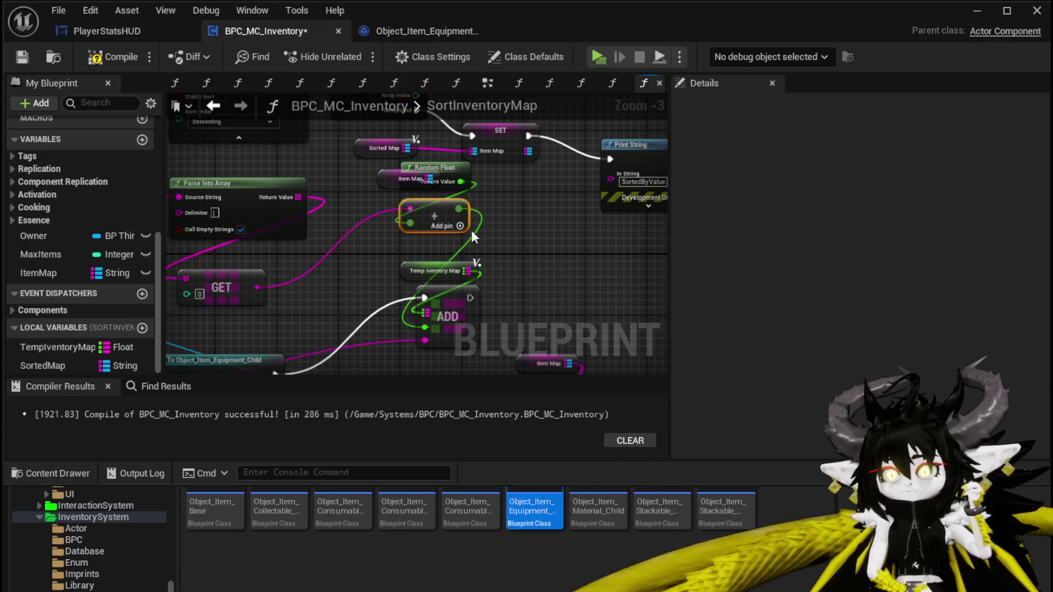
drag(460, 171, 478, 196)
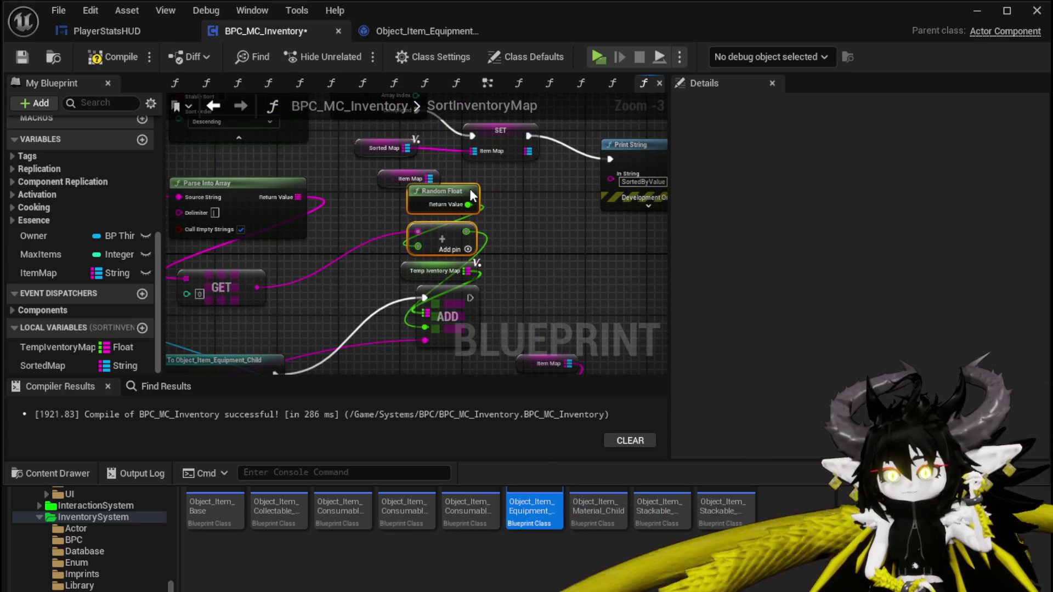
drag(544, 324, 506, 198)
Step: Move the lower chain of sorting nodes down to make room
scroll(506, 199, down, 2)
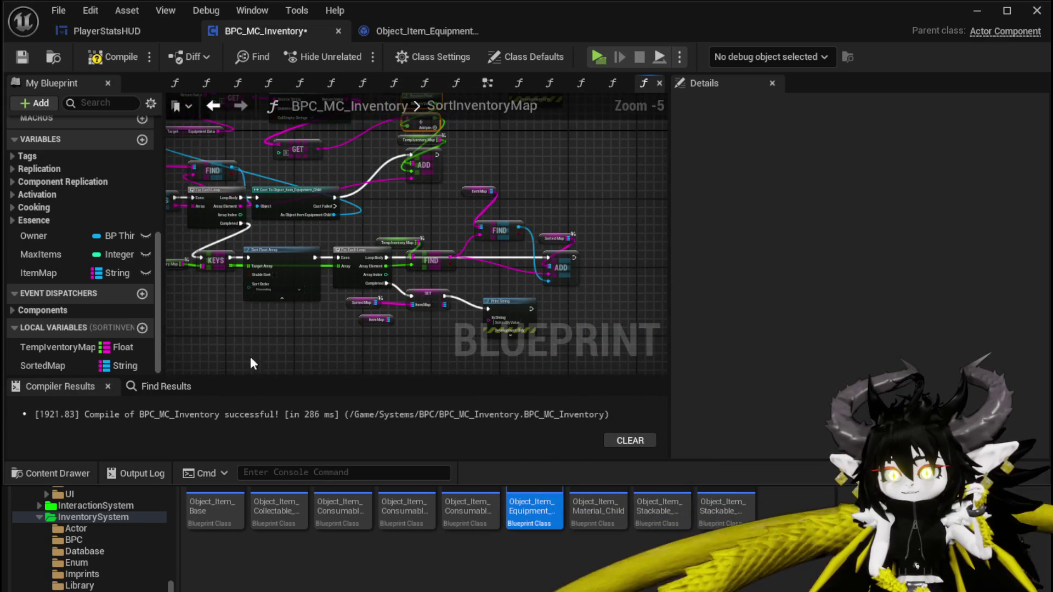
drag(263, 363, 312, 329)
drag(227, 324, 607, 211)
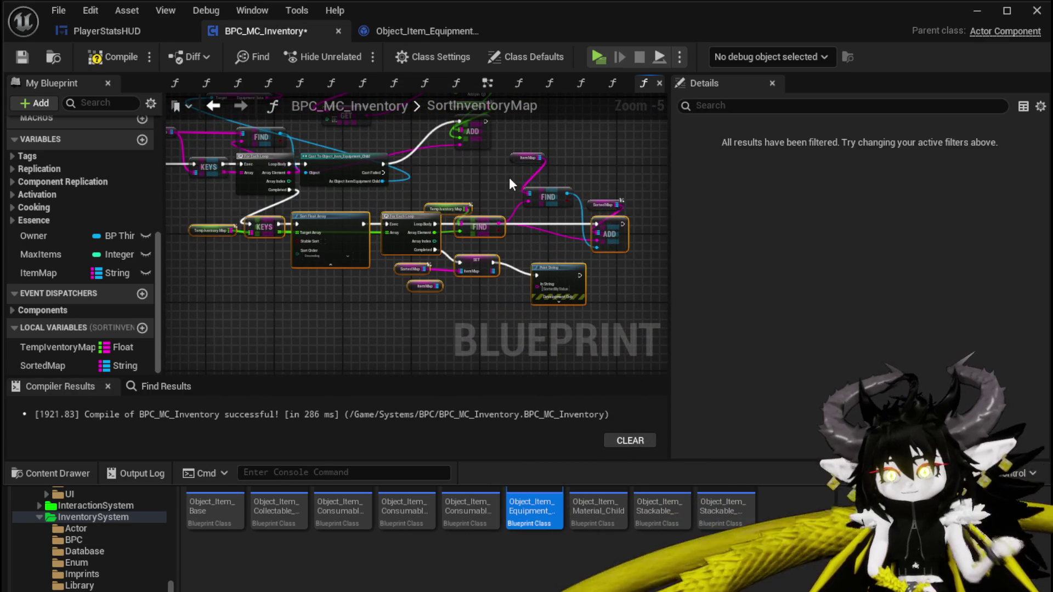
drag(482, 223, 496, 297)
Step: Duplicate the Random Float, Make Map, TempInventoryMap and ADD node chain
click(610, 270)
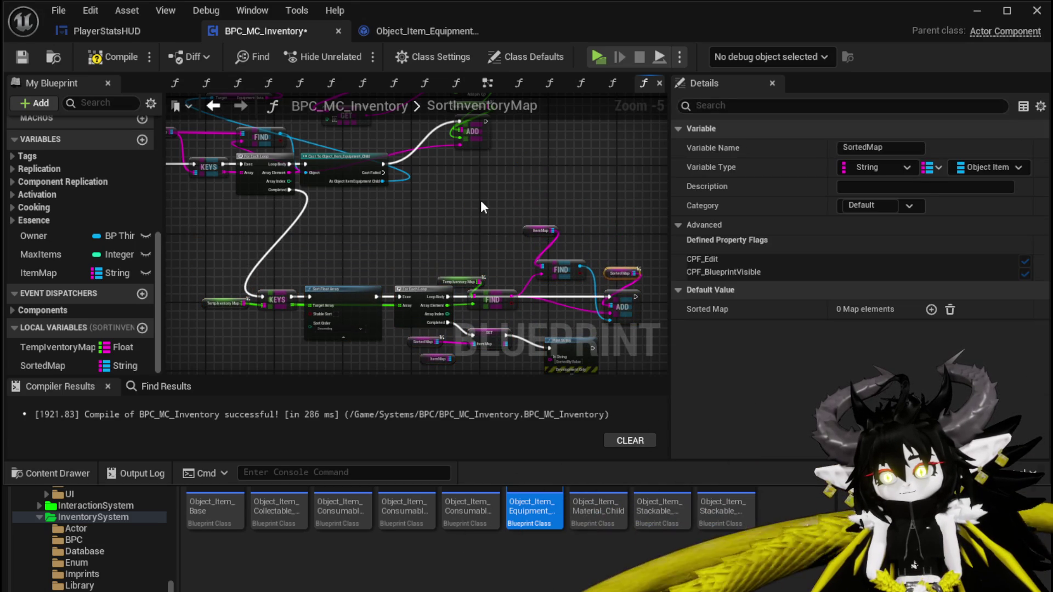
click(482, 201)
drag(482, 200, 482, 66)
scroll(482, 219, up, 1)
drag(462, 311, 540, 159)
key(ctrl+c)
key(ctrl+v)
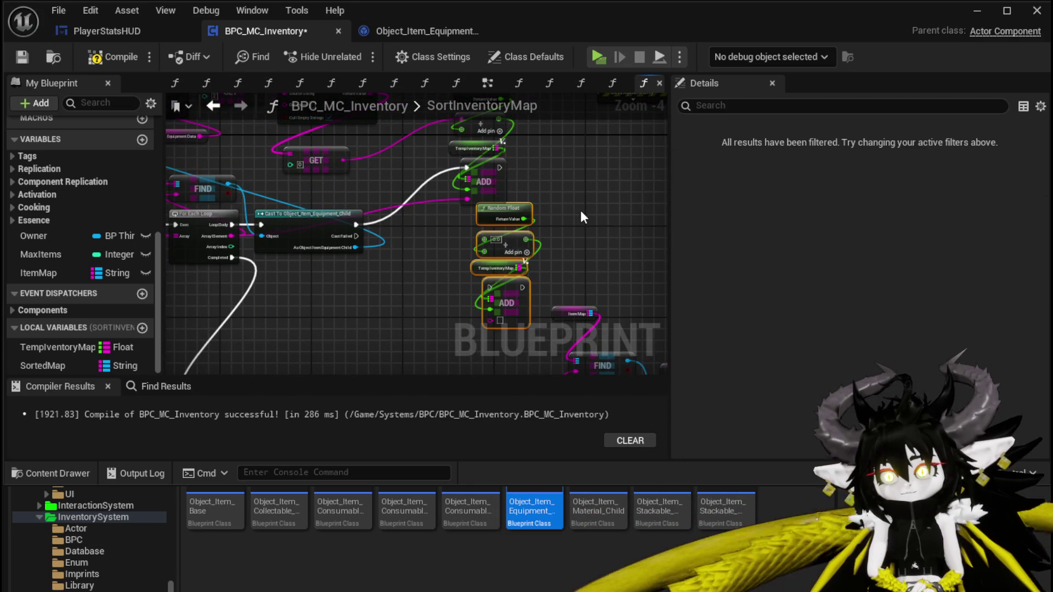
Step: Wire Cast Failed into the copied ADD with the Random Float as key, removing the extra Make Map
drag(356, 236, 489, 284)
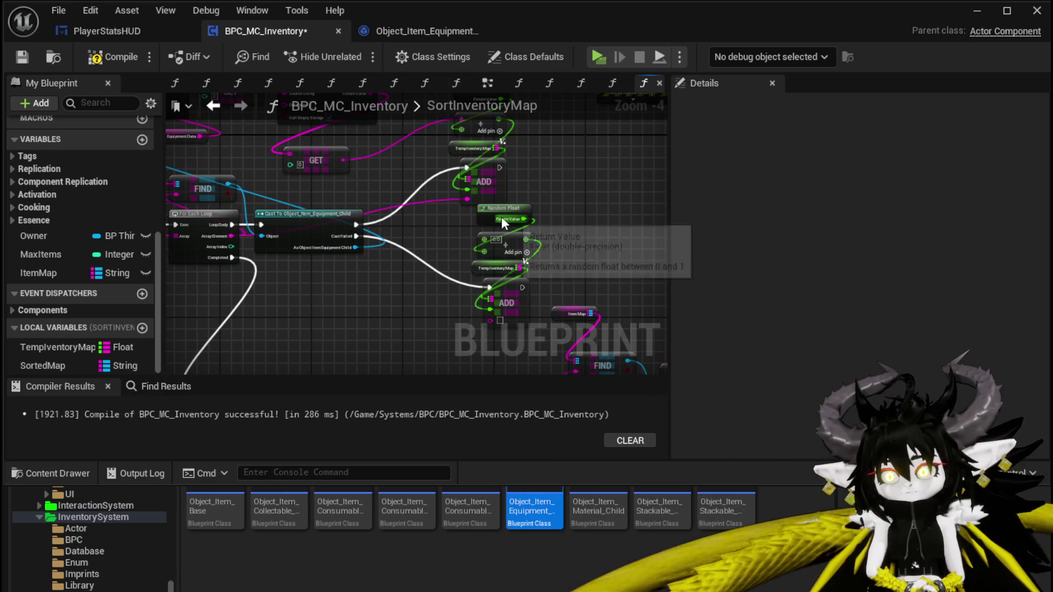
mouse_move(412, 272)
mouse_down()
mouse_move(403, 298)
mouse_move(491, 304)
mouse_move(487, 288)
mouse_up()
drag(470, 199, 490, 318)
mouse_move(558, 233)
mouse_down()
mouse_move(520, 254)
mouse_move(397, 268)
mouse_move(390, 282)
mouse_up()
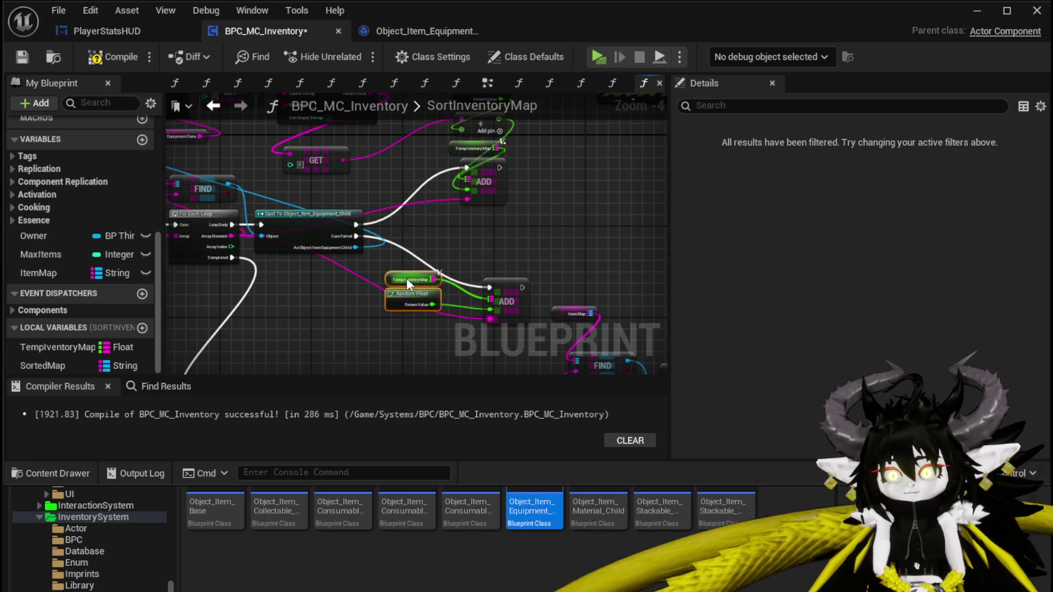
mouse_move(524, 252)
mouse_down()
mouse_move(525, 200)
mouse_move(483, 132)
mouse_move(448, 298)
mouse_move(401, 201)
mouse_move(472, 219)
mouse_move(422, 236)
mouse_move(417, 257)
mouse_move(433, 273)
mouse_up()
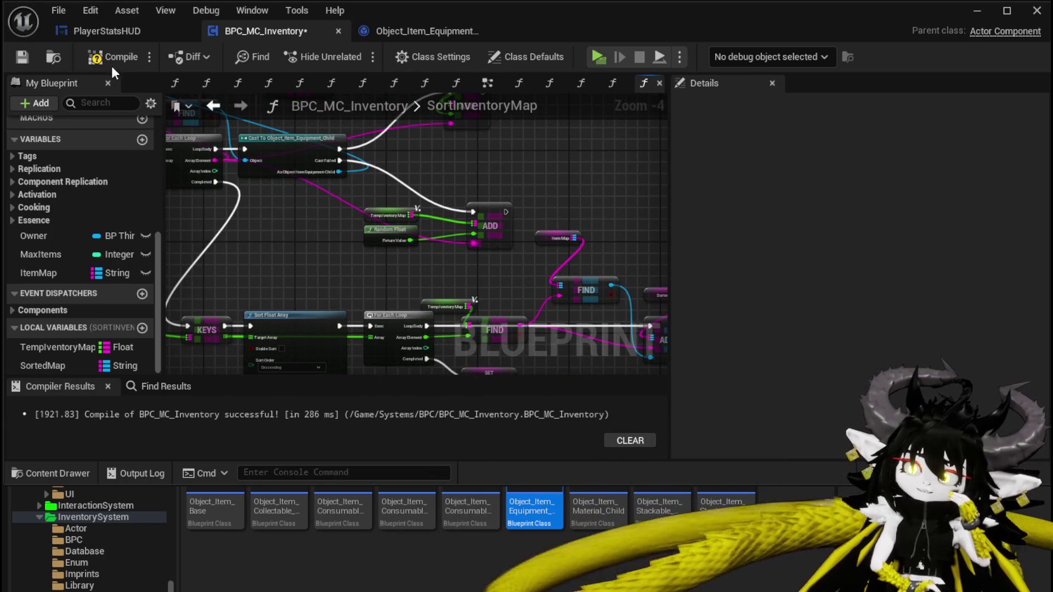
Step: Compile and save the blueprint, then start playing the level
click(22, 58)
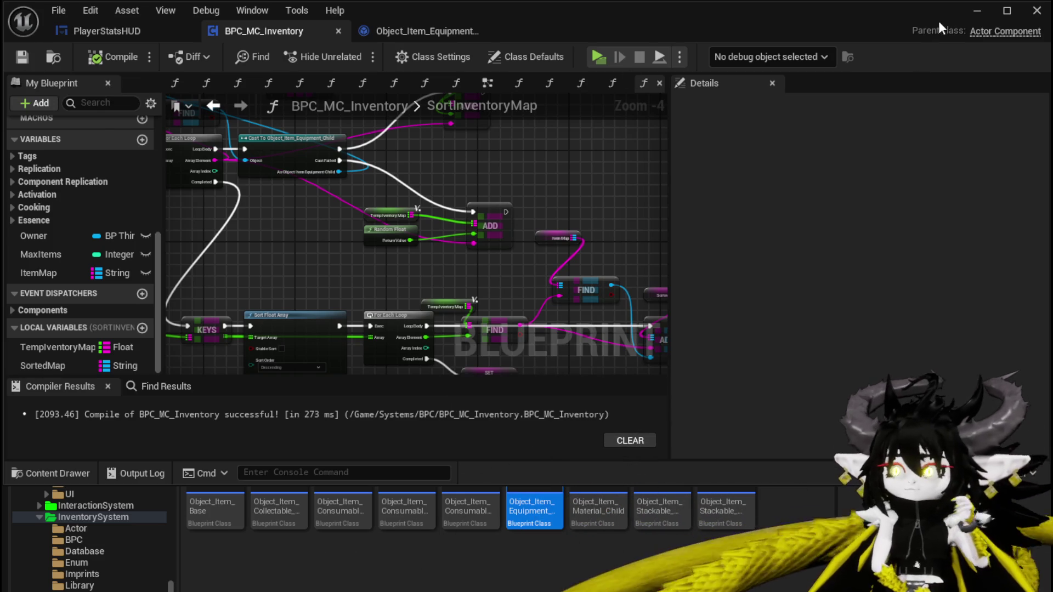
click(970, 11)
click(356, 55)
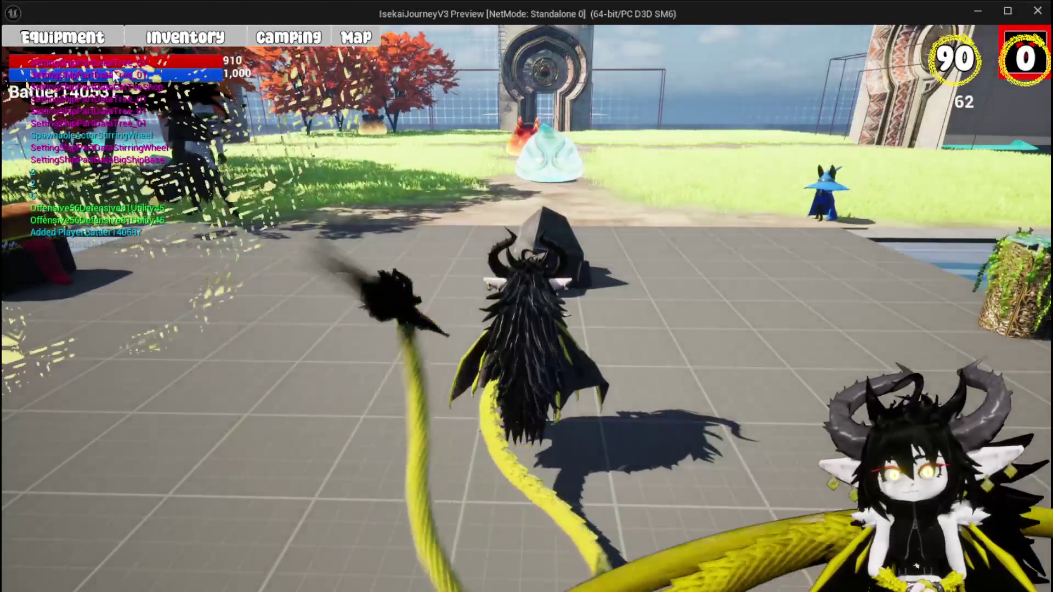
Step: Sort equipment by Offensive, view the gloves, then open the Inventory's Materials list
click(90, 43)
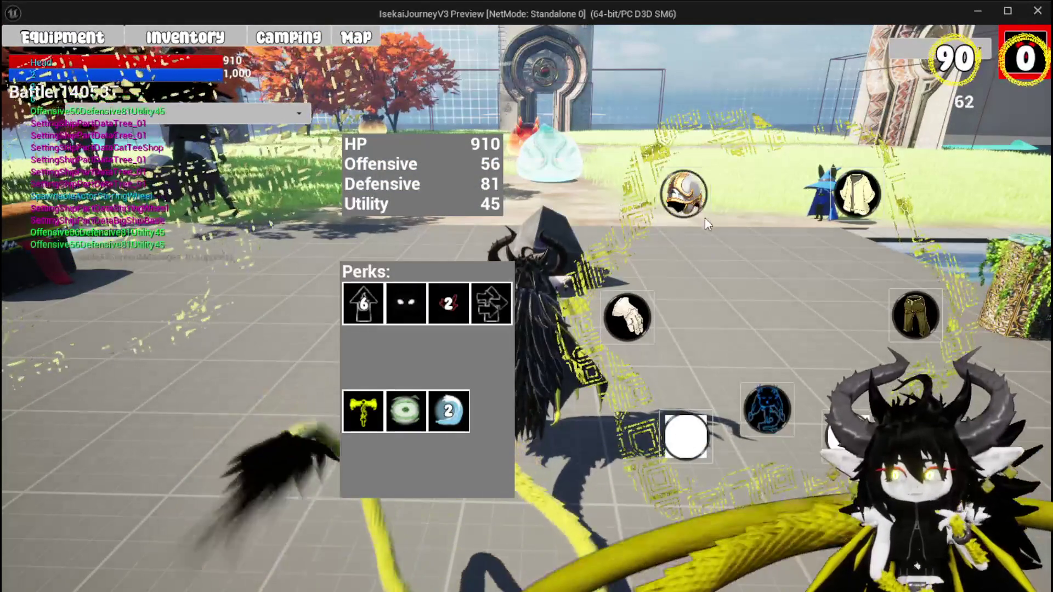
click(246, 118)
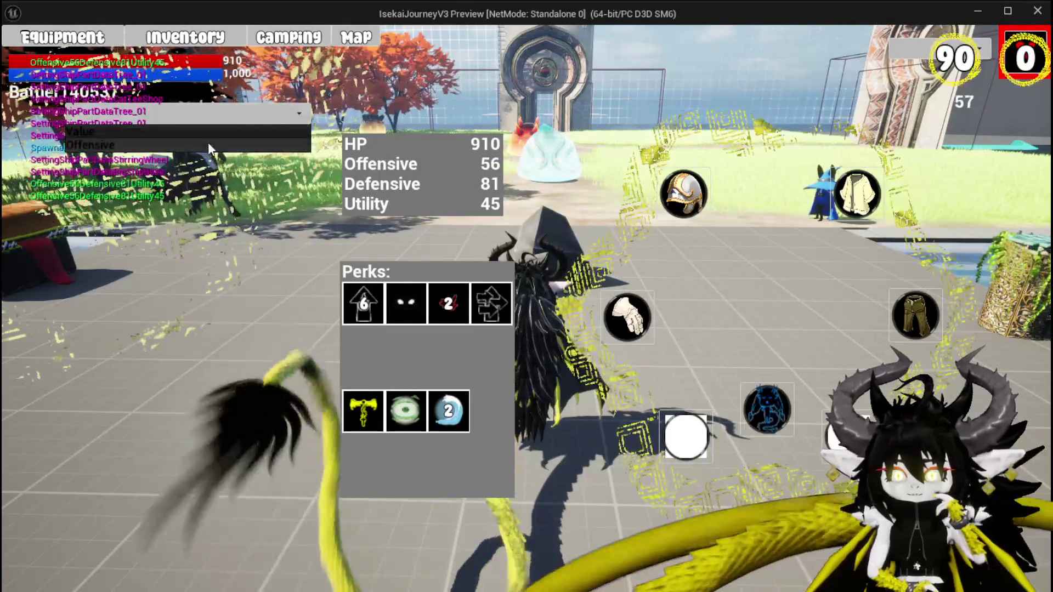
click(208, 145)
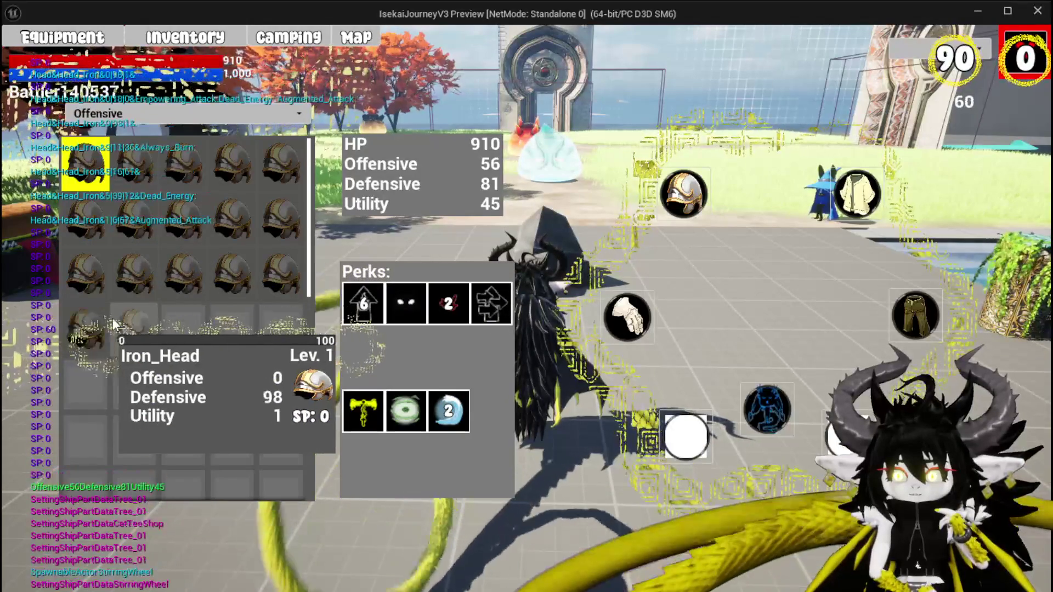
click(626, 316)
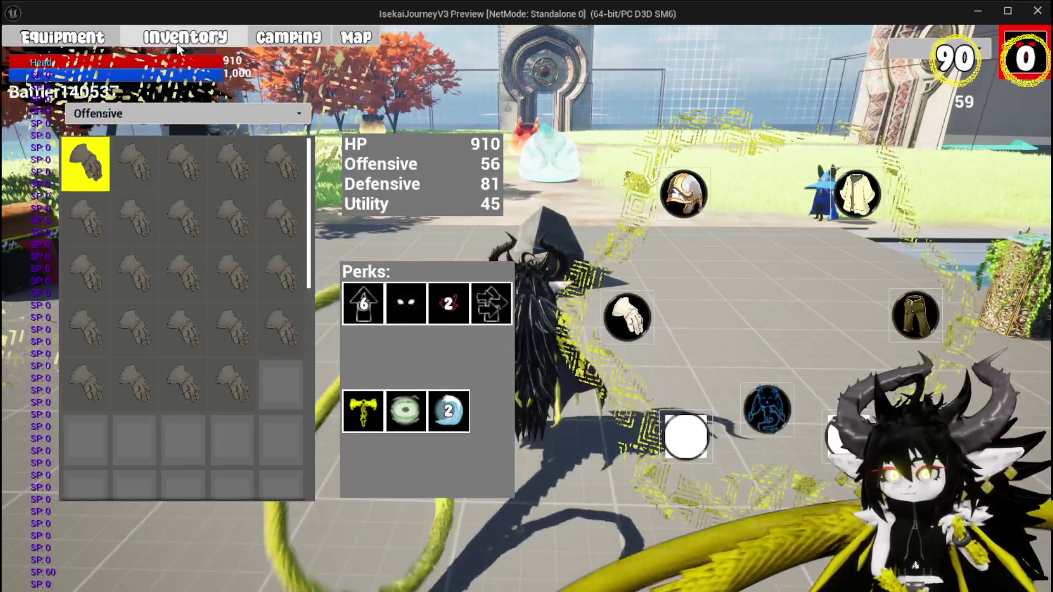
click(175, 43)
click(512, 157)
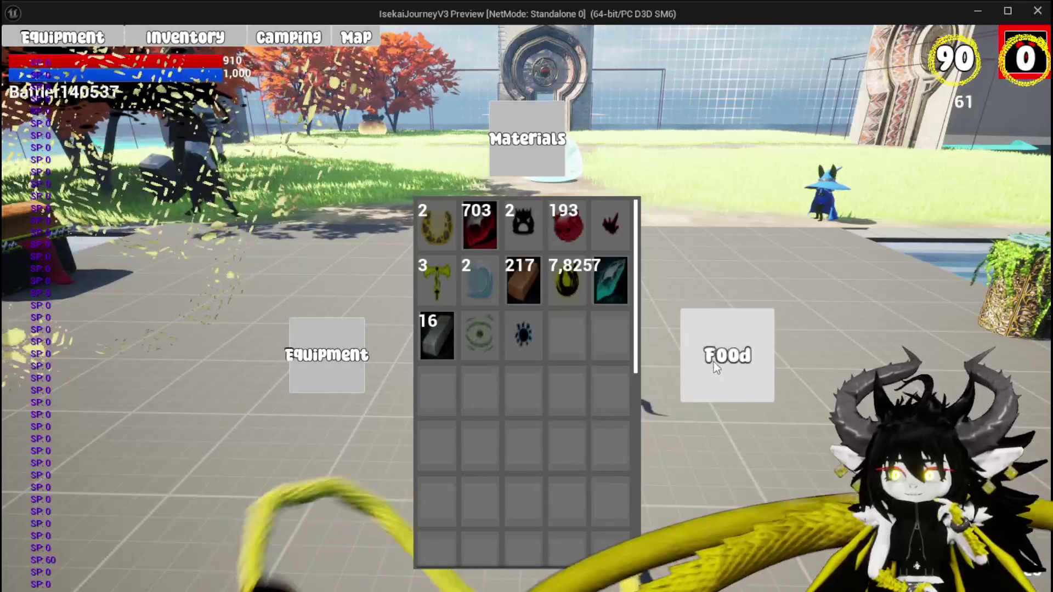
Step: Cycle the Food, Equipment and Materials lists, then sort the equipment list by Value
click(713, 367)
click(351, 340)
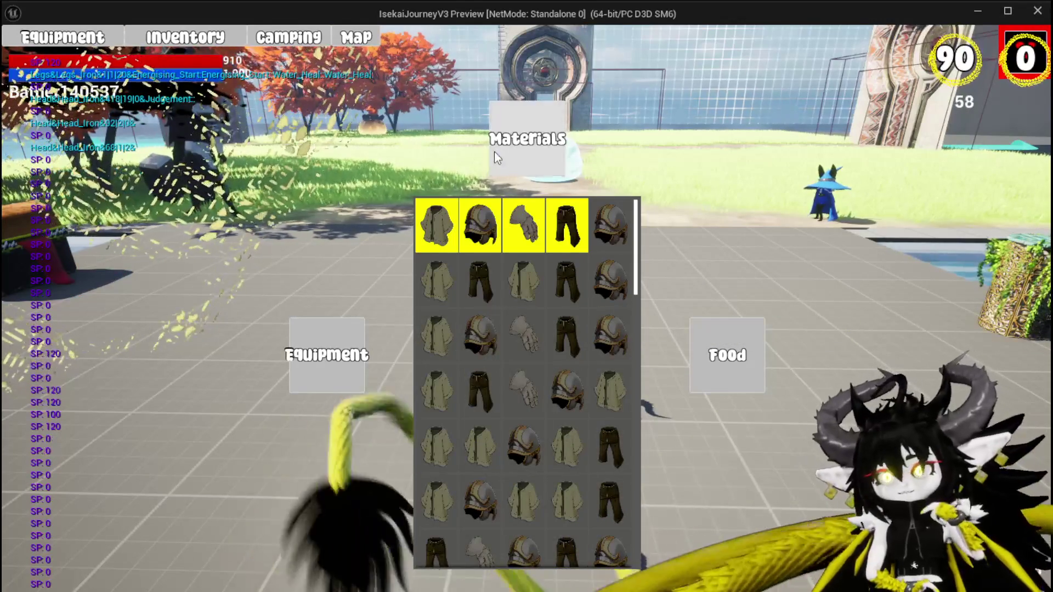
click(491, 159)
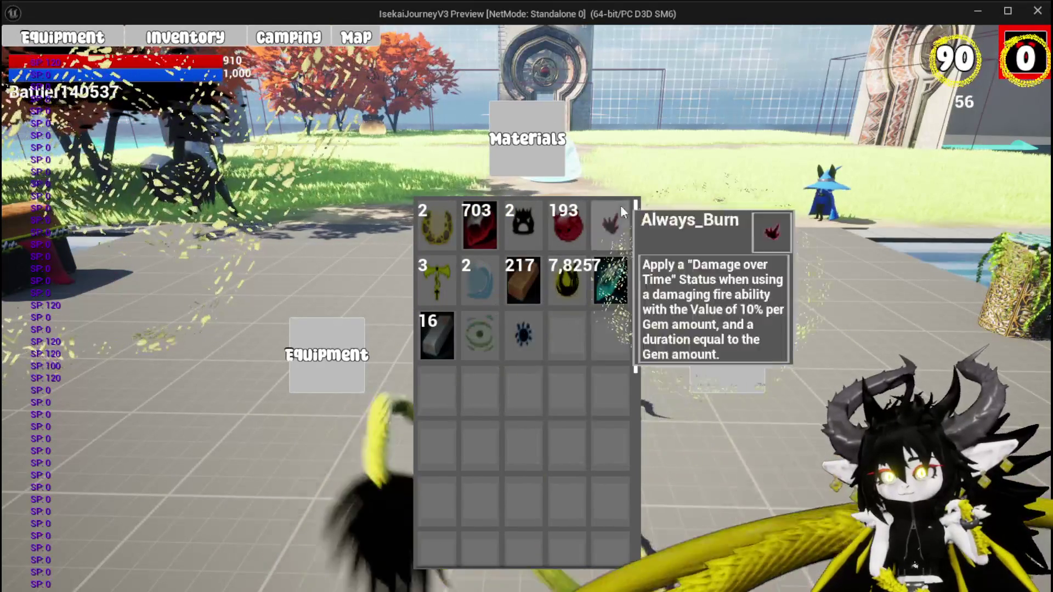
click(62, 37)
click(124, 112)
click(113, 128)
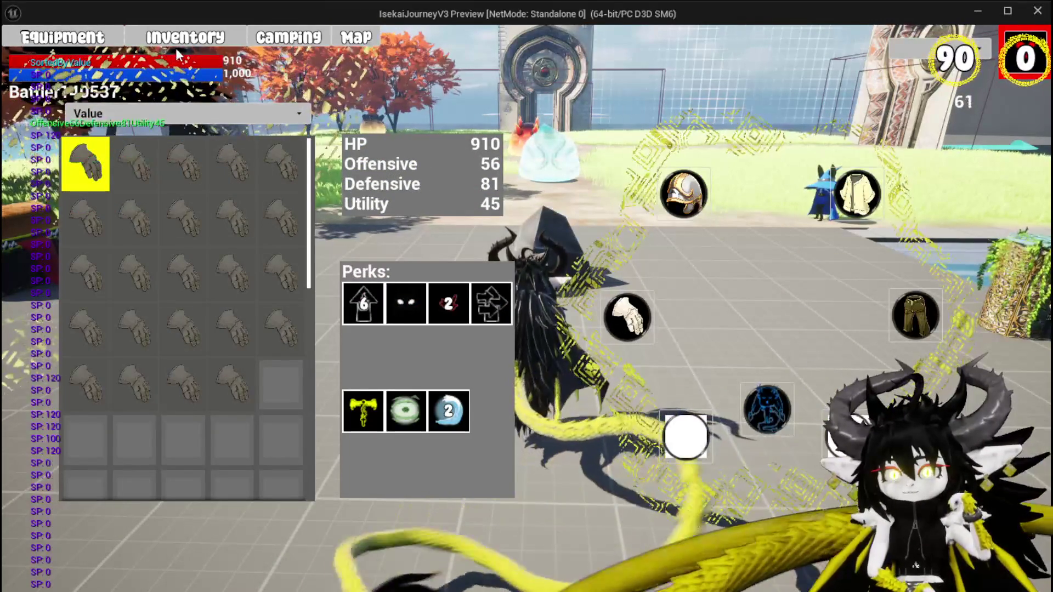
Step: Check the Inventory's materials, equipment and food lists for the new order, then return to Equipment
click(176, 43)
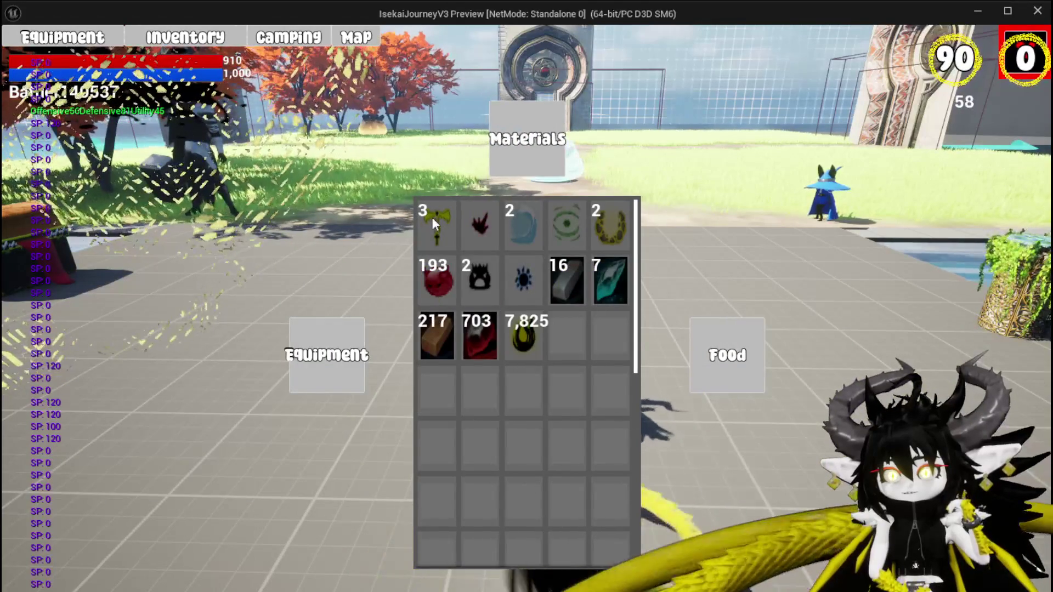
mouse_move(604, 229)
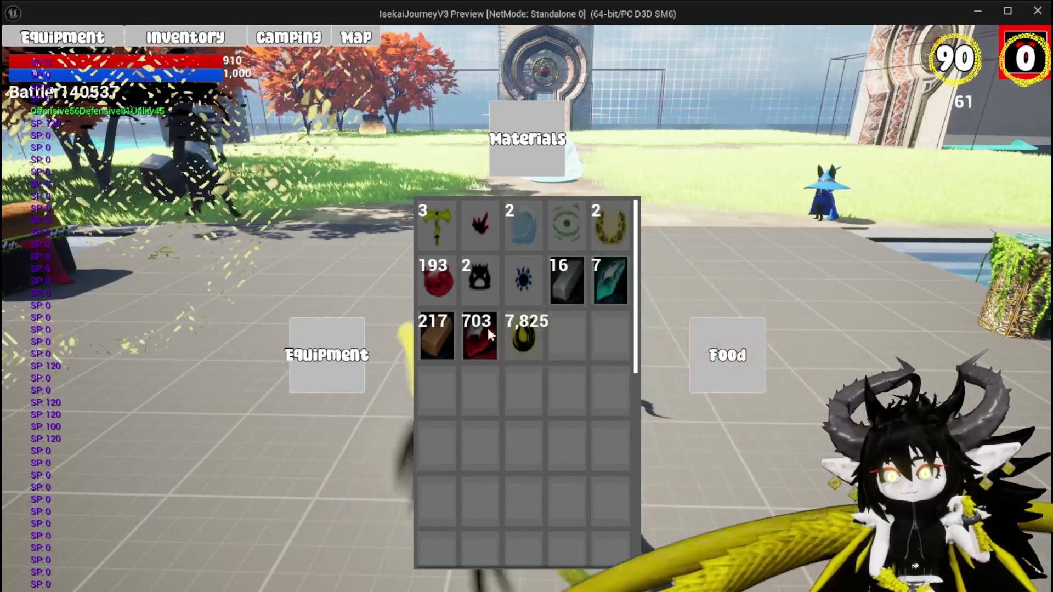
click(344, 358)
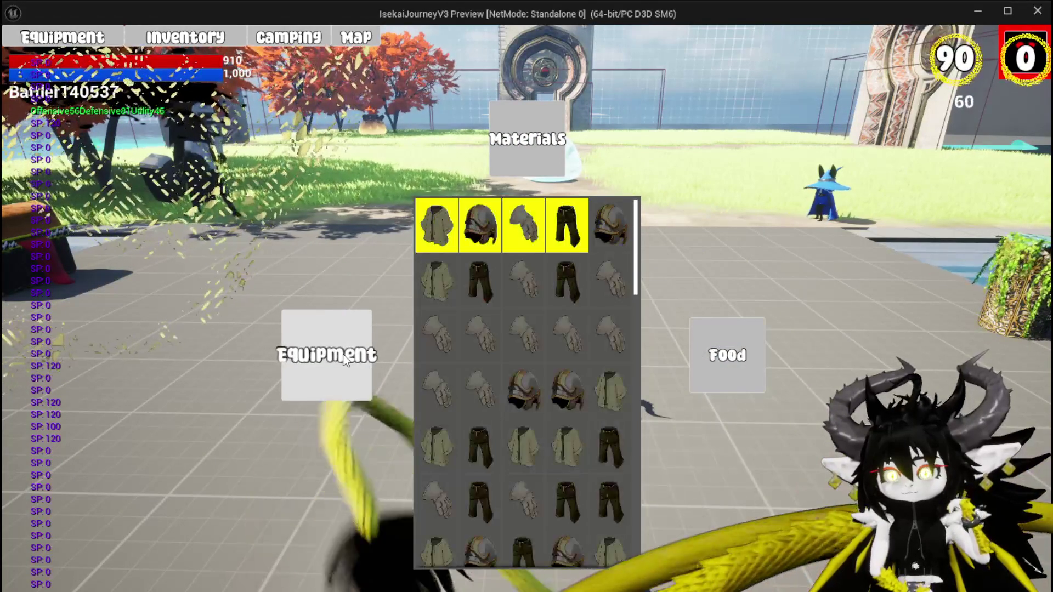
mouse_move(446, 274)
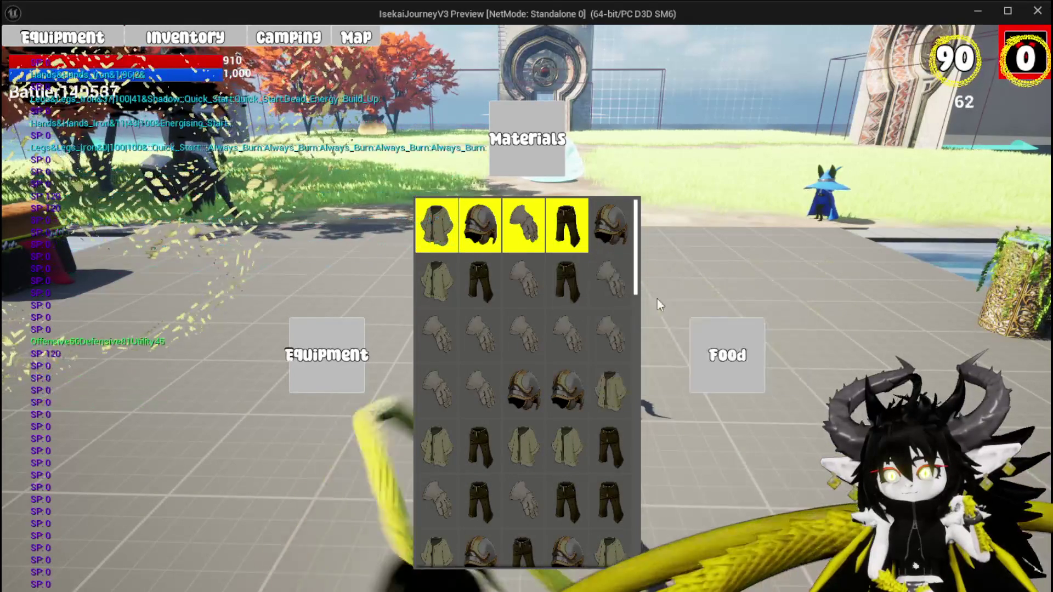
click(716, 333)
click(344, 319)
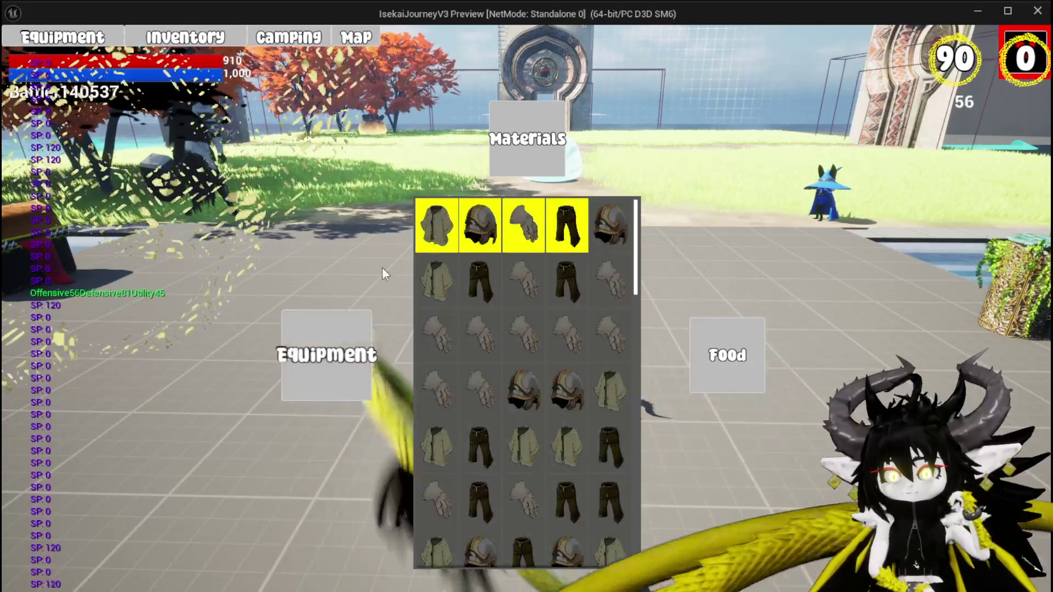
click(526, 138)
click(63, 37)
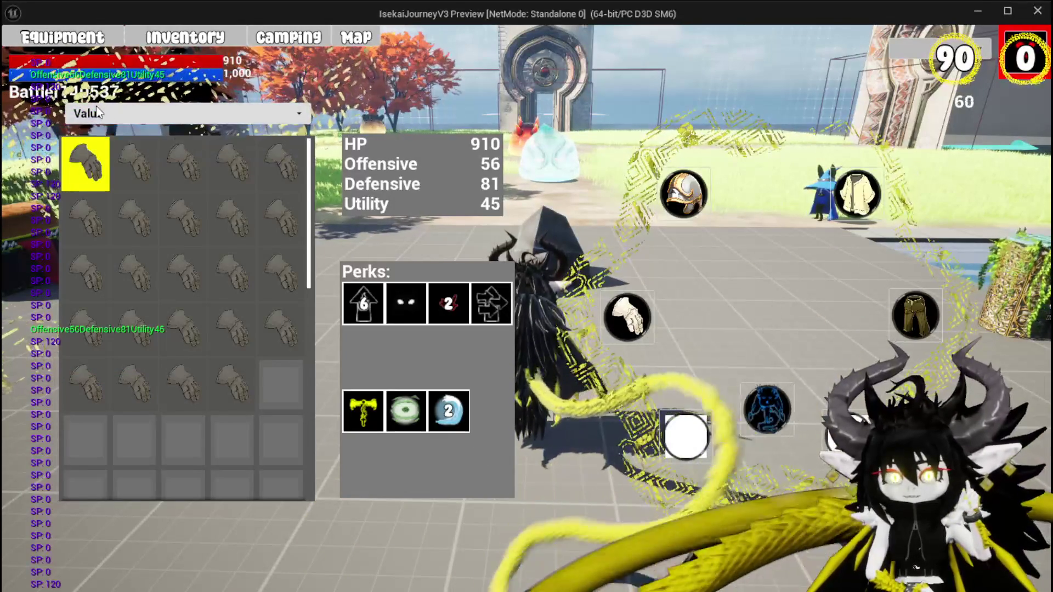
Step: Switch the equipment list from gloves to helmets, leaving the sort on Value
mouse_move(126, 159)
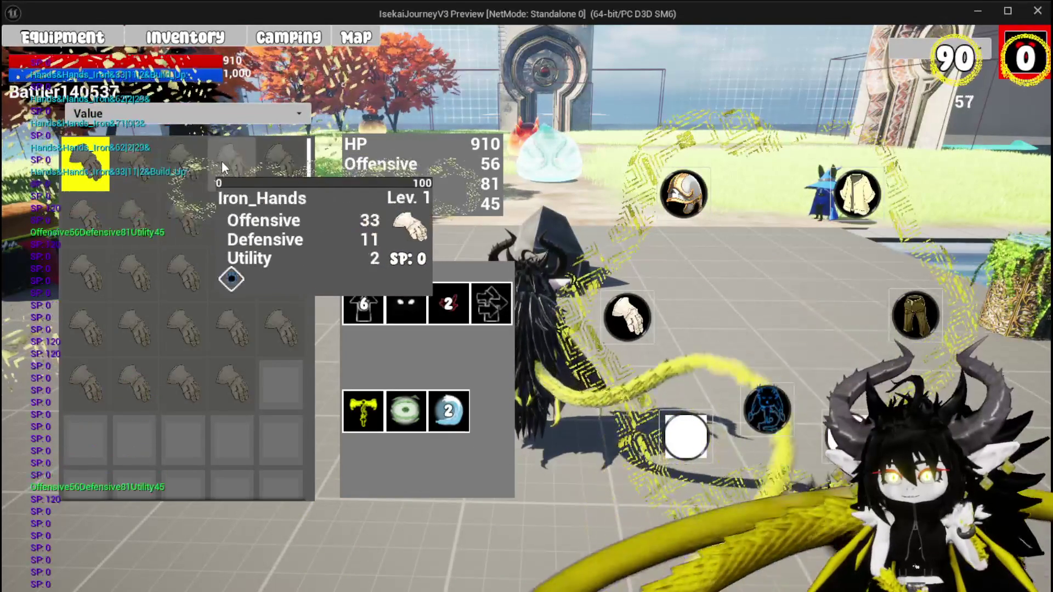
click(683, 193)
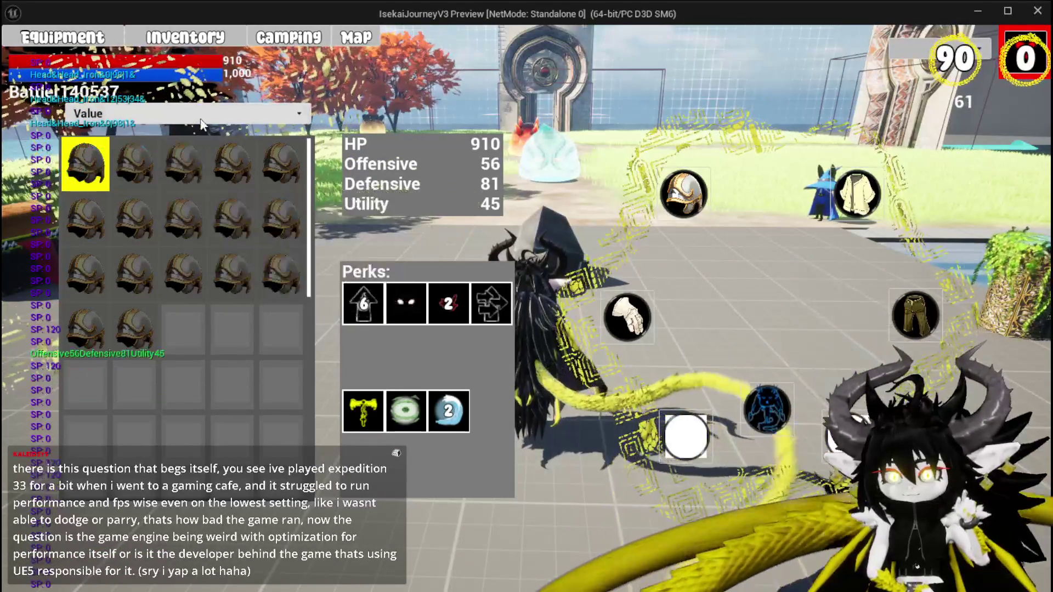
click(199, 118)
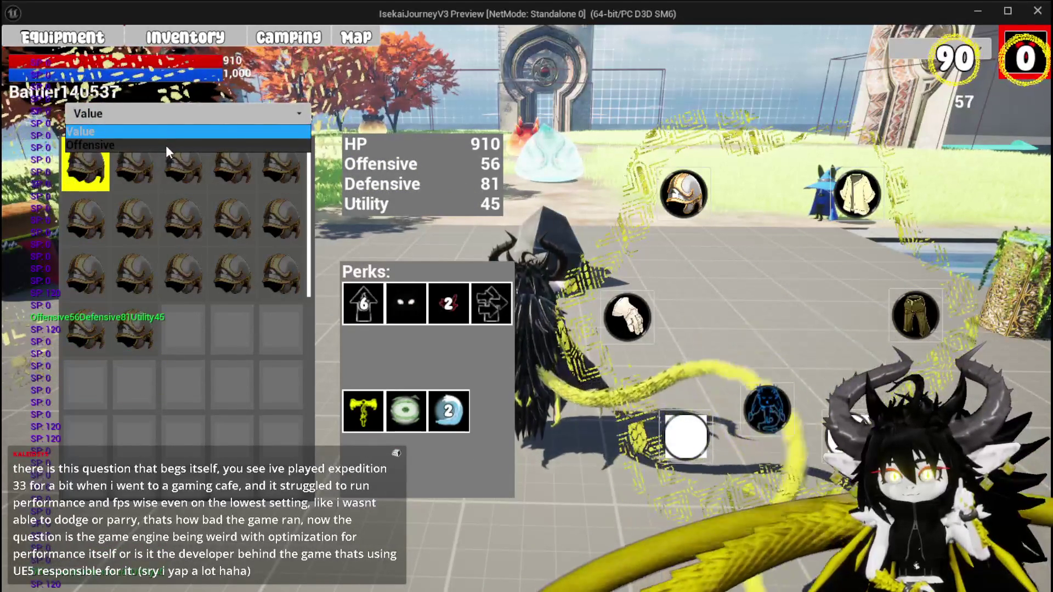
click(707, 189)
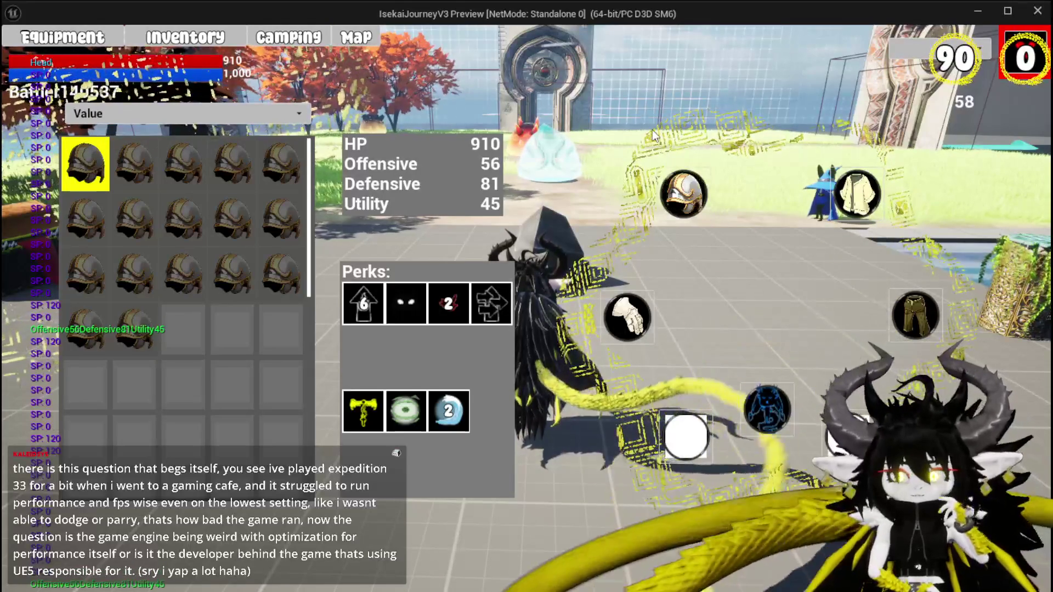
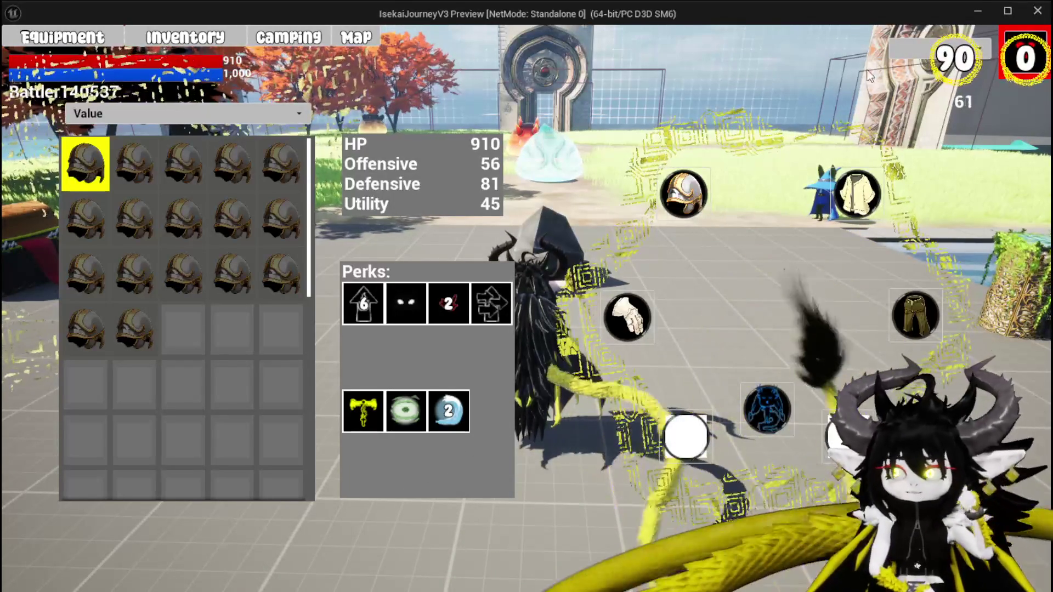
Step: Close the in-game inventory screen with the Tab key
key(Tab)
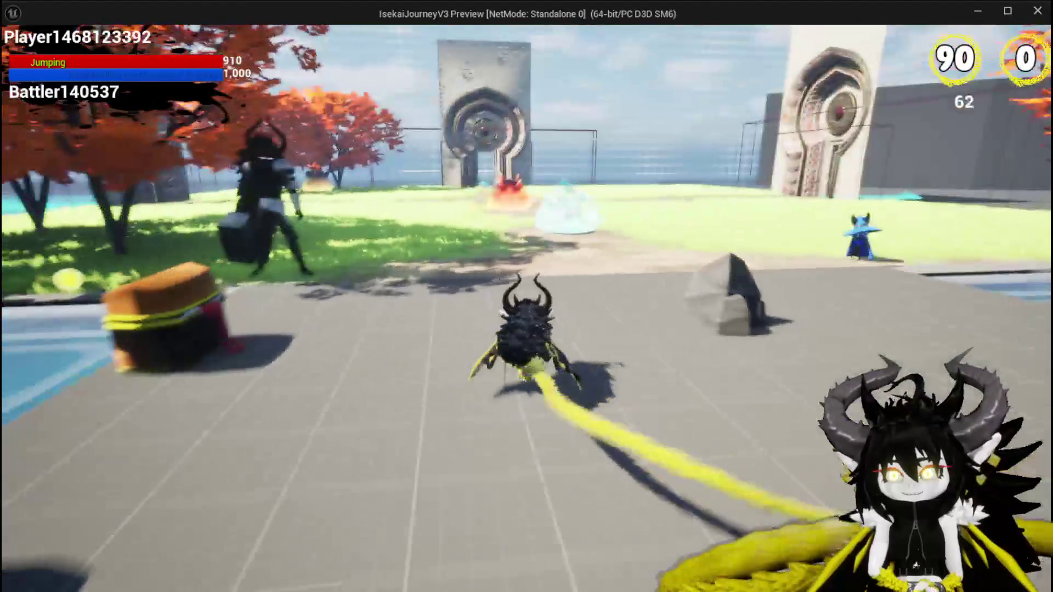
Step: Walk the character forward and turn the camera, then end the preview with Esc
key(w)
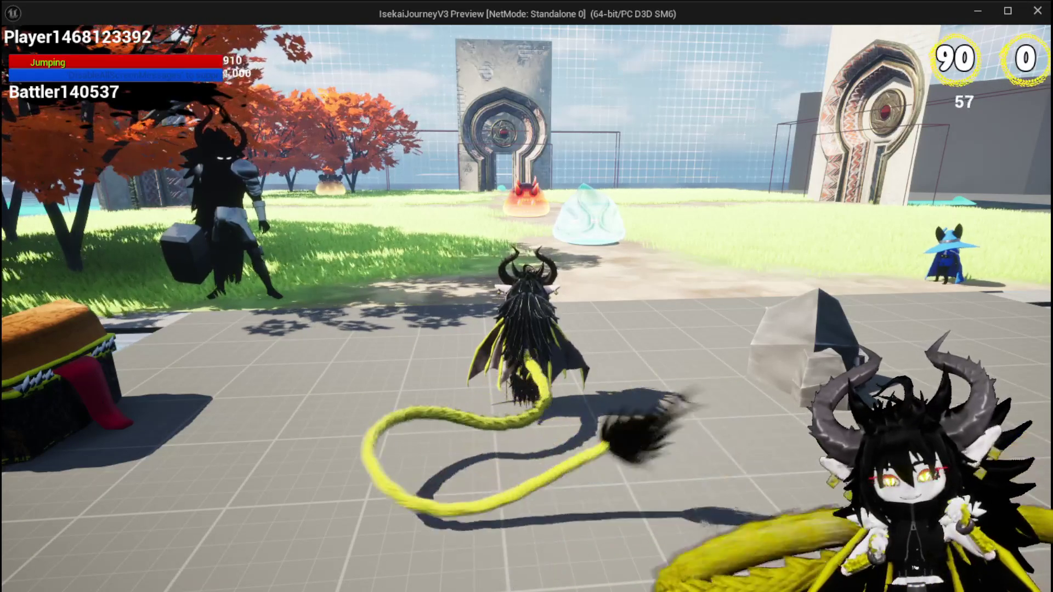
key(d)
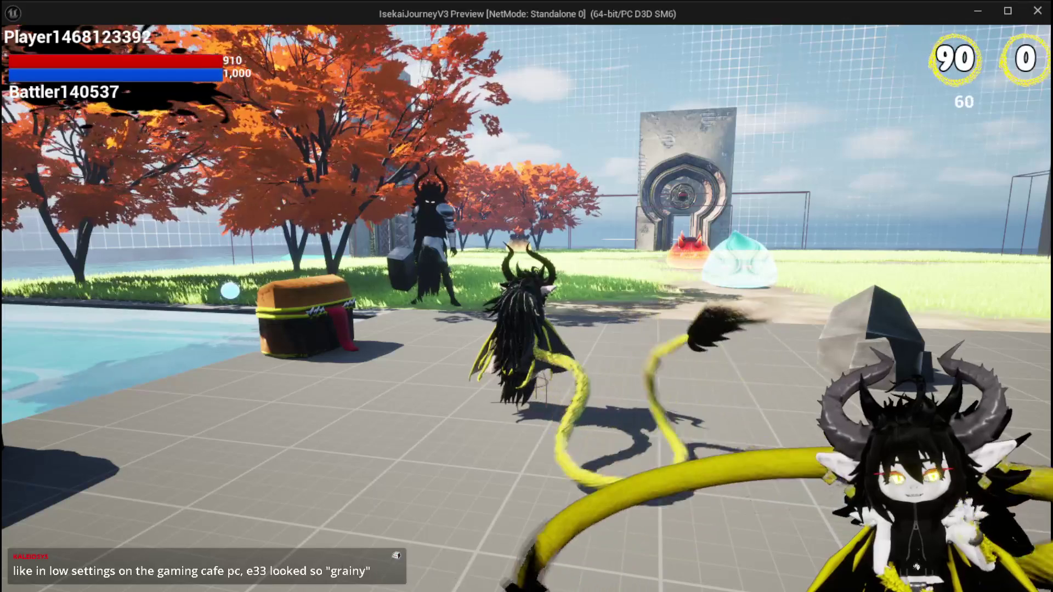
key(Escape)
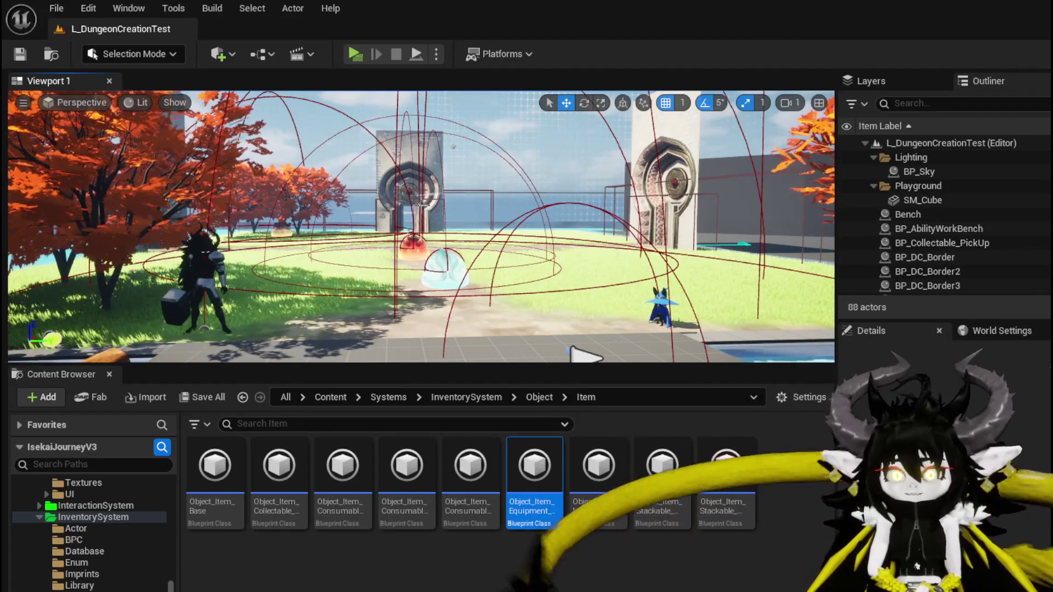
Step: Save the level with Ctrl+S and switch to the BPC_MC_Inventory blueprint editor
drag(421, 246, 395, 219)
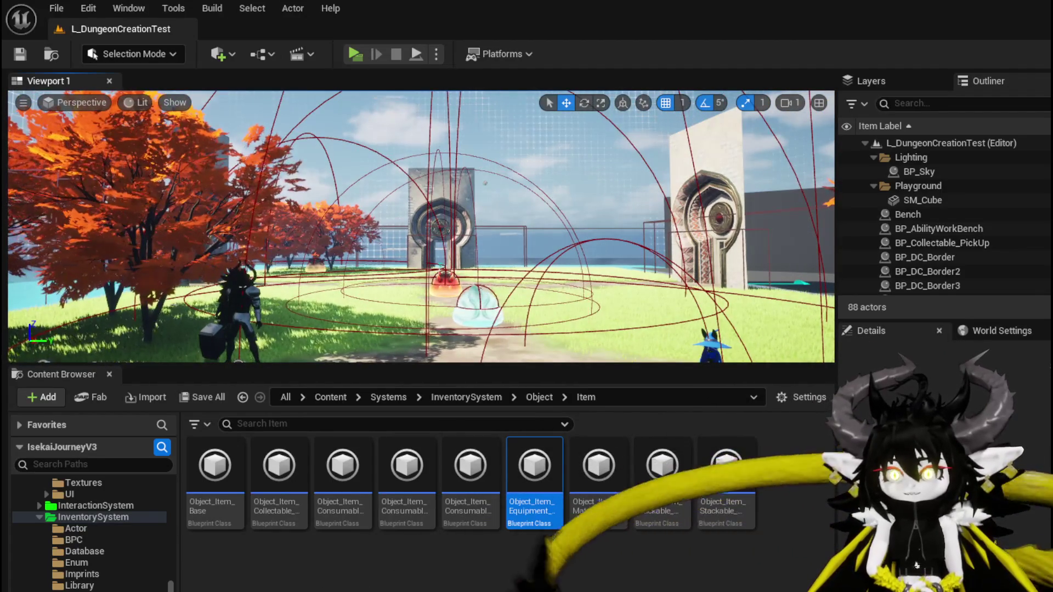
drag(181, 129, 181, 129)
key(ctrl+s)
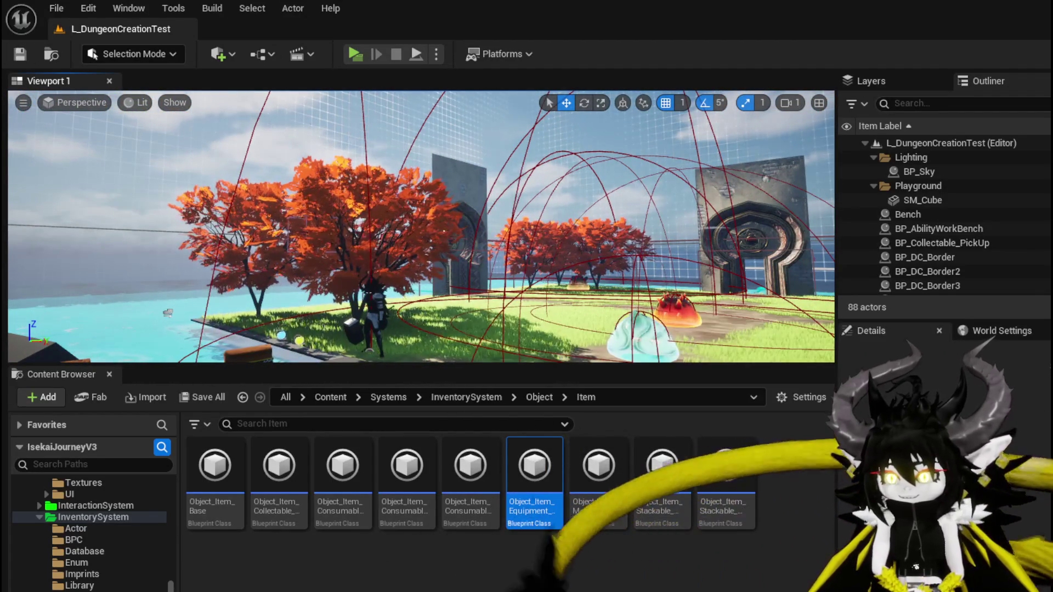
key(alt+Tab)
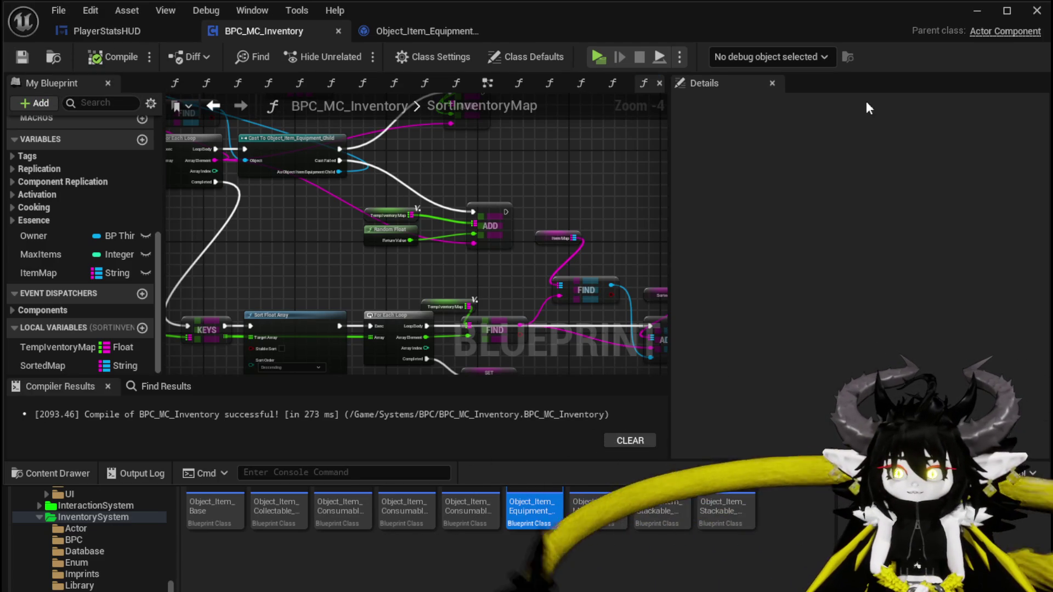
Step: Minimize the BPC_MC_Inventory blueprint editor window
click(968, 18)
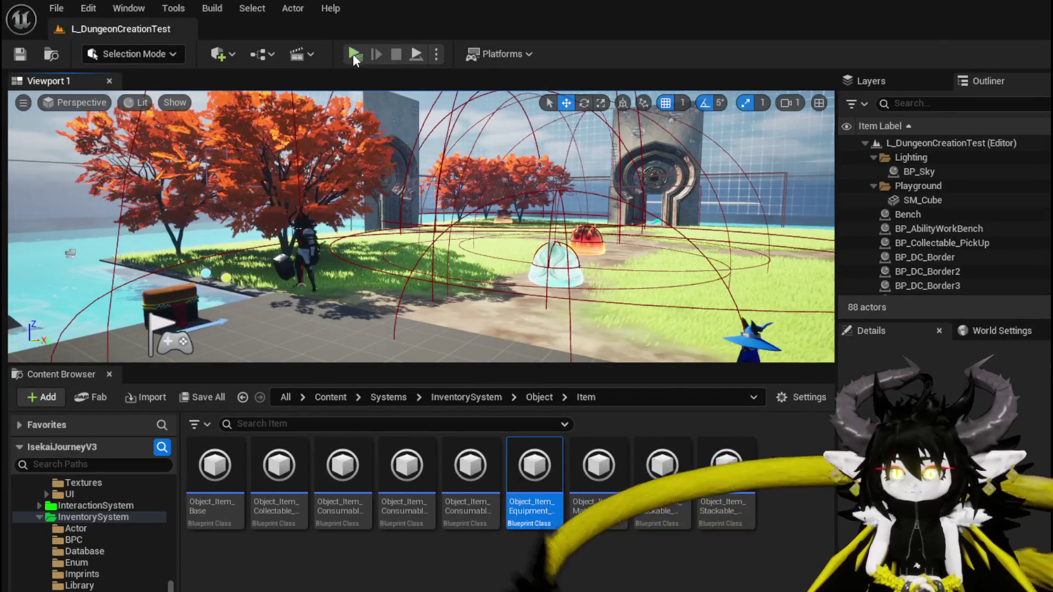
Step: Start the level preview and run, turn and jump the character toward the bench
key(alt+p)
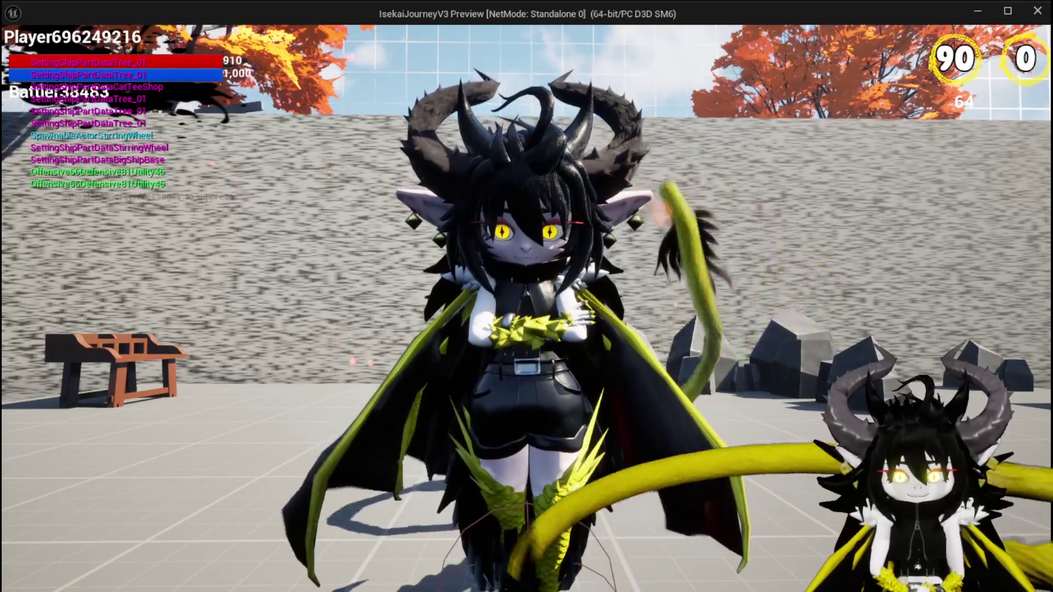
key(w)
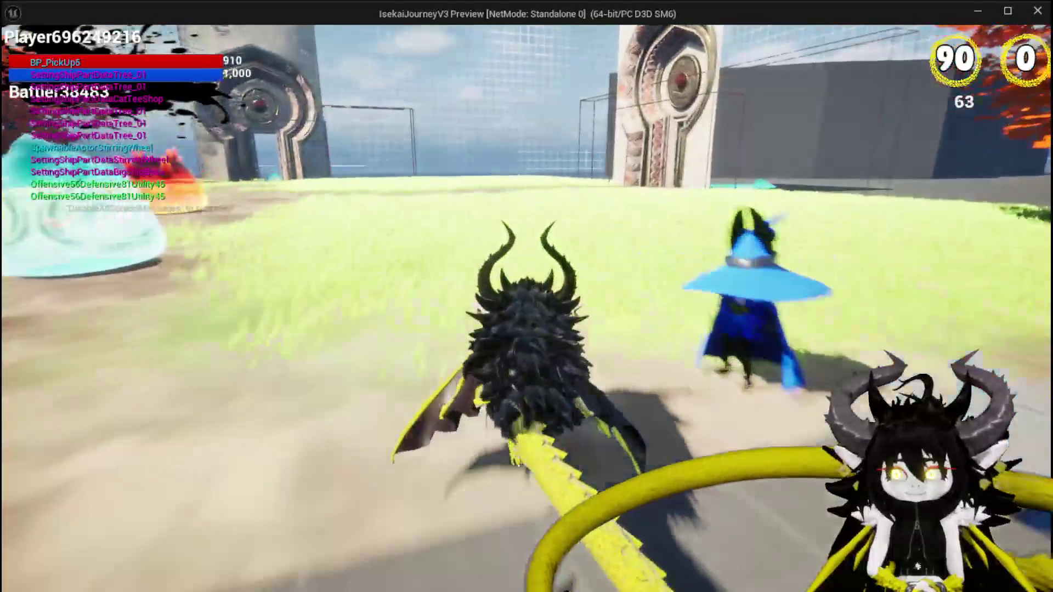
key(a)
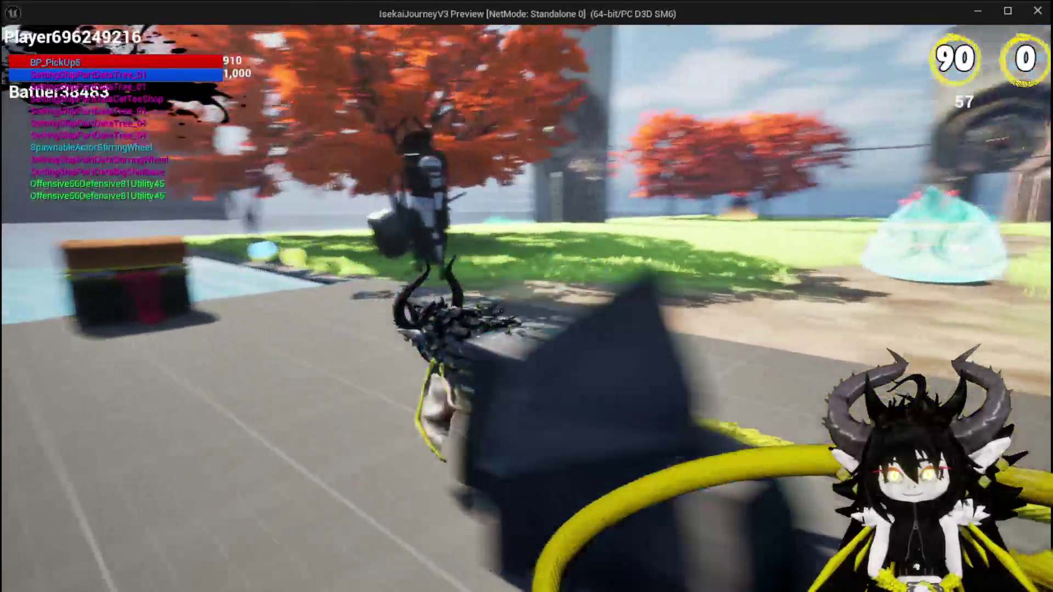
key(w)
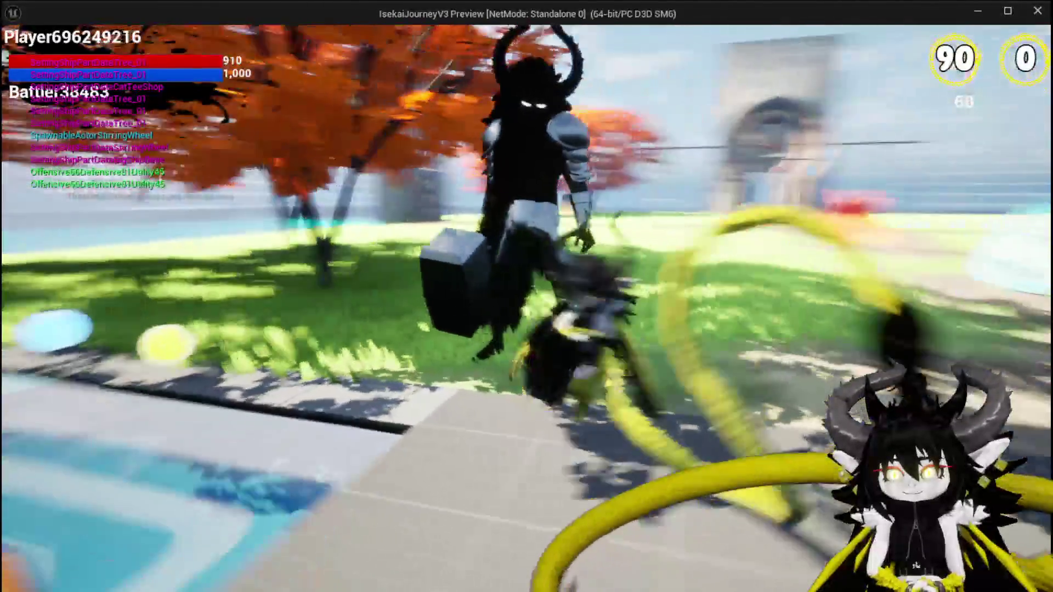
key(space)
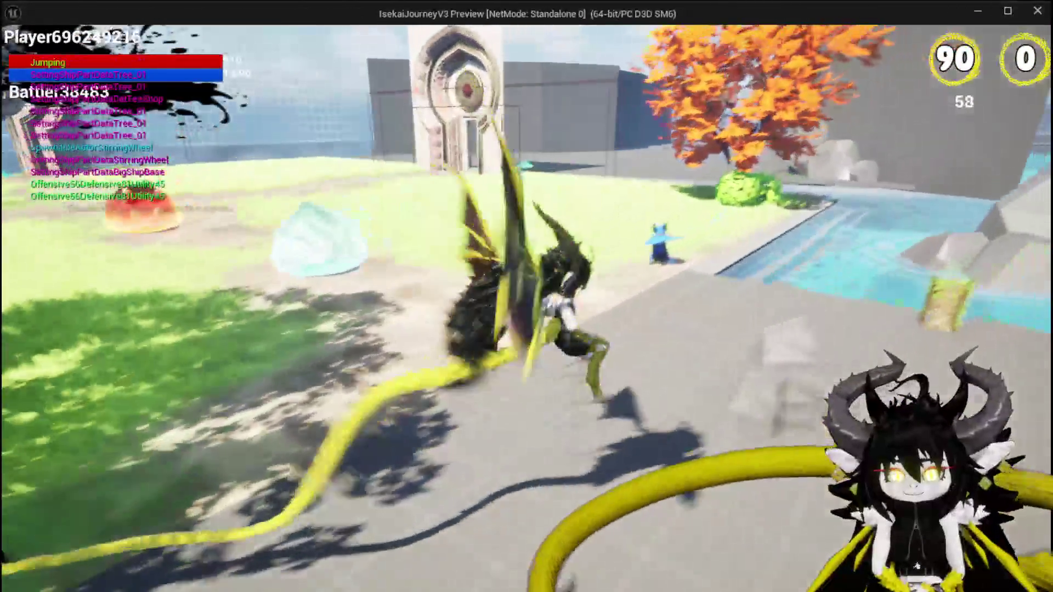
key(space)
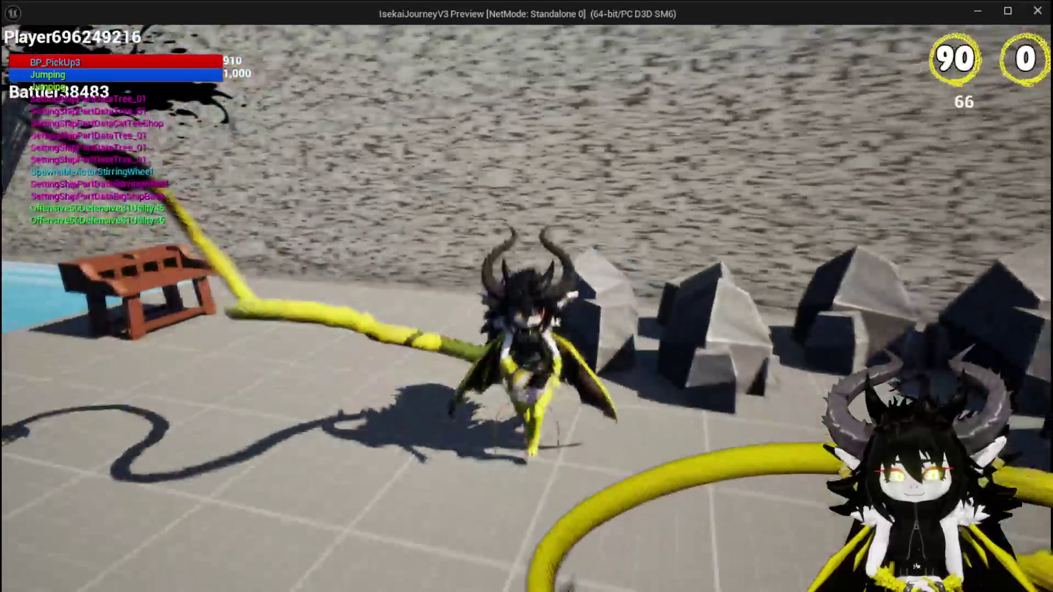
scroll(527, 296, up, 5)
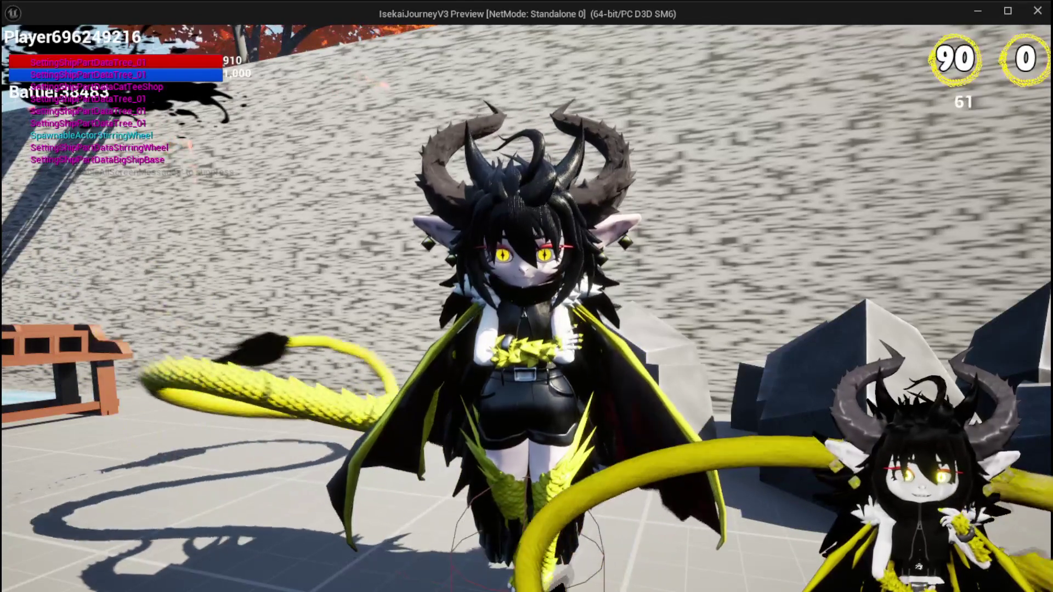
key(w)
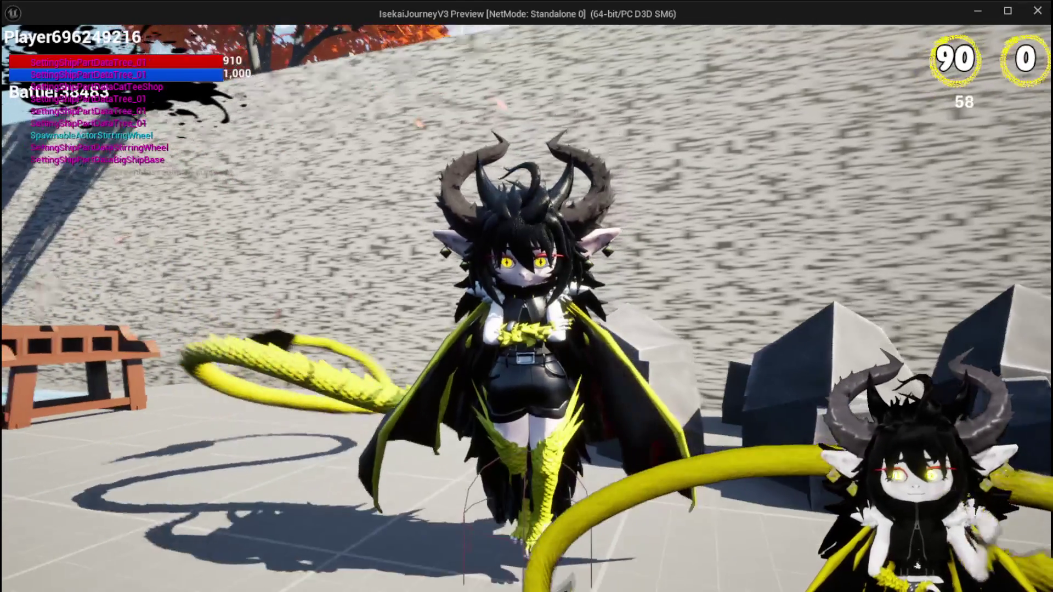
key(w)
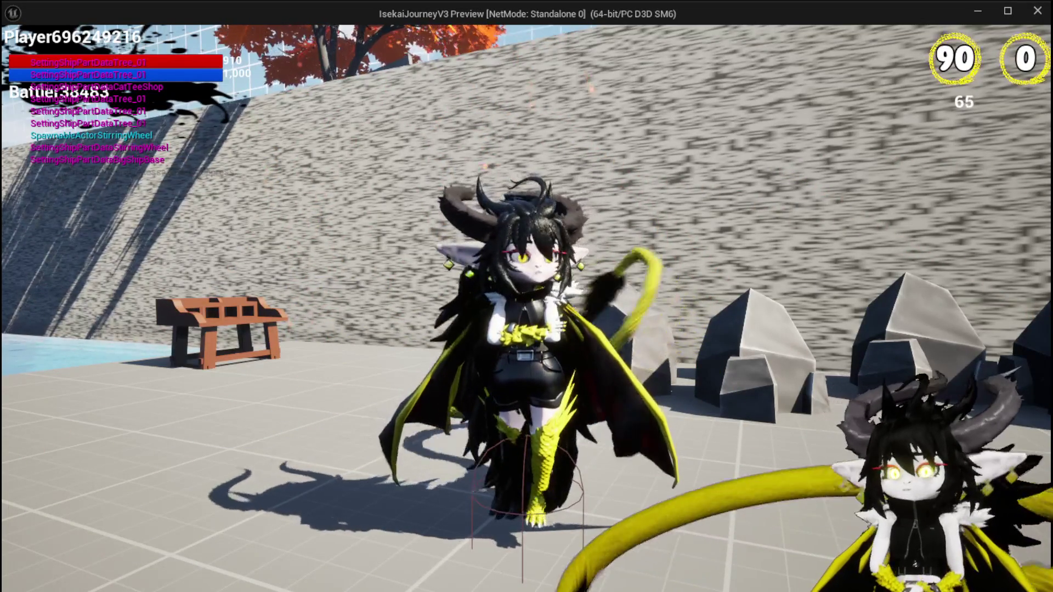
scroll(526, 296, up, 5)
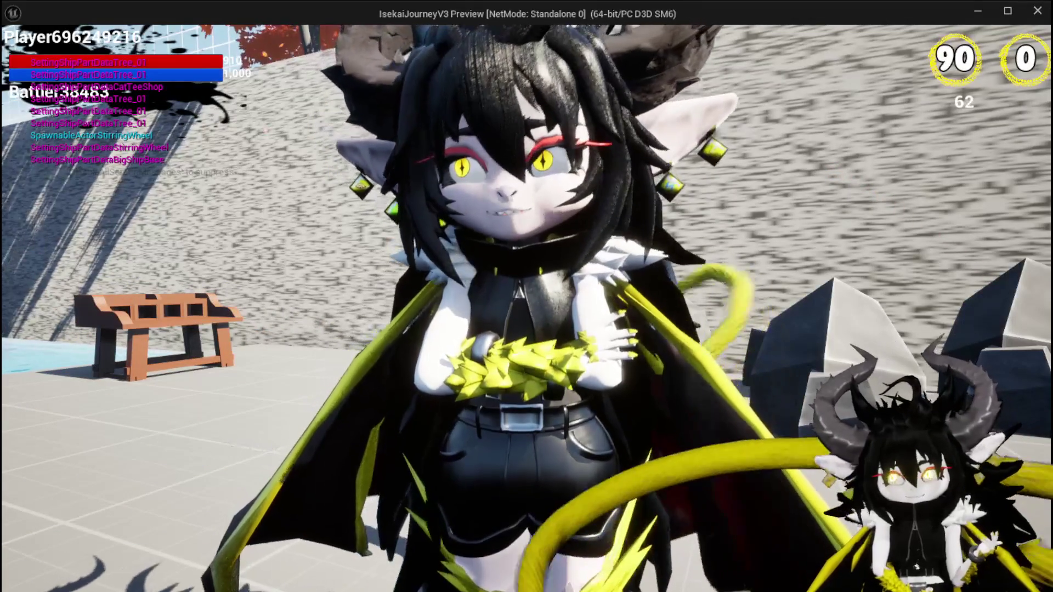
scroll(527, 296, down, 3)
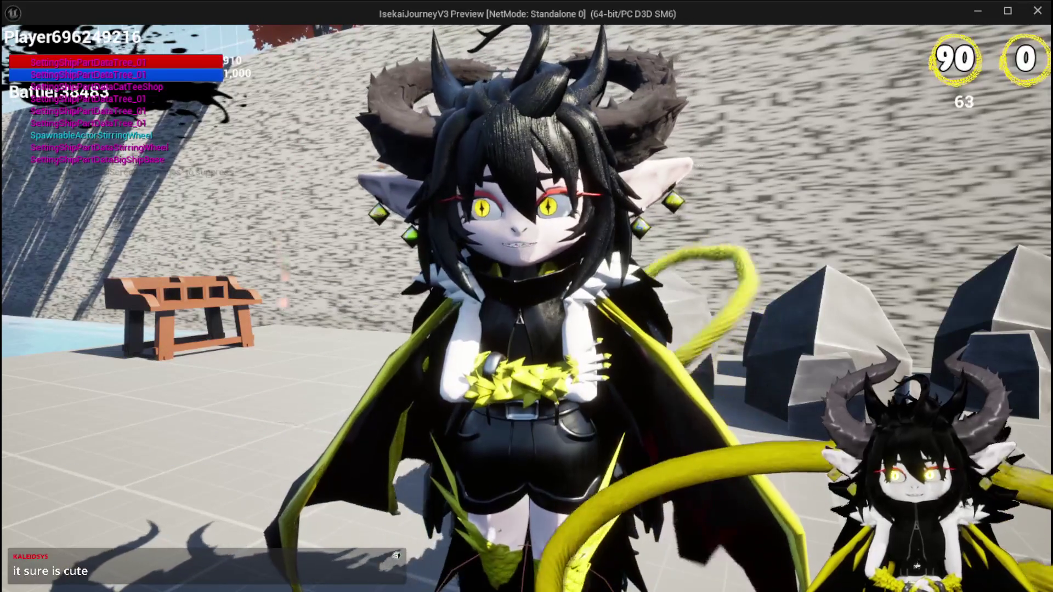
scroll(526, 307, down, 3)
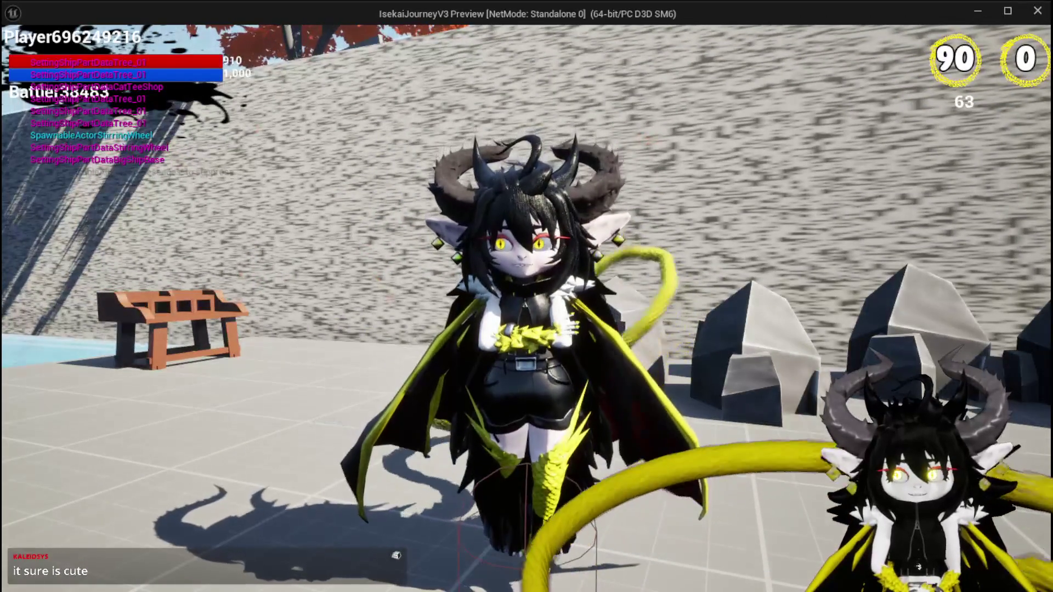
key(space)
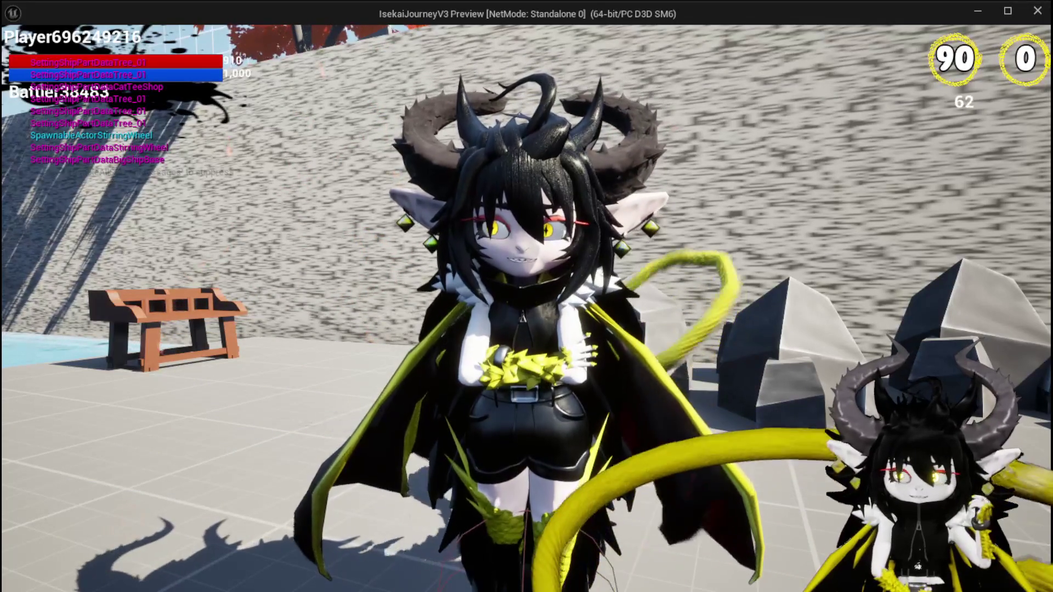
mouse_move(526, 296)
mouse_down()
mouse_move(417, 296)
mouse_move(658, 296)
mouse_up()
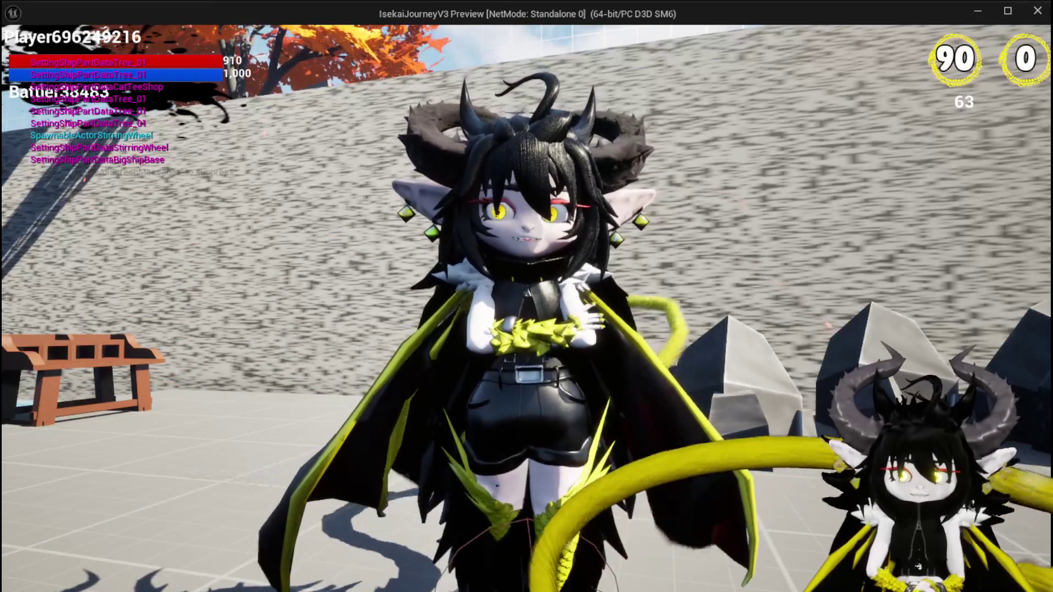
drag(526, 296, 790, 296)
key(space)
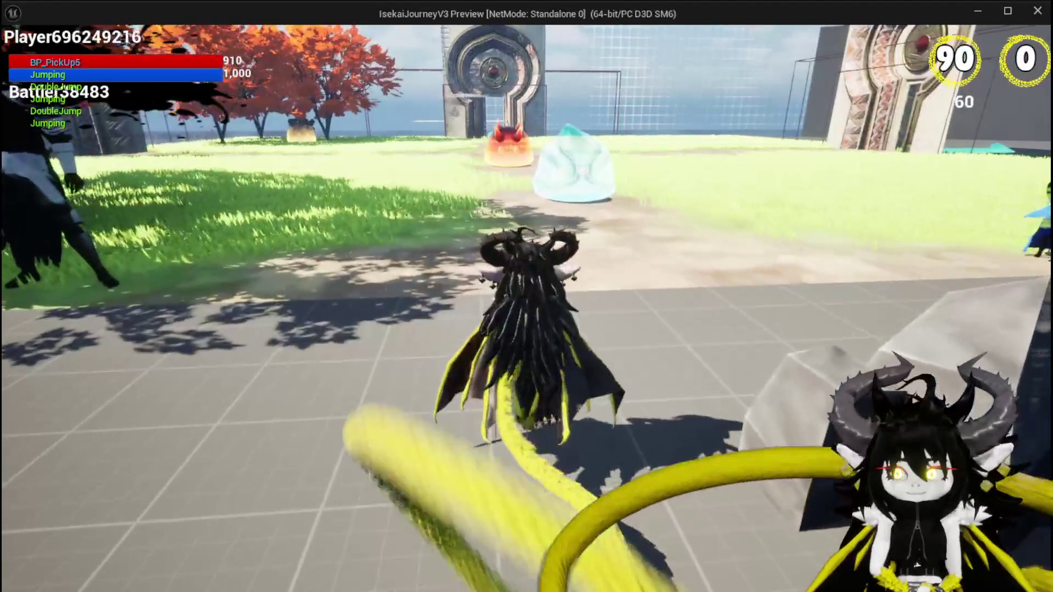
key(w)
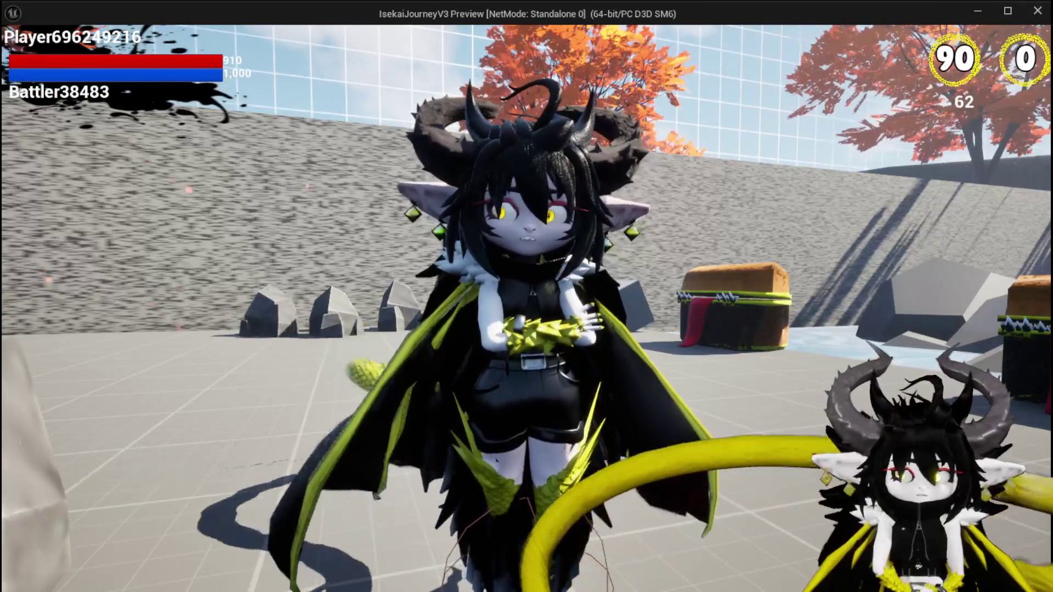
key(d)
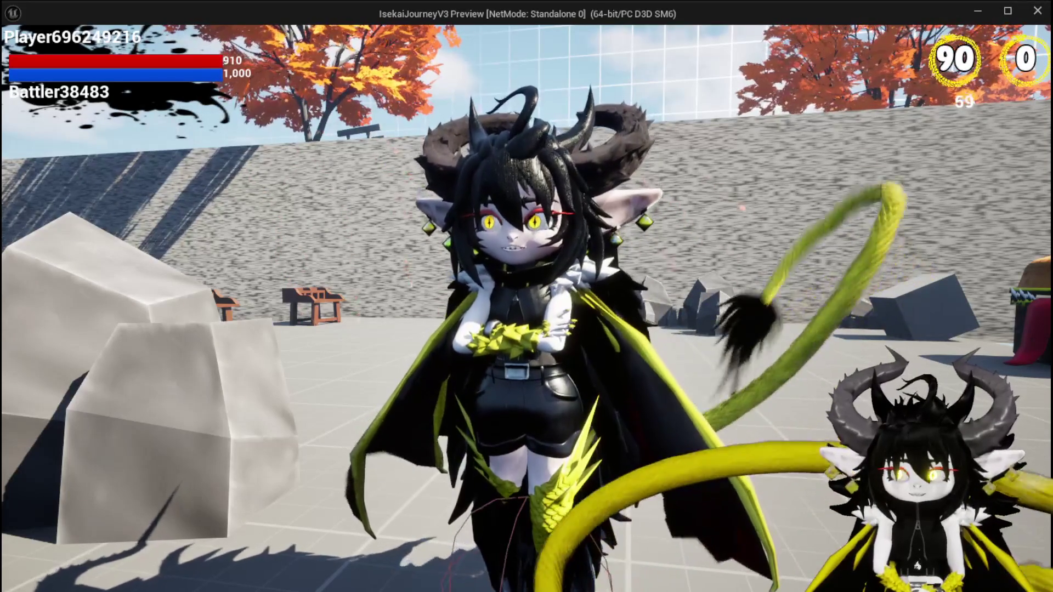
key(w)
key(space)
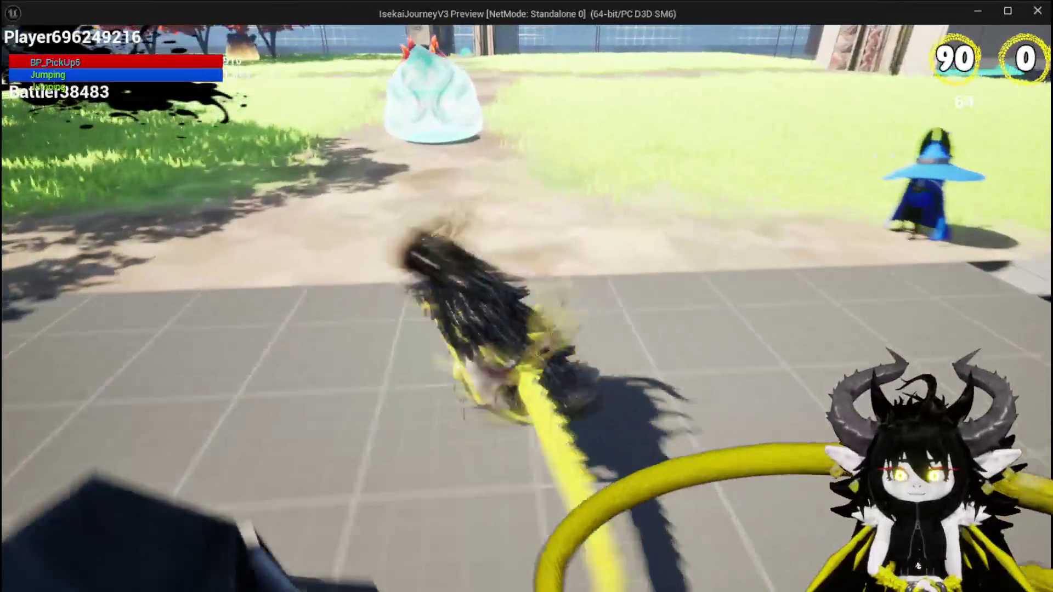
key(a)
key(w)
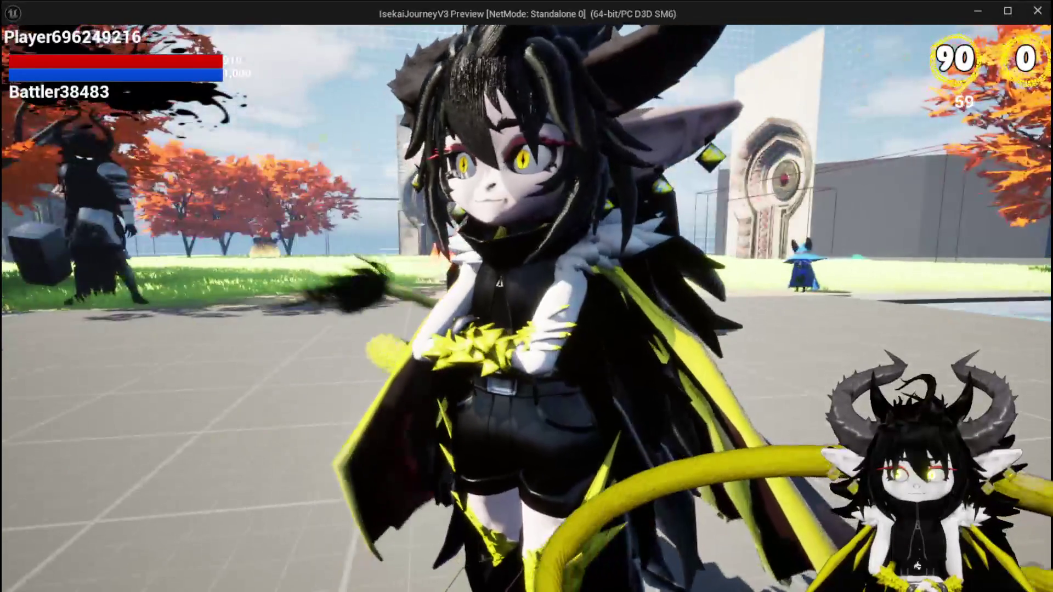
Step: Stop the preview, save the level, and open the Object_Item_Equipment_Child blueprint
key(Escape)
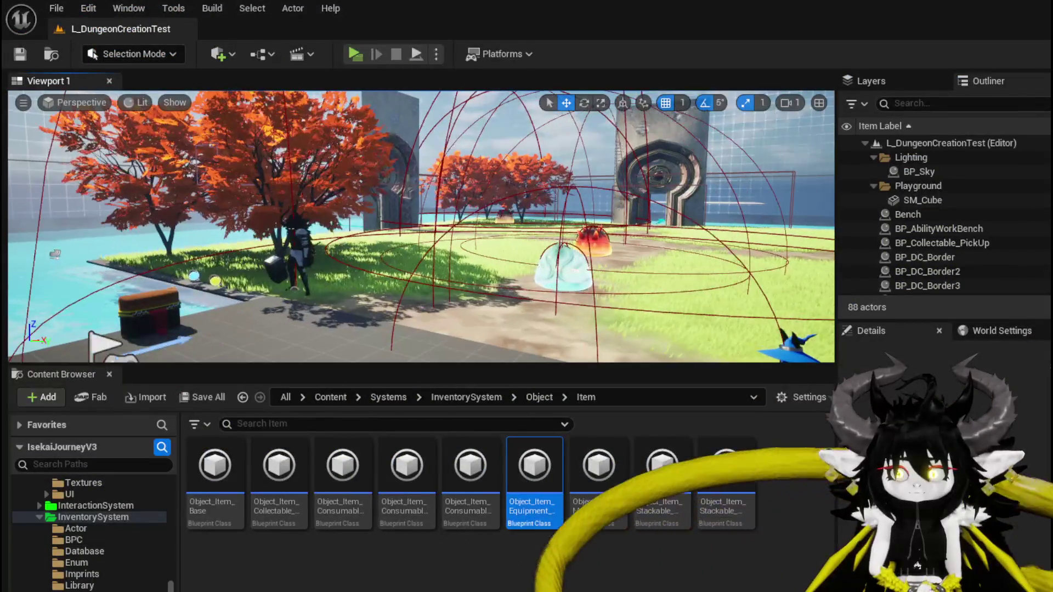
click(20, 54)
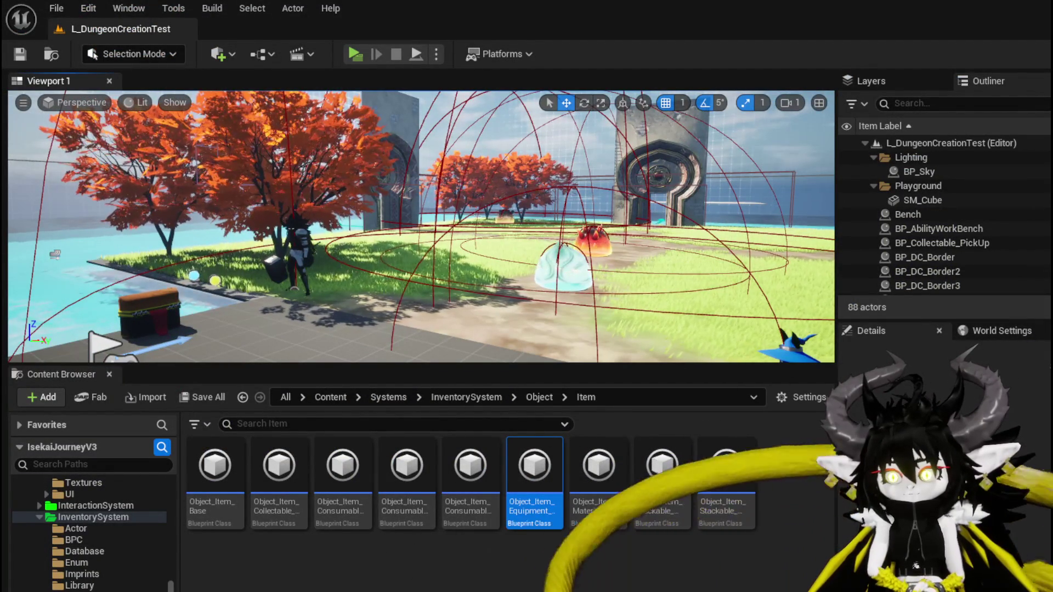
double_click(533, 500)
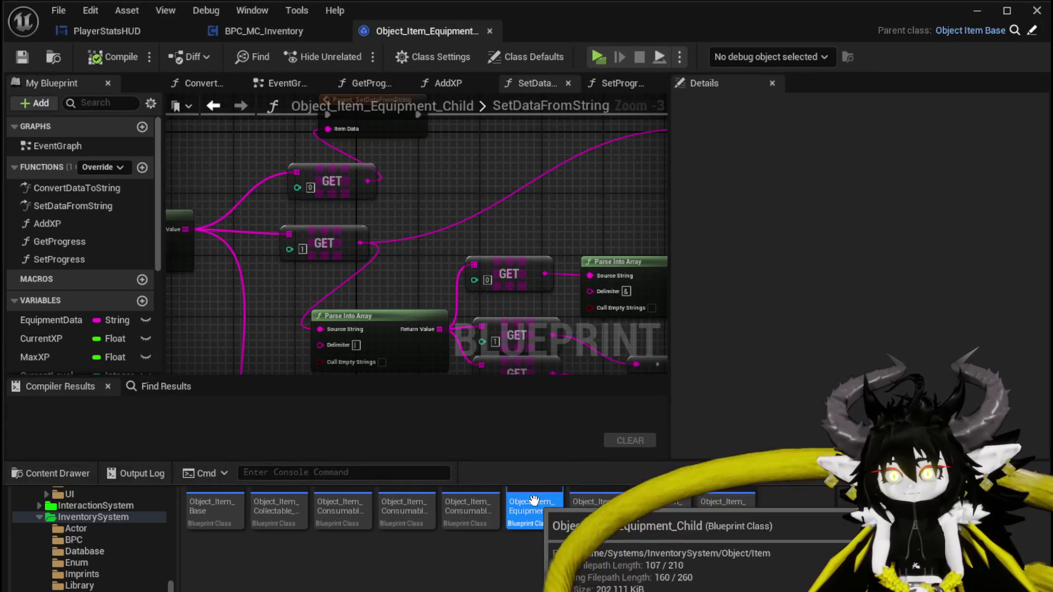
Step: Select SortInventoryMap's Parse Into Array, GET and Target nodes, then add a function to Object_Item_Equipment_Child
click(104, 29)
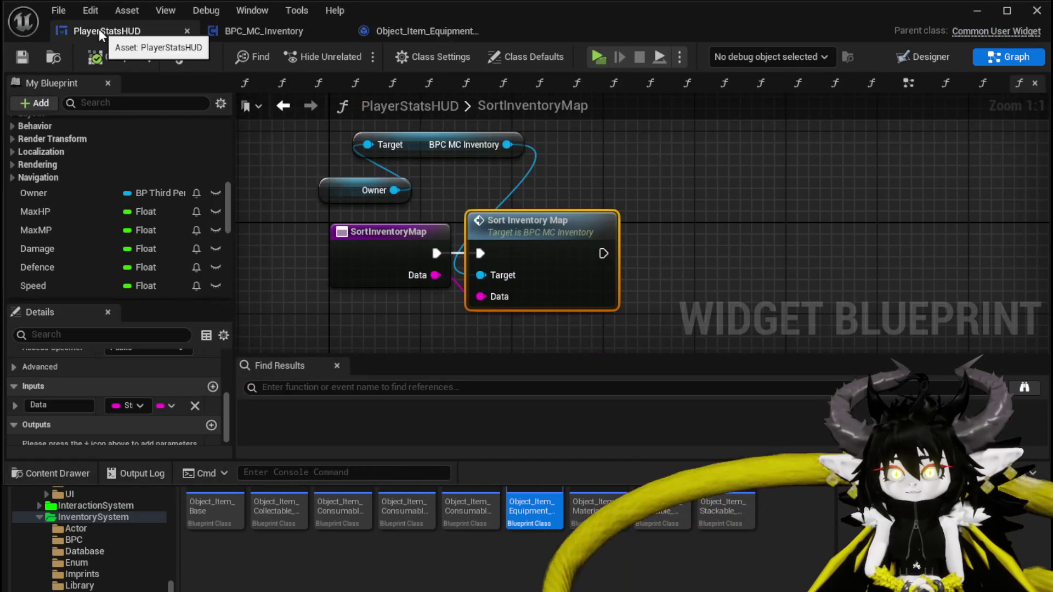
click(249, 29)
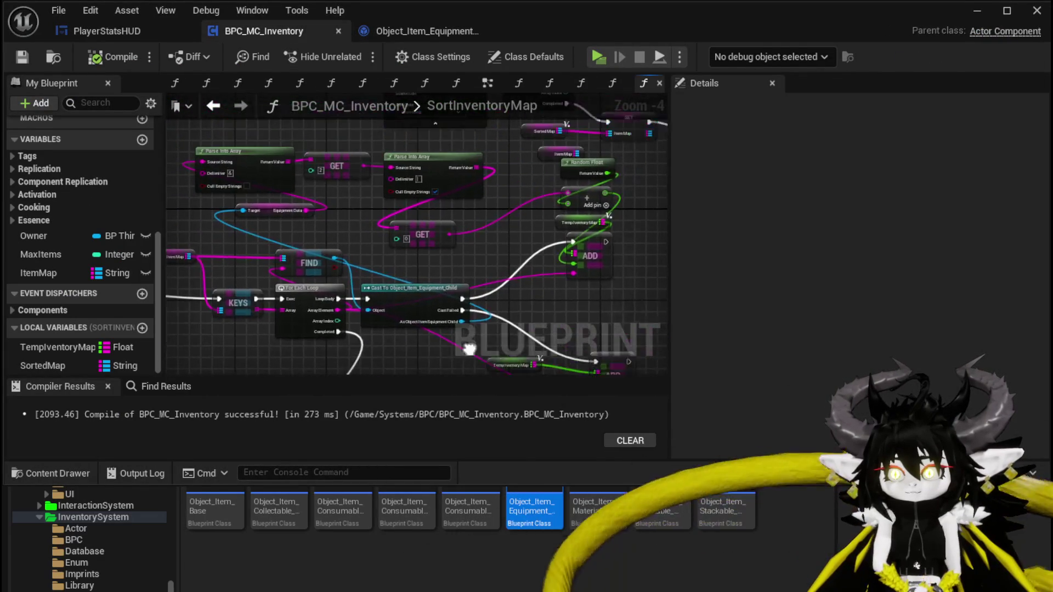
scroll(357, 251, up, 1)
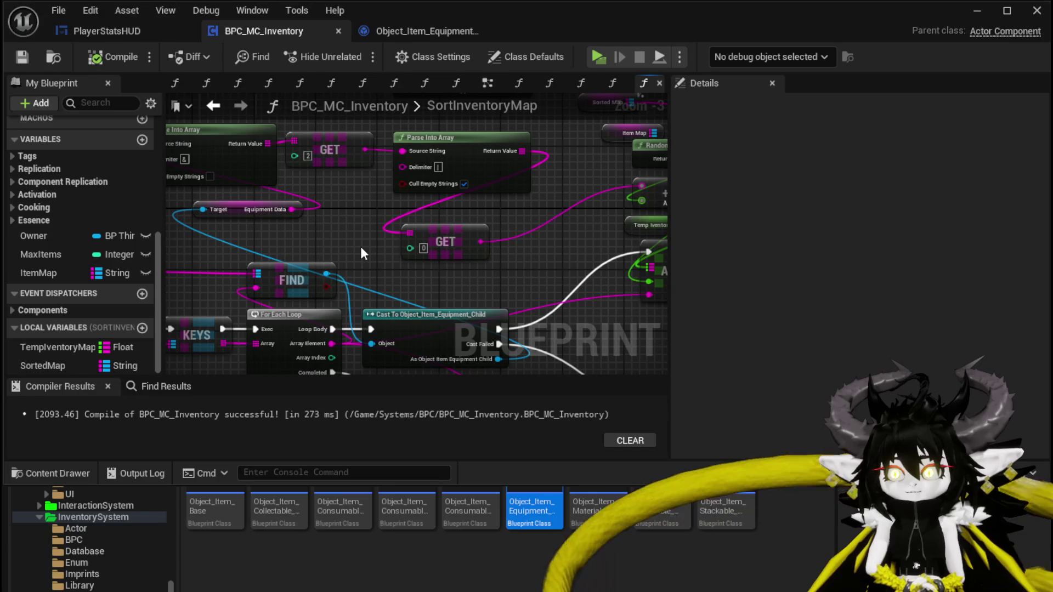
drag(361, 248, 407, 254)
mouse_move(280, 123)
mouse_down()
mouse_move(429, 220)
mouse_move(493, 239)
mouse_move(564, 232)
mouse_move(508, 245)
mouse_up()
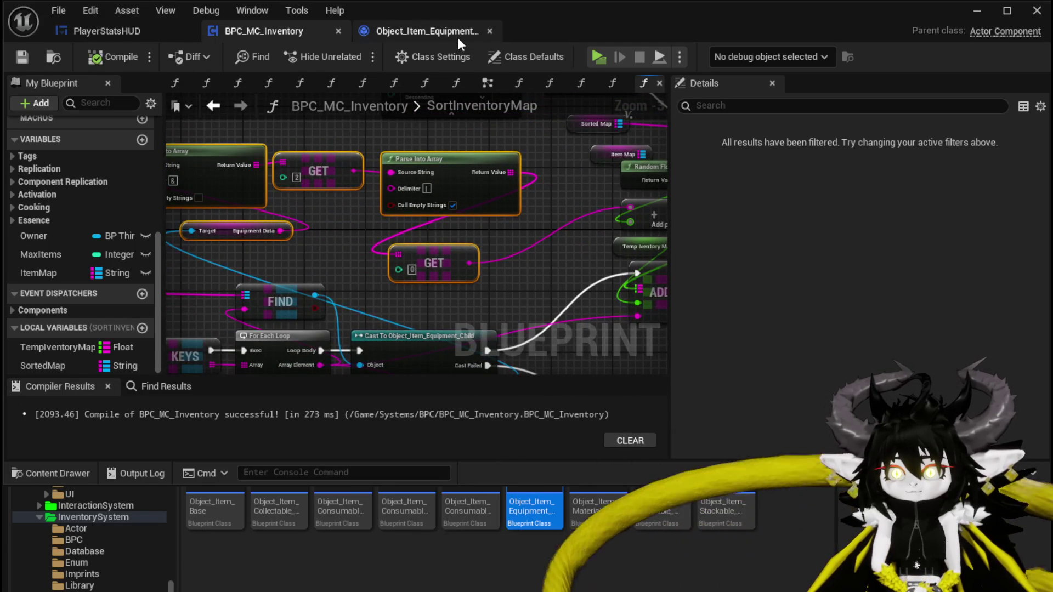
click(441, 34)
click(142, 167)
text(GetEq)
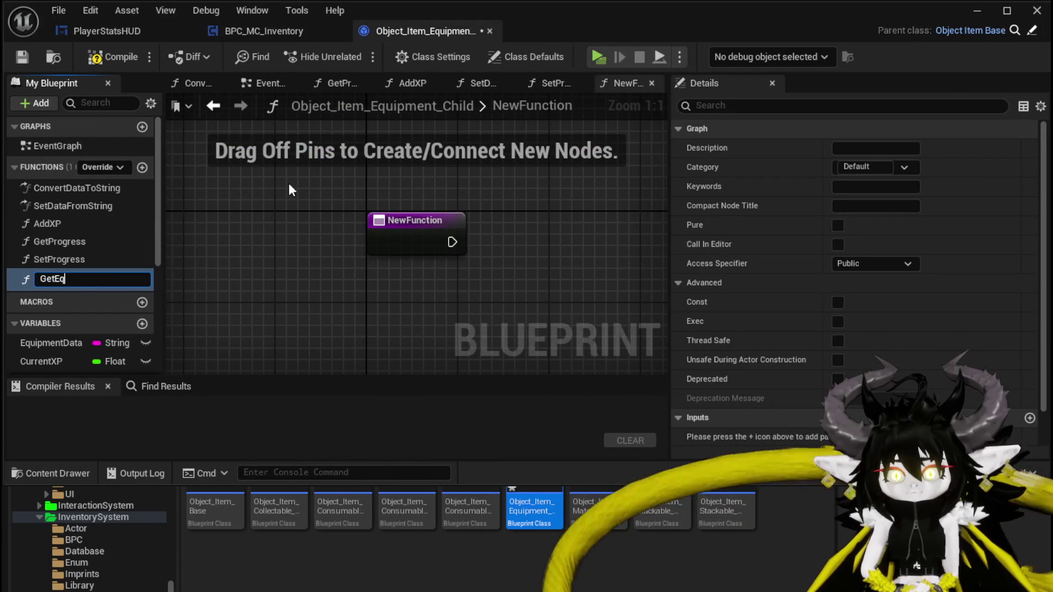
Step: Name the function GetEquipmentValues, paste the parsing nodes, and wire EquipmentData into Source String
text(uipmentValues)
key(Return)
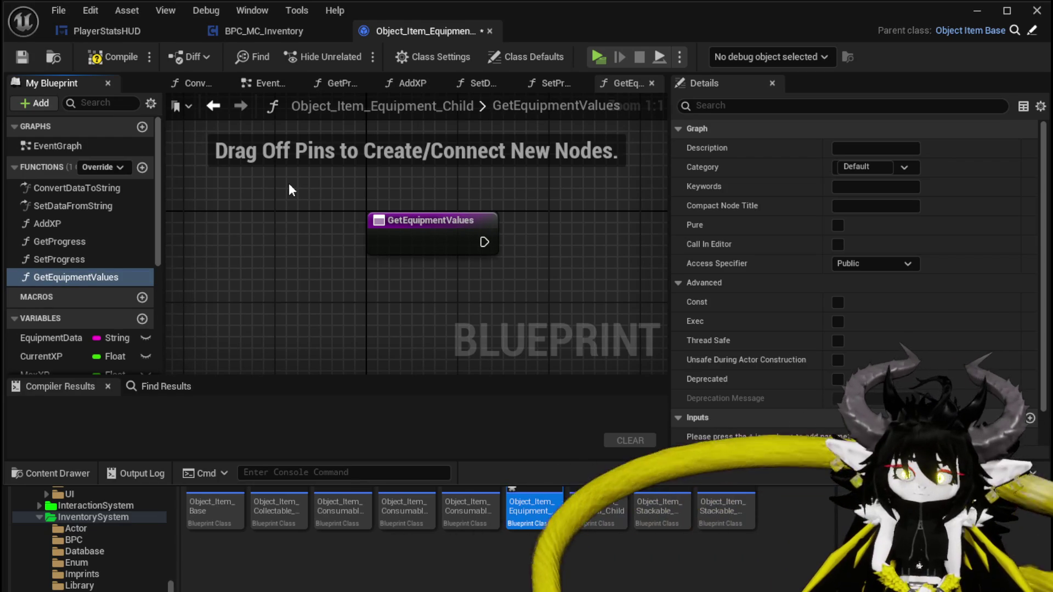
scroll(312, 213, down, 1)
key(ctrl+v)
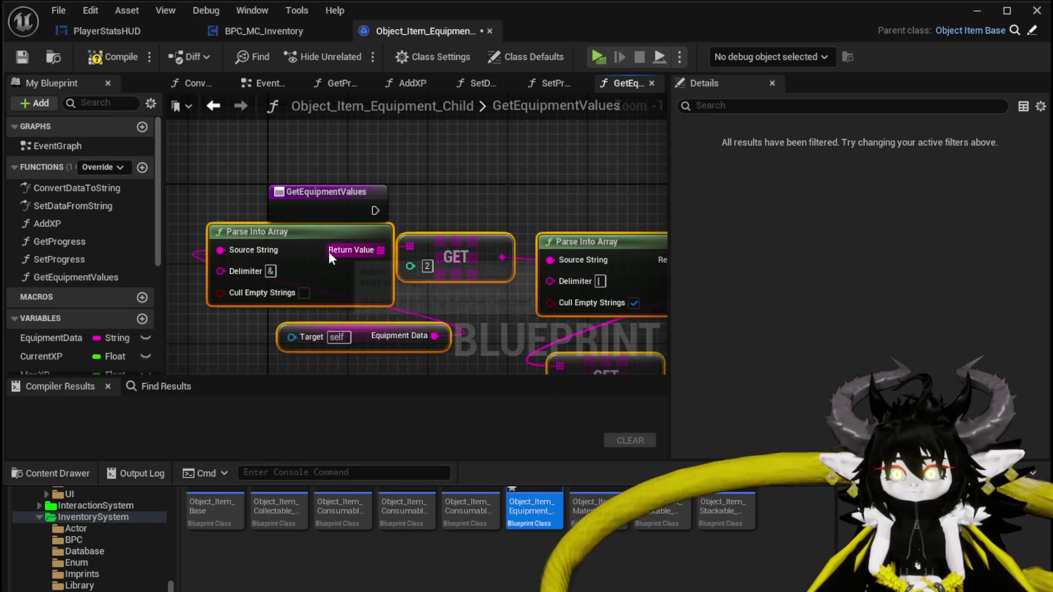
drag(328, 253, 351, 284)
click(274, 336)
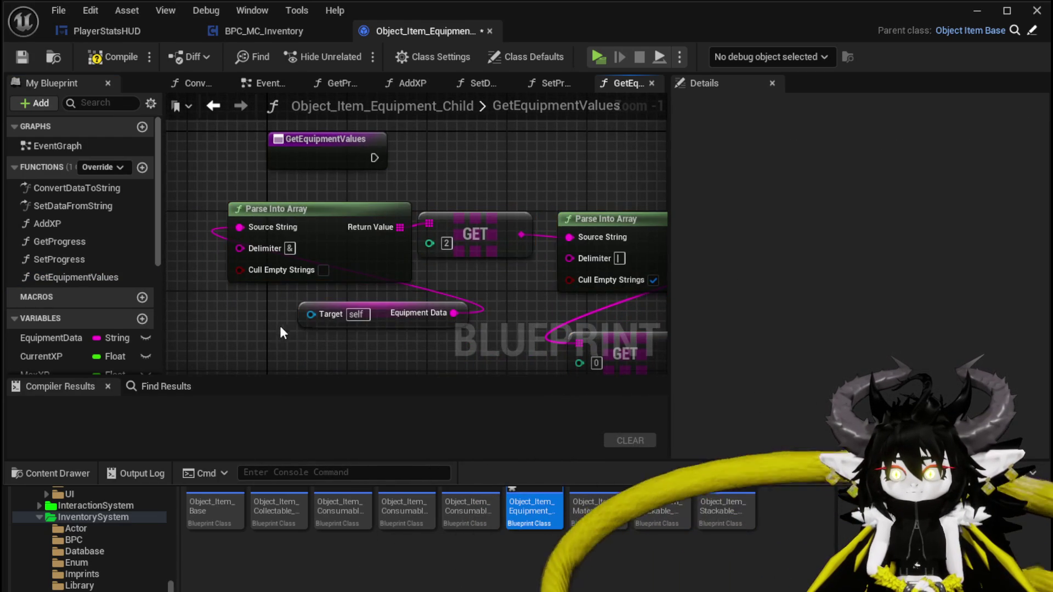
drag(288, 328, 268, 272)
drag(35, 340, 222, 264)
click(240, 294)
mouse_move(291, 270)
mouse_down()
mouse_move(323, 269)
mouse_move(311, 188)
mouse_up()
Step: Feed a GET [0] node into a Return Node output and remove the Boolean NewParam output
click(323, 192)
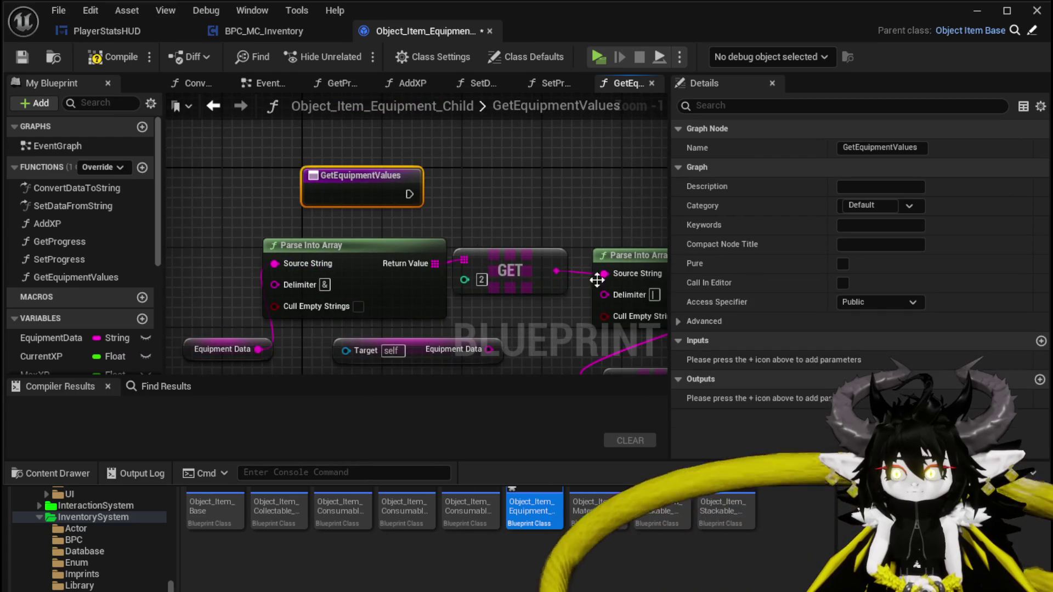
click(1039, 380)
mouse_move(504, 200)
mouse_down()
mouse_move(676, 201)
mouse_move(610, 203)
mouse_up()
scroll(361, 266, down, 1)
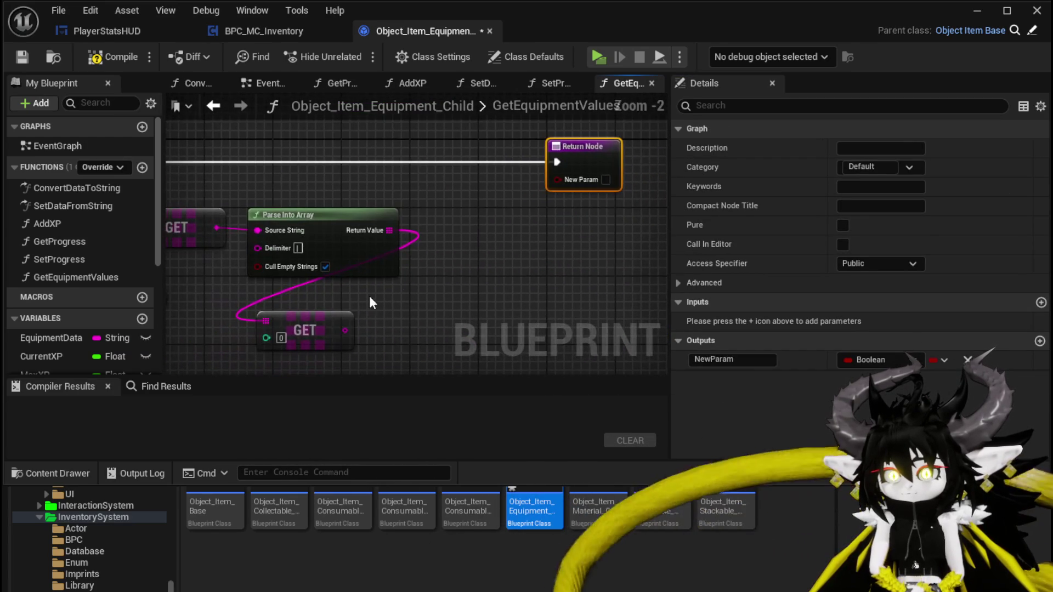
mouse_move(296, 329)
mouse_down()
mouse_move(459, 173)
mouse_move(575, 174)
mouse_move(568, 181)
mouse_up()
click(592, 168)
drag(485, 186, 581, 176)
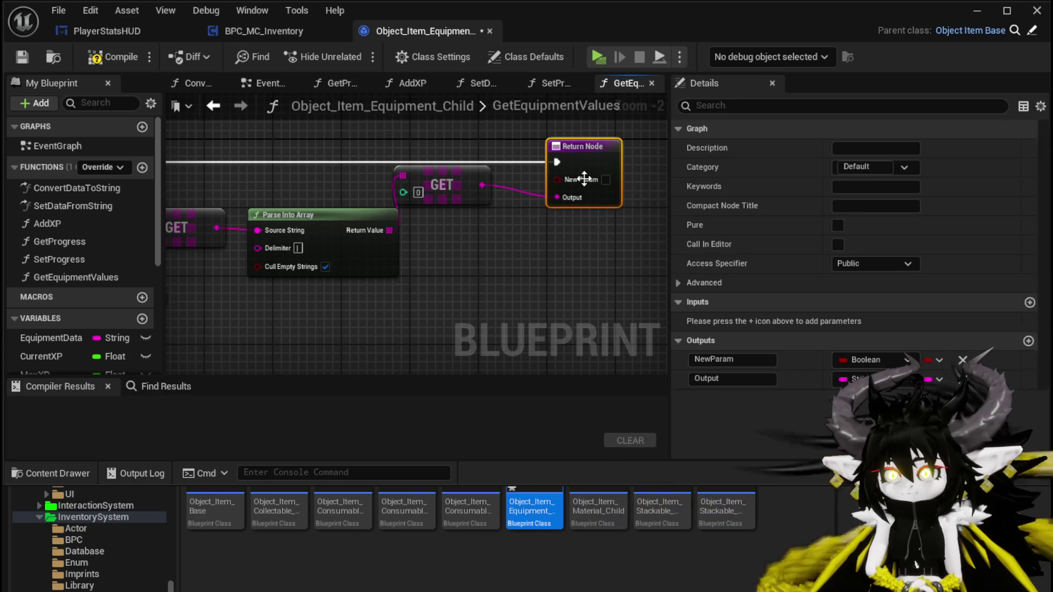
click(966, 358)
Step: Add GET [1] and GET [2] nodes from the parsed array, each wired to a new output
drag(429, 237, 429, 237)
text(get)
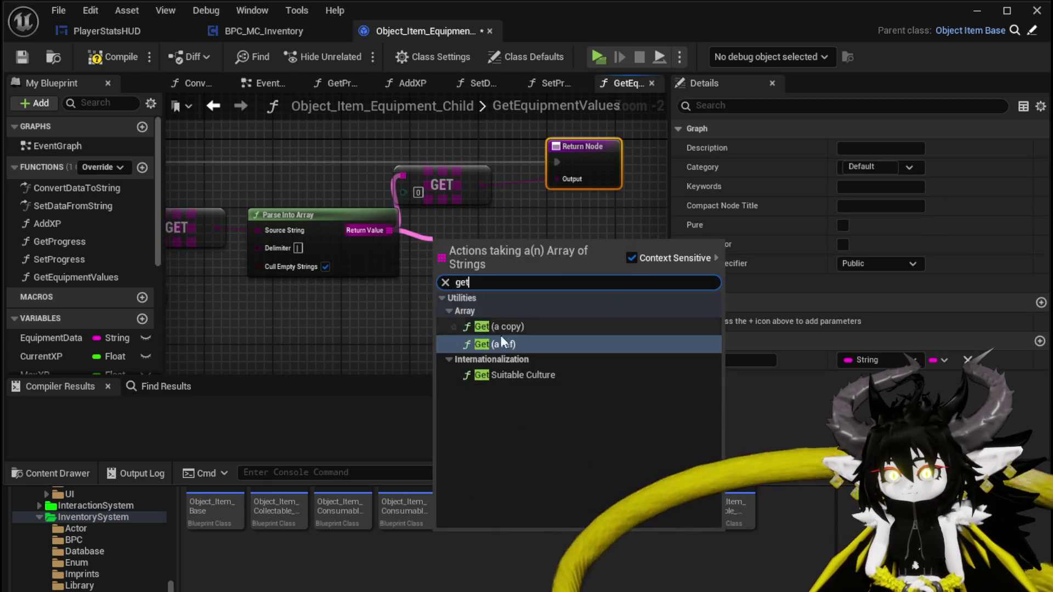
click(495, 322)
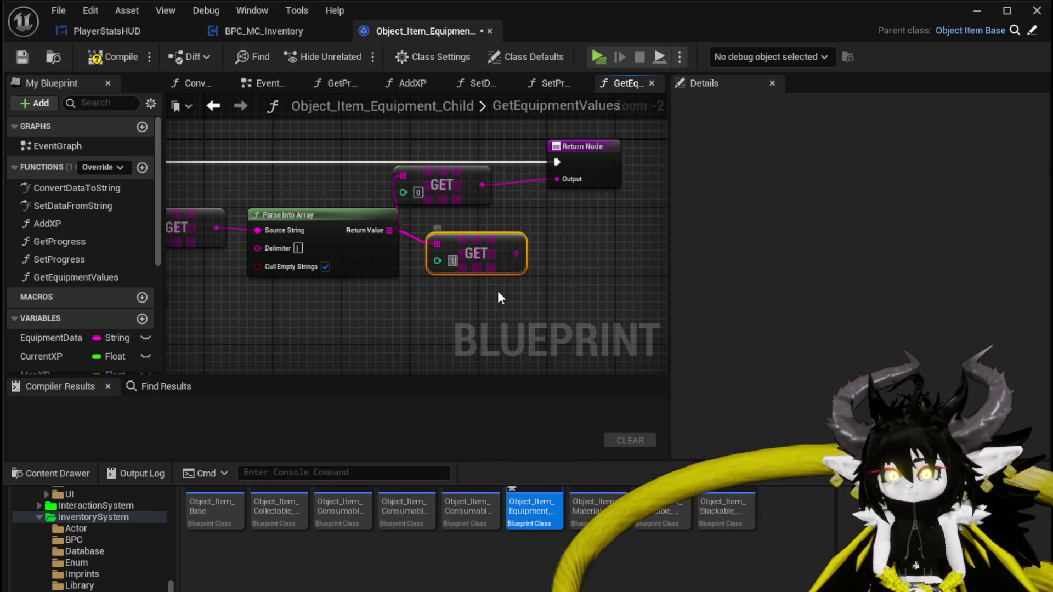
mouse_move(476, 259)
mouse_down()
mouse_move(460, 241)
mouse_move(595, 168)
mouse_up()
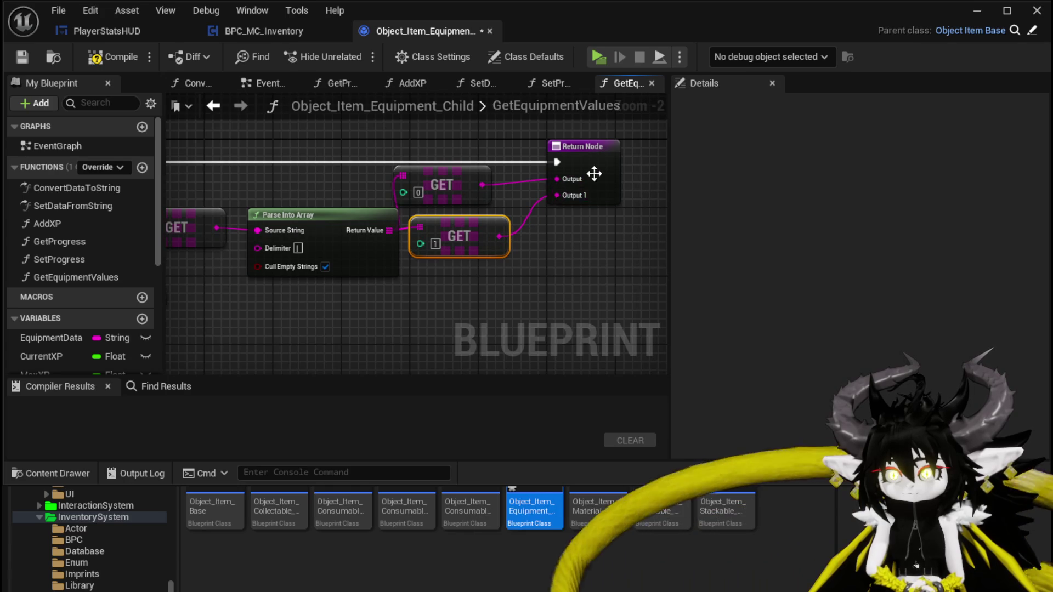
mouse_move(390, 230)
mouse_down()
mouse_move(421, 239)
mouse_move(436, 283)
mouse_up()
text(get)
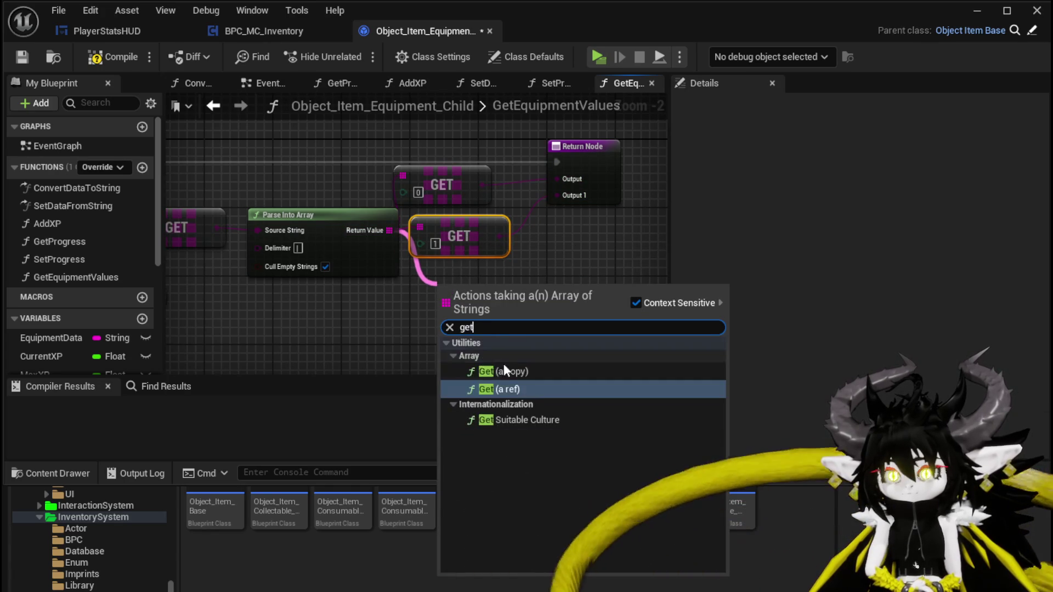
click(505, 386)
text(2)
key(Return)
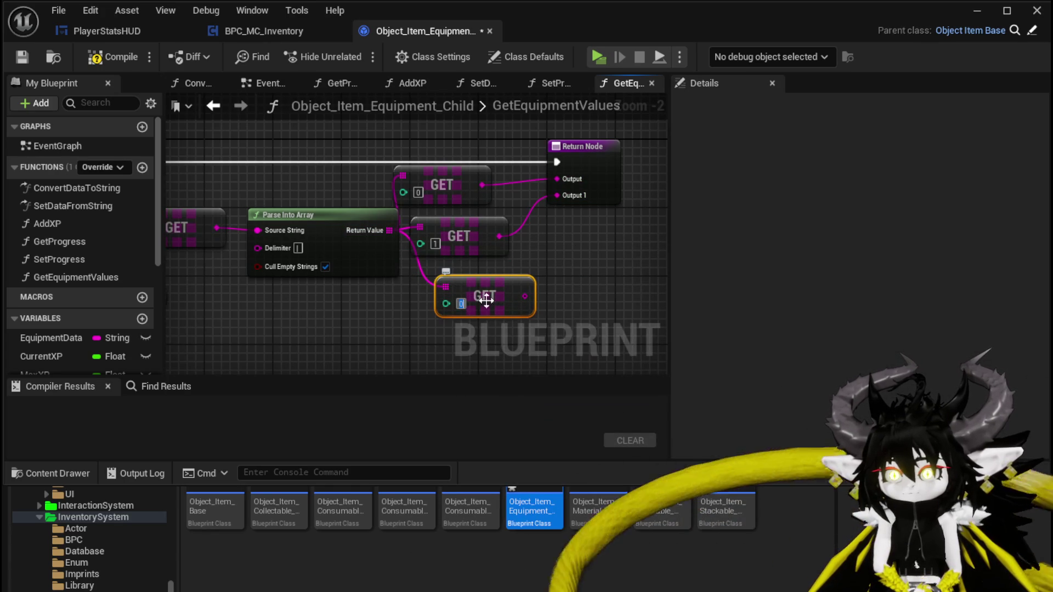
drag(600, 193, 598, 192)
click(596, 181)
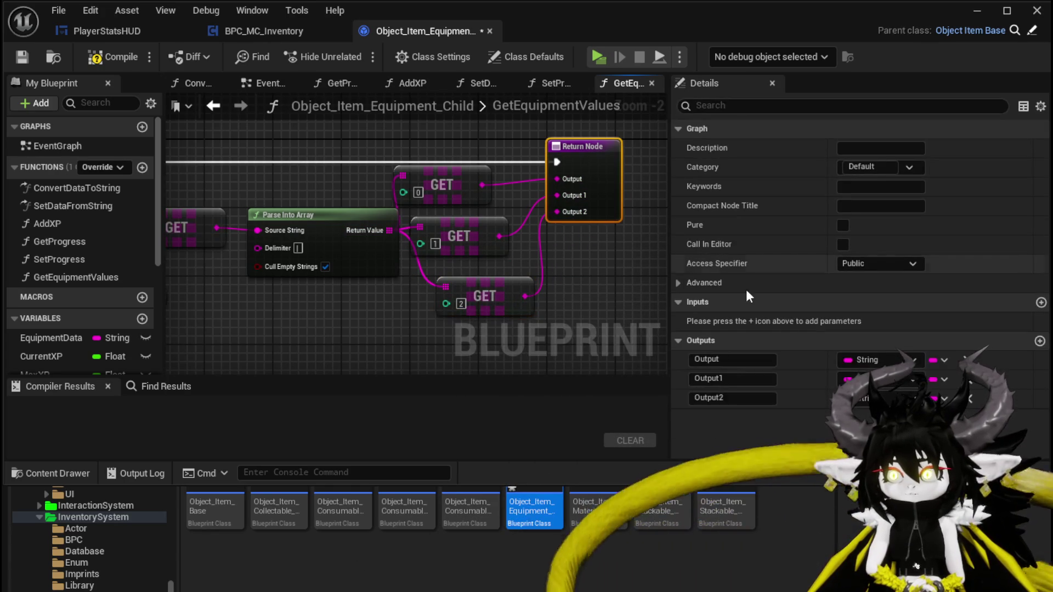
Step: Rename the outputs Offensive, Defensive and Utility, then compile the blueprint
click(765, 359)
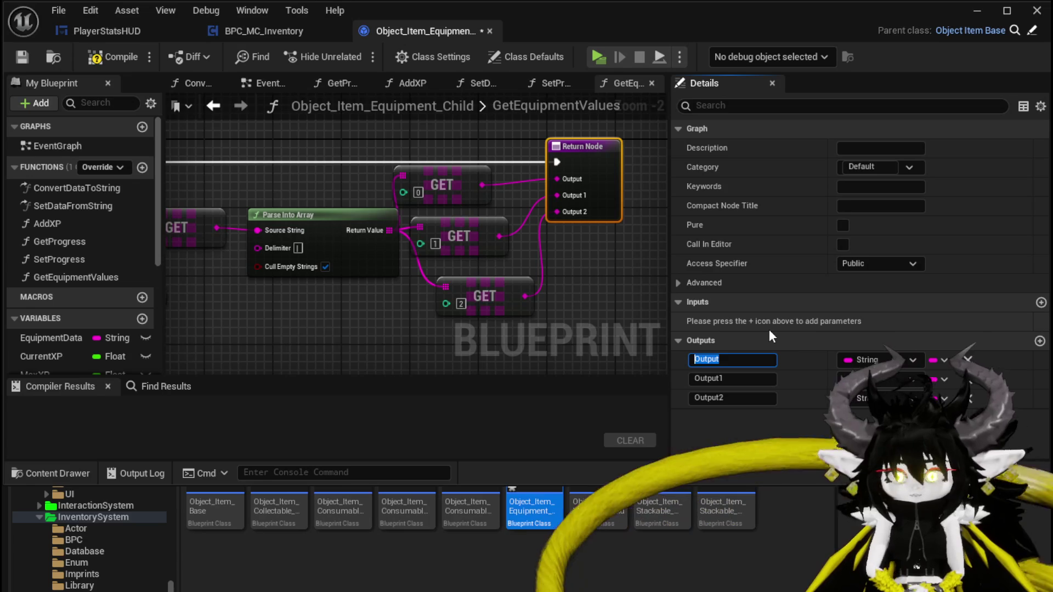
text(Offensive)
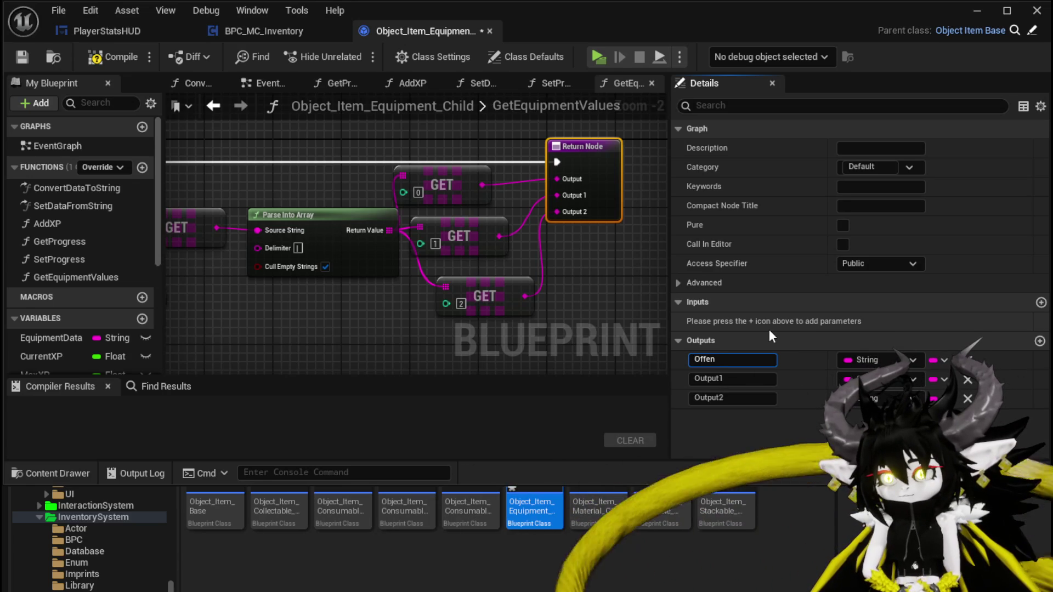
key(Return)
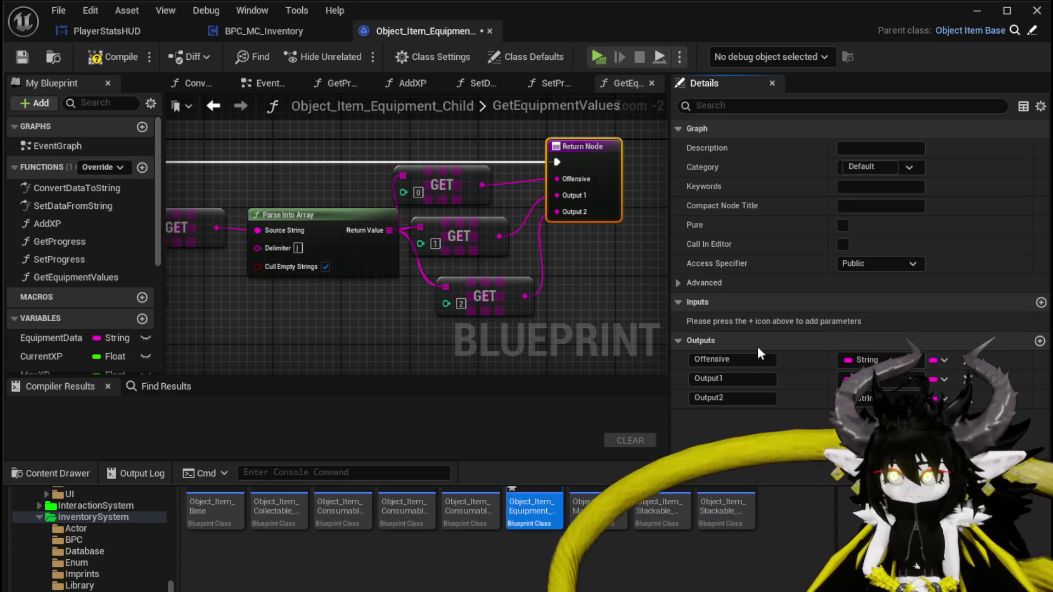
text(Defe)
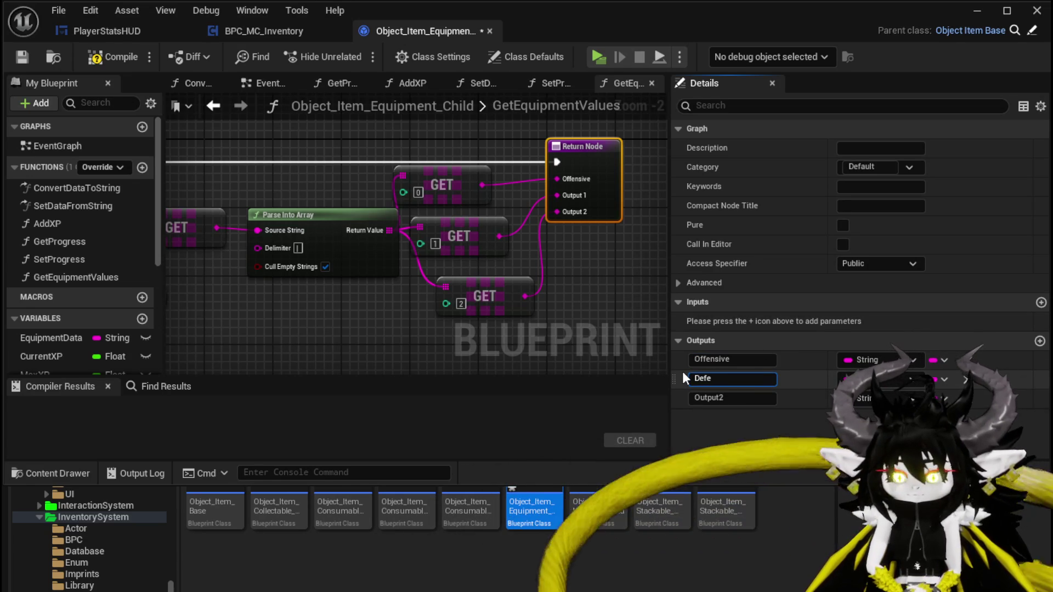
text(nsive)
key(Return)
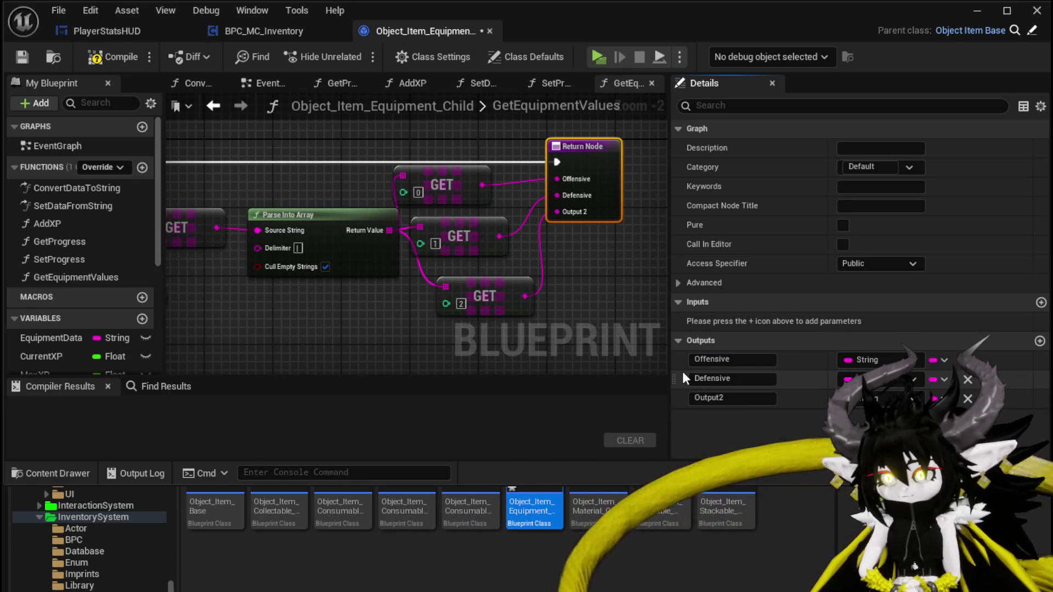
click(757, 398)
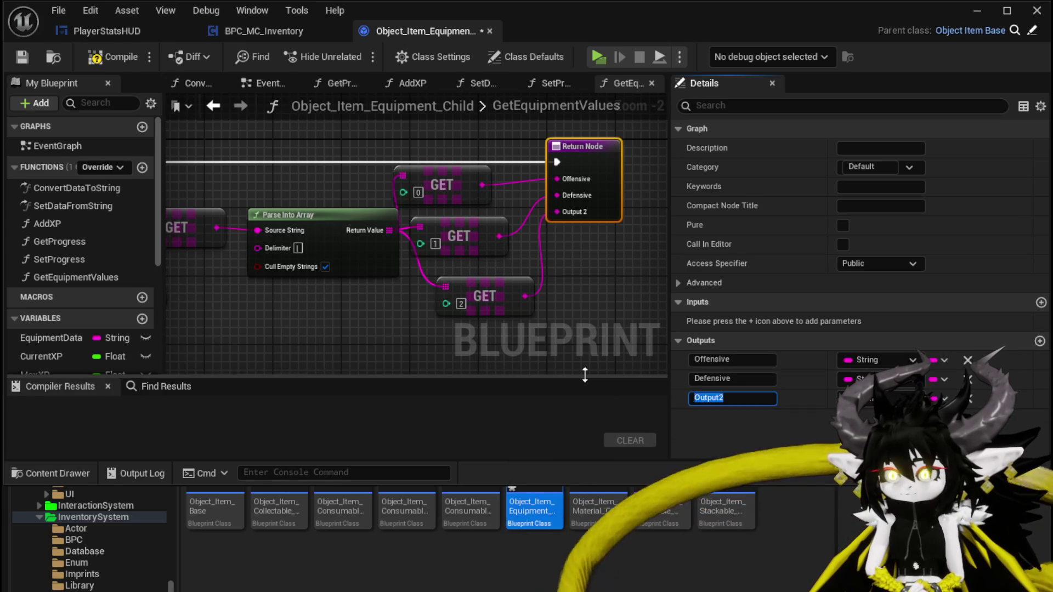
text(Utility)
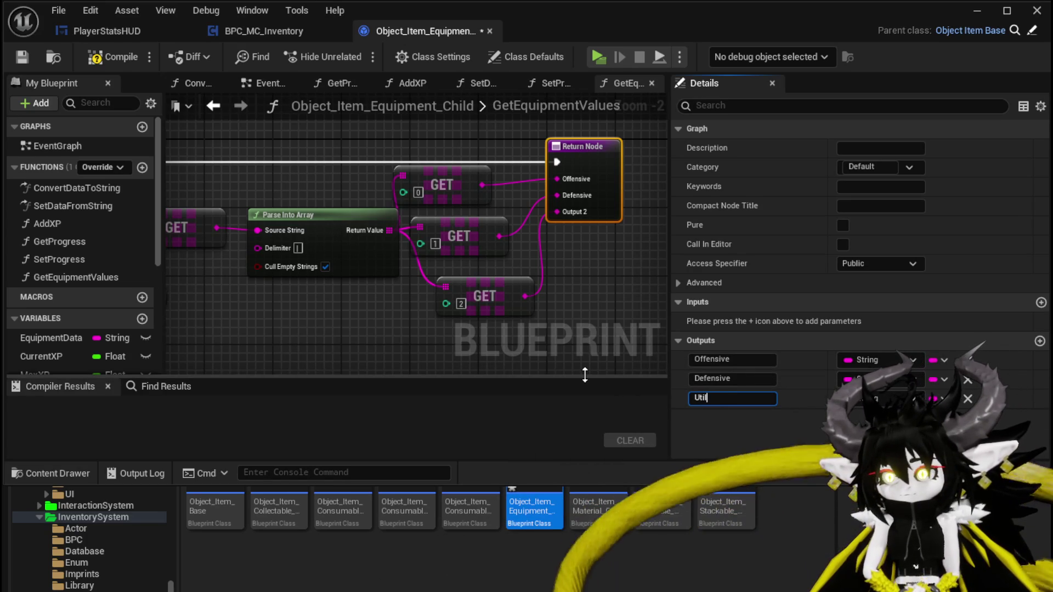
click(112, 57)
click(21, 57)
Step: Line up the GET nodes and Parse Into Array, and delete the unused Target Equipment Data node
mouse_move(504, 293)
mouse_down()
mouse_move(460, 286)
mouse_move(474, 299)
mouse_up()
drag(448, 185, 466, 203)
mouse_move(323, 231)
mouse_down()
mouse_move(324, 240)
mouse_move(477, 214)
mouse_move(357, 209)
mouse_move(502, 205)
mouse_up()
click(324, 230)
click(447, 309)
key(Delete)
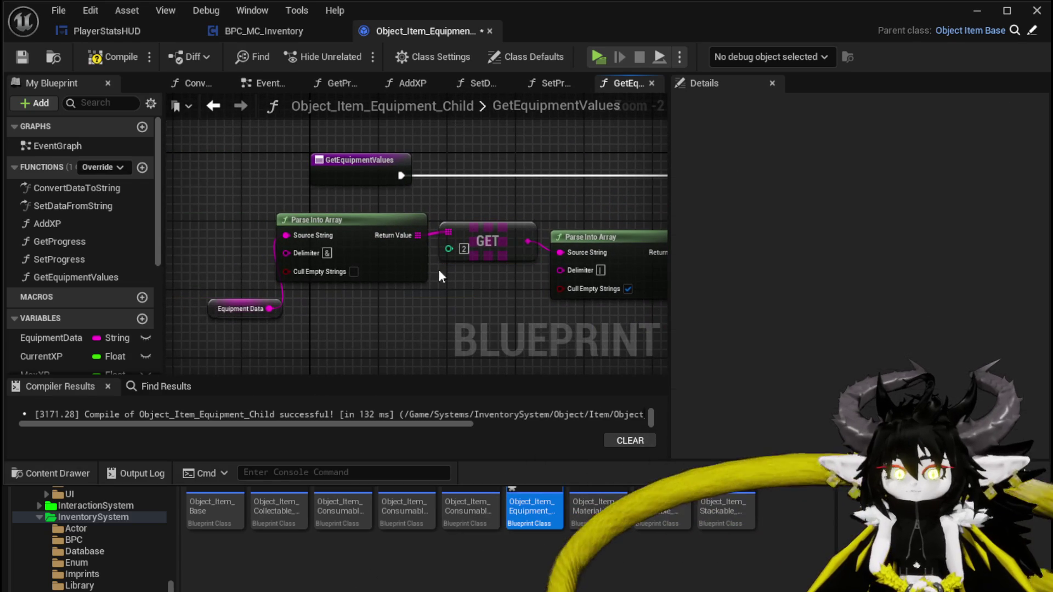
drag(551, 175, 308, 168)
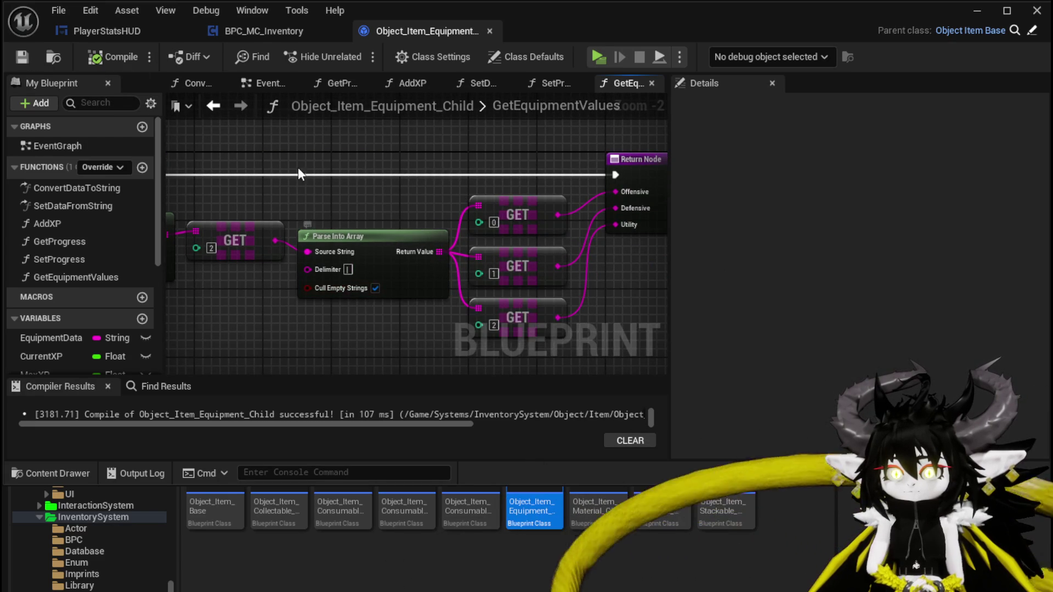
click(274, 33)
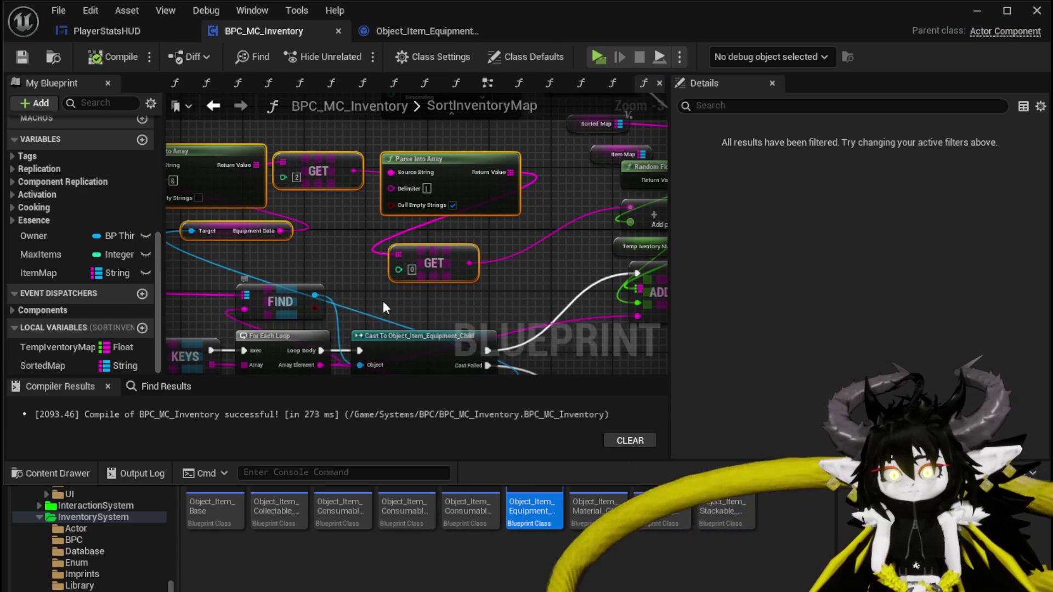
Step: Call Get Equipment Values on the cast equipment item in SortInventoryMap
drag(398, 279, 455, 253)
text(get)
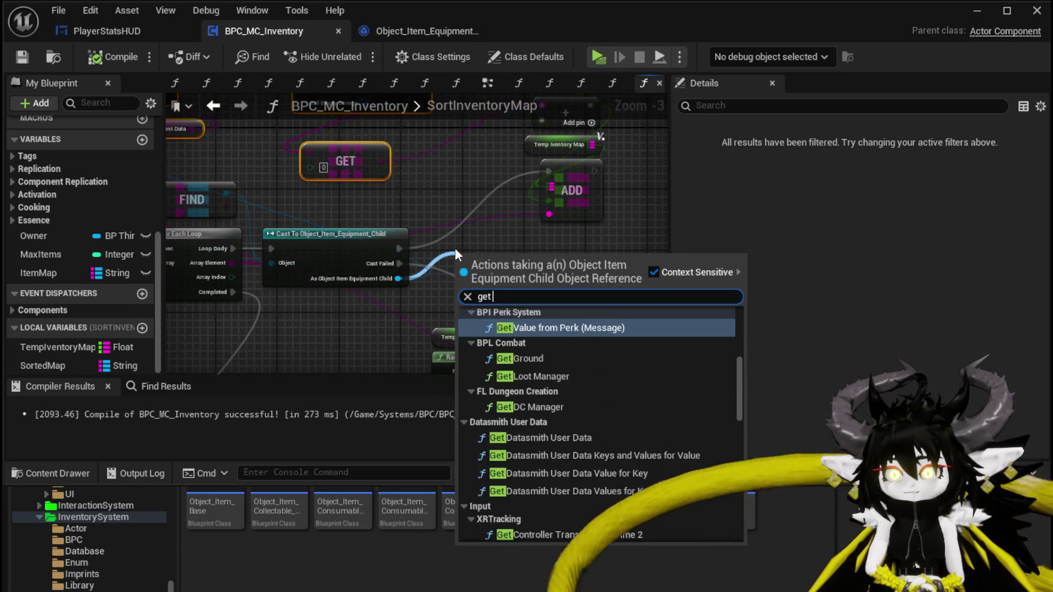
text( Val)
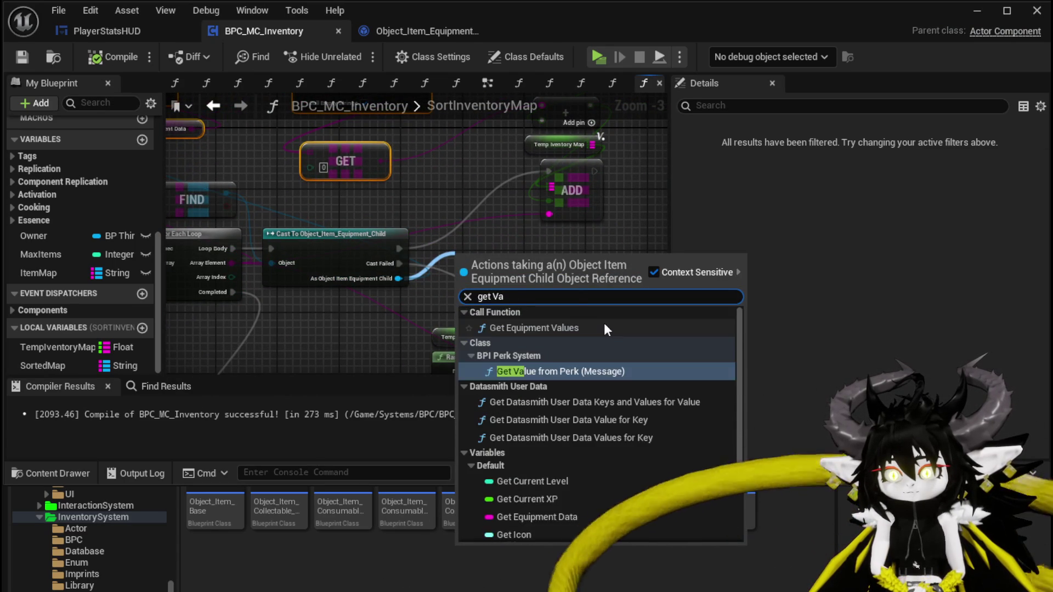
click(564, 329)
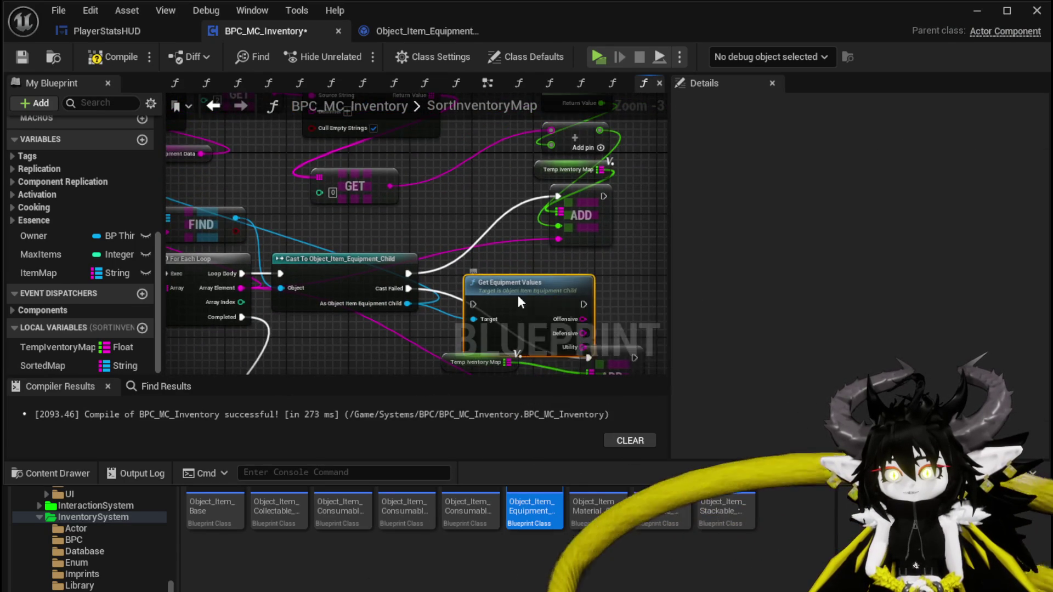
Step: Mark GetEquipmentValues as Pure and place its node above the Cast node
double_click(518, 296)
click(389, 189)
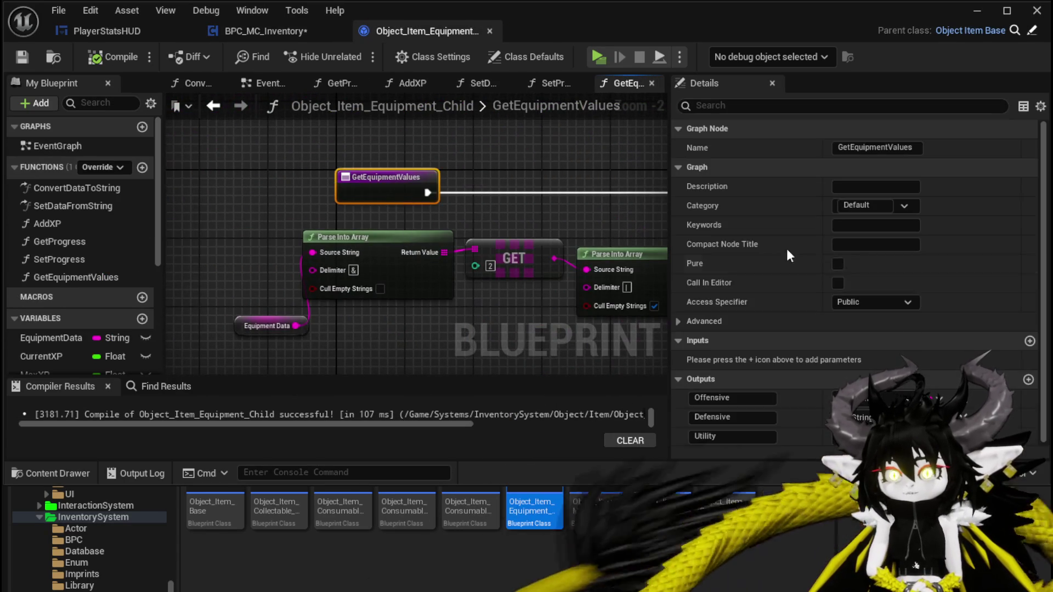
click(836, 264)
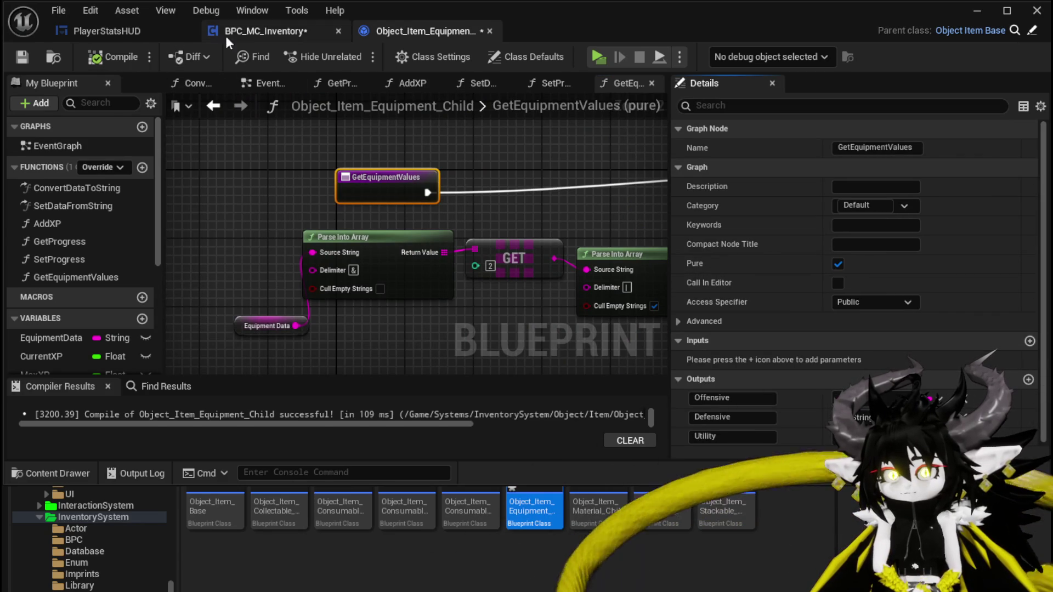
click(252, 32)
mouse_move(586, 284)
mouse_down()
mouse_move(488, 287)
mouse_move(568, 314)
mouse_move(343, 238)
mouse_move(401, 208)
mouse_up()
drag(476, 199, 484, 198)
mouse_move(343, 241)
mouse_down()
mouse_move(348, 198)
mouse_move(367, 210)
mouse_move(549, 170)
mouse_move(560, 157)
mouse_up()
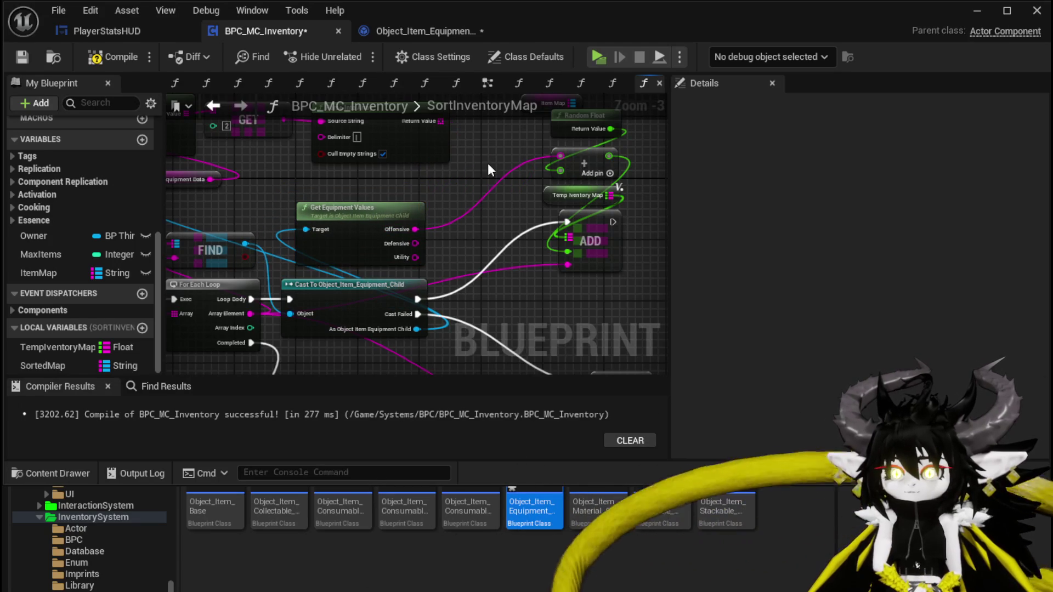
Step: Delete the old array and GET nodes and move Get Equipment Values into the freed space
drag(488, 163, 502, 226)
drag(272, 259, 317, 211)
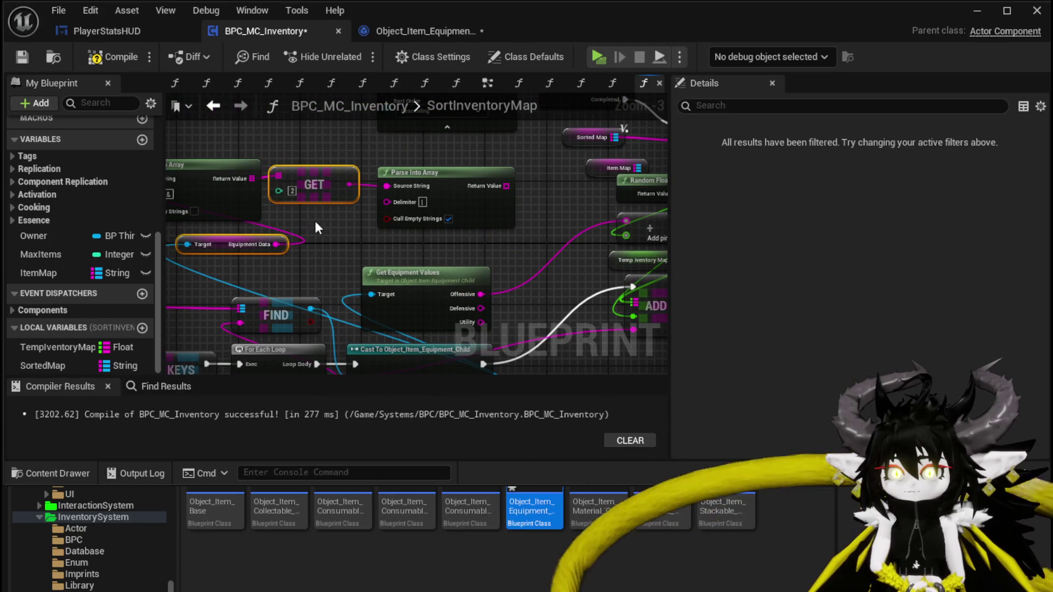
key(Delete)
key(Delete)
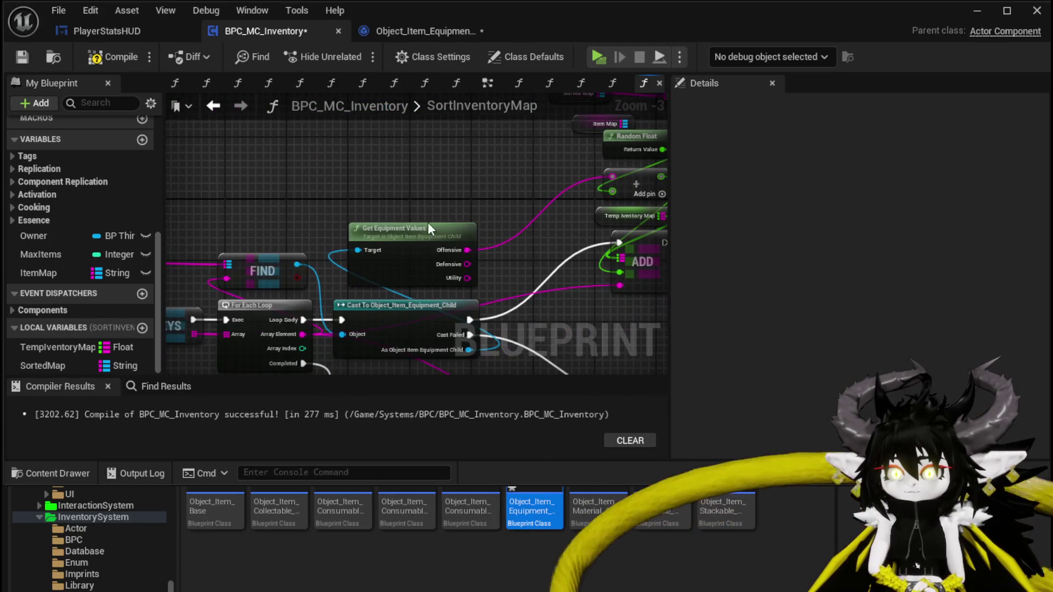
drag(423, 233, 436, 159)
scroll(264, 233, down, 2)
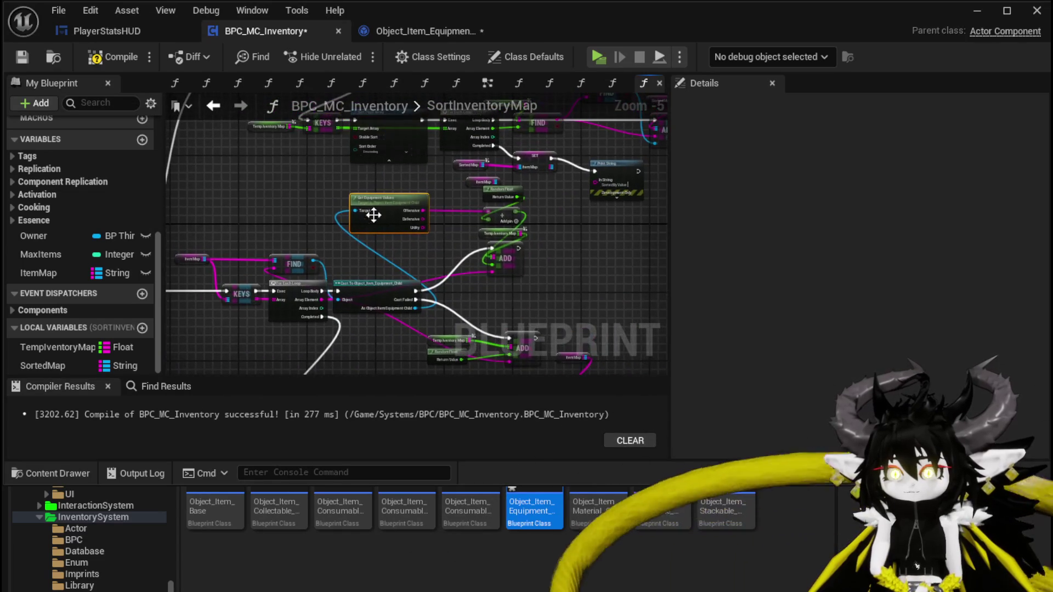
drag(370, 201, 544, 166)
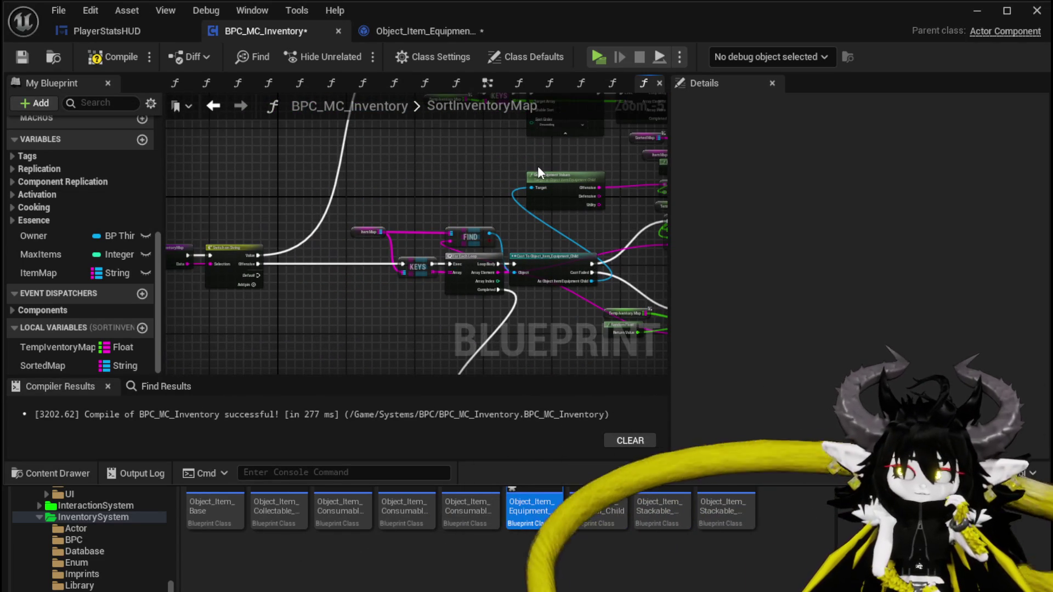
drag(537, 166, 433, 165)
drag(592, 181, 600, 156)
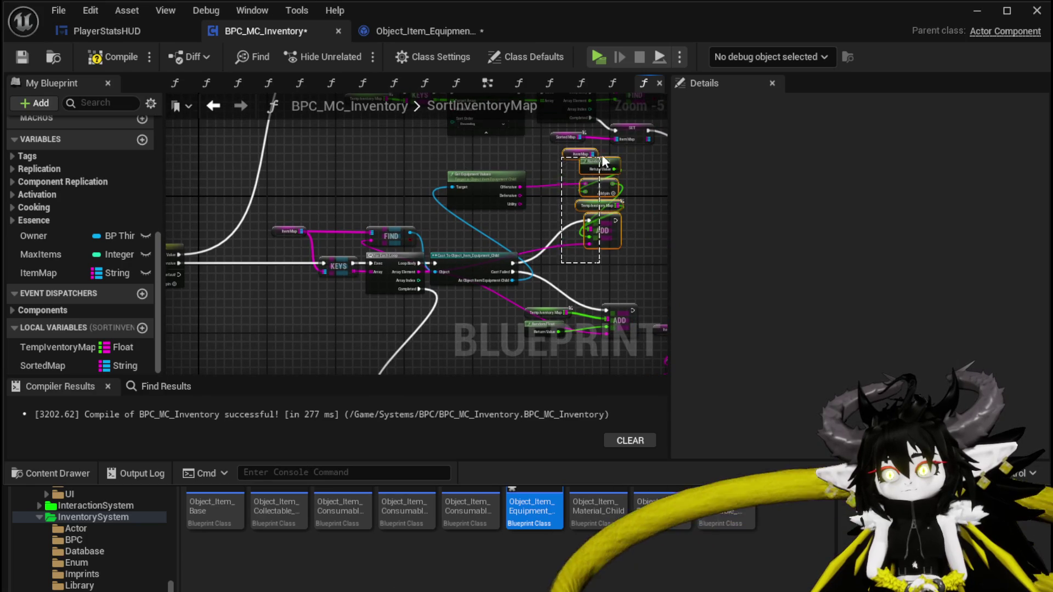
drag(600, 221, 603, 226)
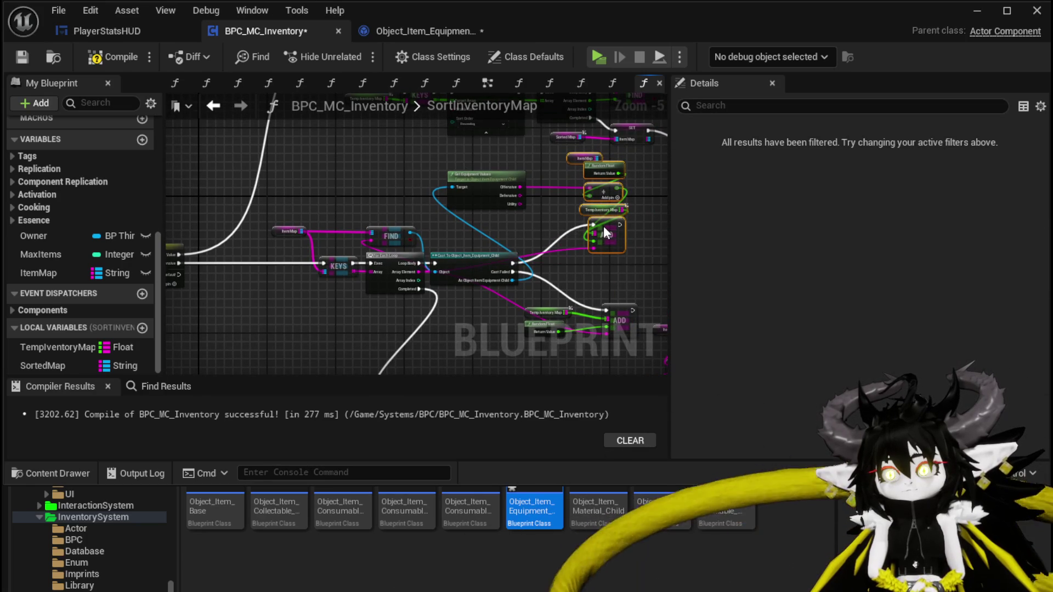
click(472, 181)
mouse_move(473, 181)
mouse_down()
mouse_move(420, 179)
mouse_move(455, 180)
mouse_up()
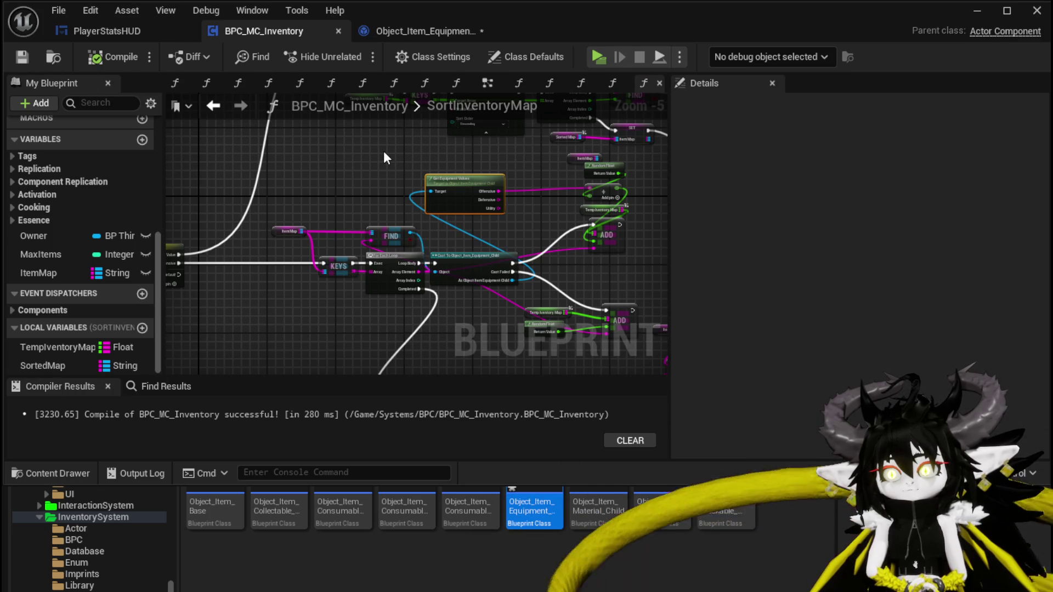
Step: Group the sort nodes, including Sorted Map, SET and Print String, and bring up their context menu
scroll(243, 222, up, 1)
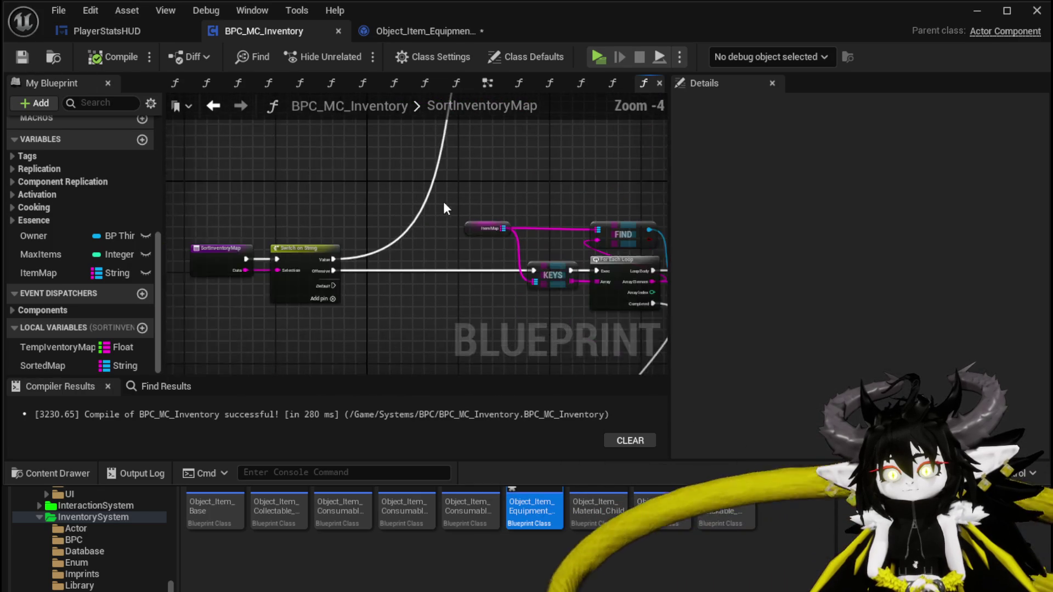
drag(272, 209, 159, 199)
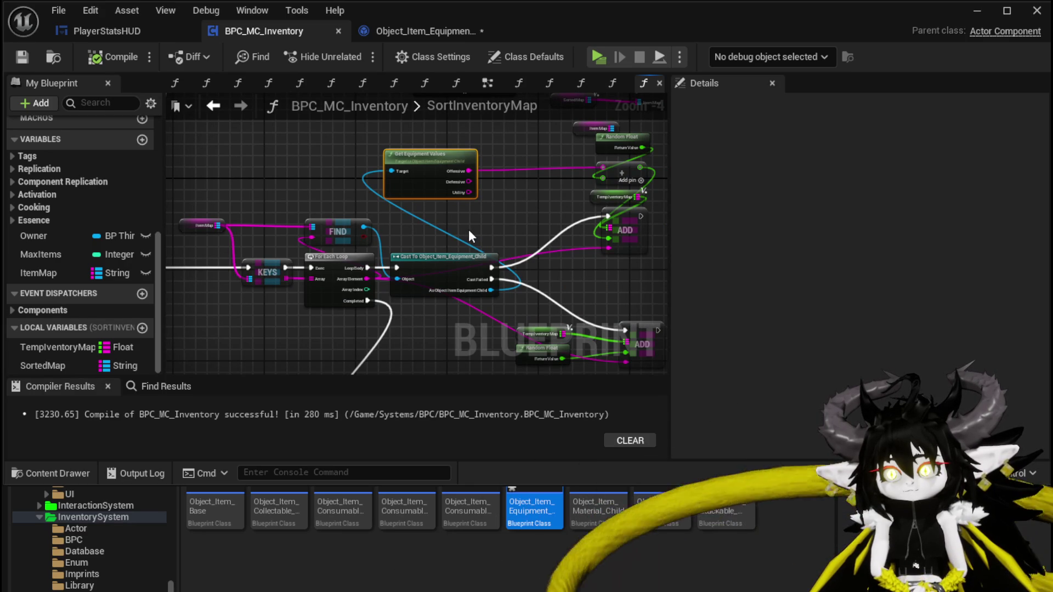
scroll(465, 226, down, 2)
drag(465, 225, 445, 243)
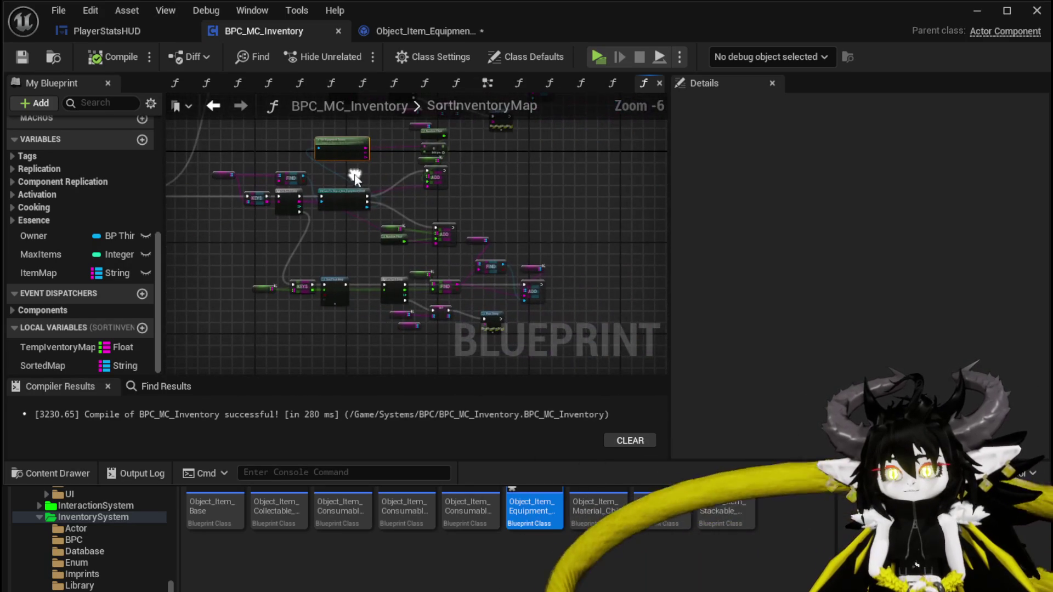
scroll(409, 225, up, 2)
scroll(337, 272, down, 2)
drag(444, 269, 443, 266)
scroll(422, 236, up, 3)
mouse_move(384, 238)
mouse_down()
mouse_move(625, 193)
mouse_move(603, 208)
mouse_up()
mouse_move(554, 252)
mouse_down()
mouse_move(525, 237)
mouse_move(366, 242)
mouse_up()
scroll(367, 242, down, 1)
right_click(559, 256)
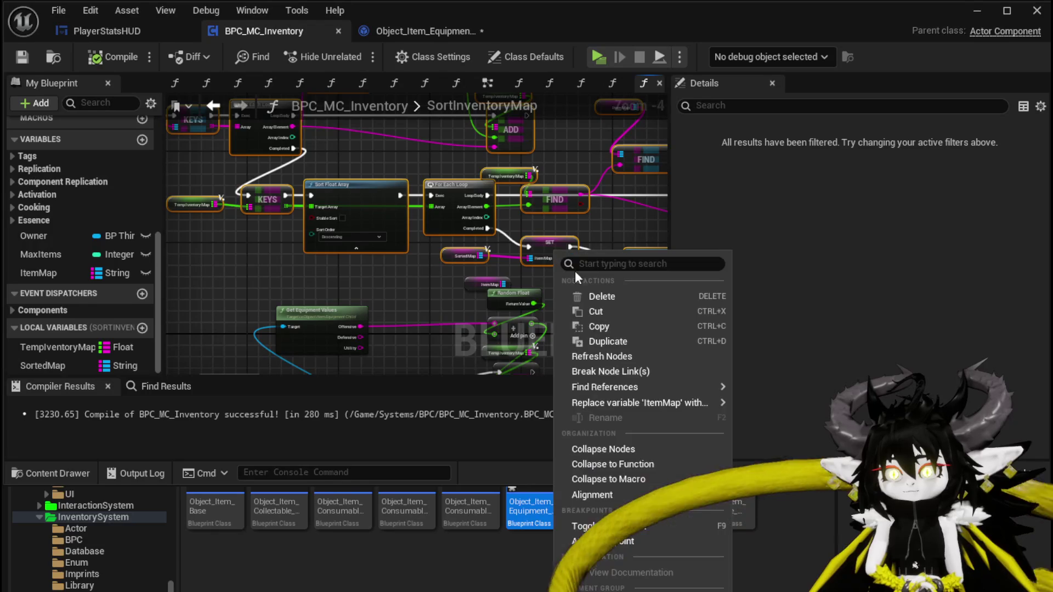
Step: Collapse the grouped sort nodes into a new function named SortByValue
click(624, 466)
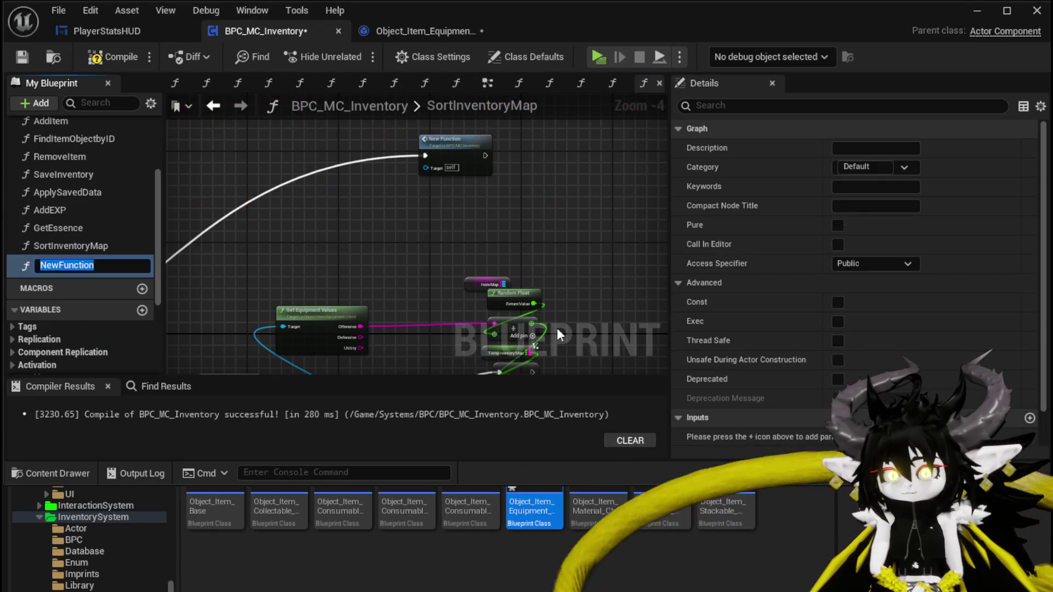
text(ByValue)
key(Return)
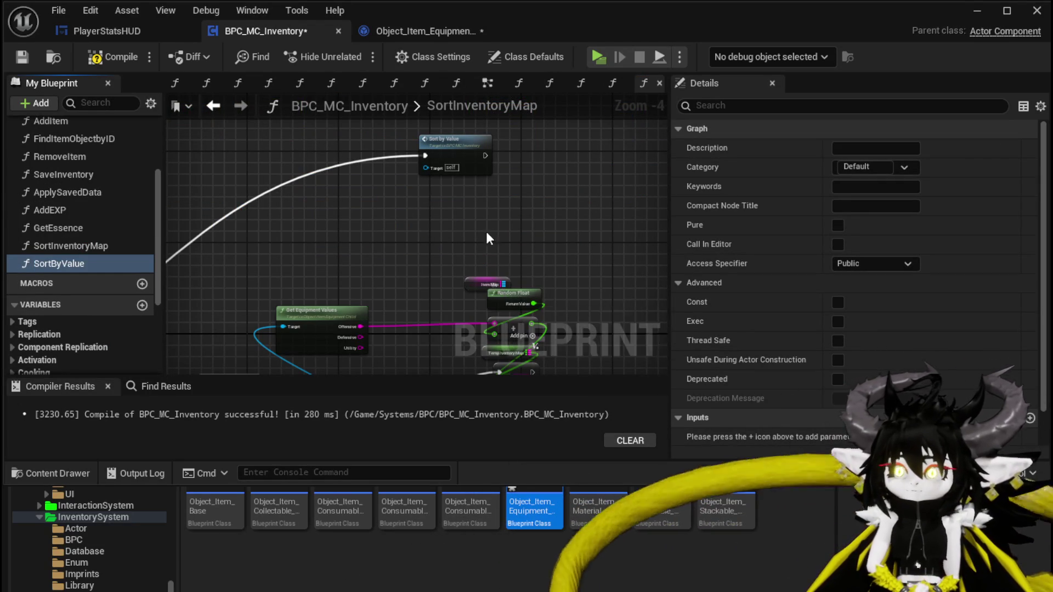
mouse_move(497, 159)
mouse_down()
mouse_move(169, 349)
mouse_move(273, 273)
mouse_move(405, 127)
mouse_move(360, 119)
mouse_up()
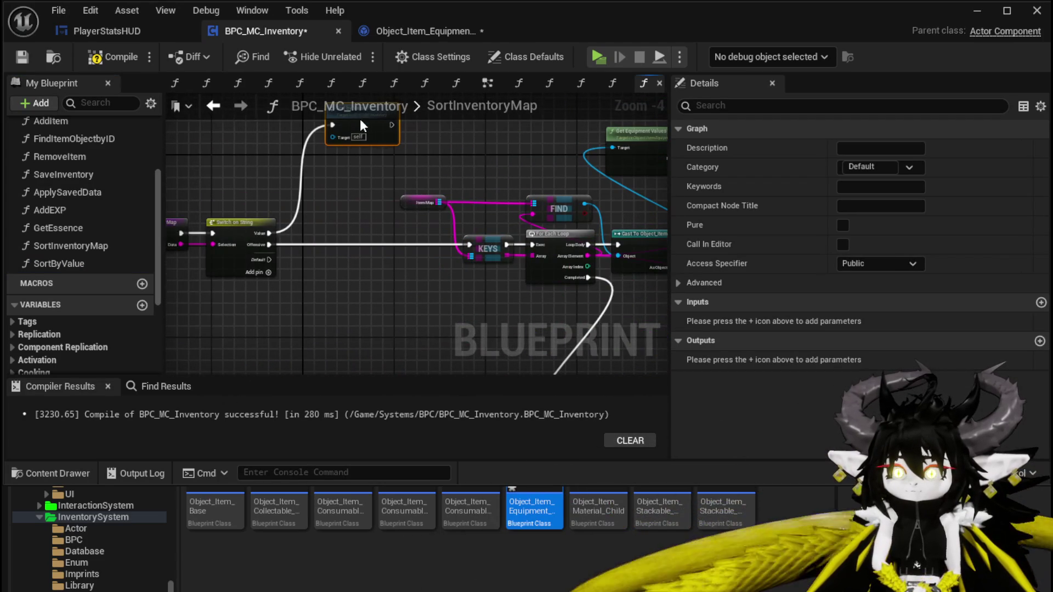
Step: Compile the inventory blueprint and review the missing SortedMap and TempIventoryMap errors
click(100, 61)
scroll(387, 299, down, 2)
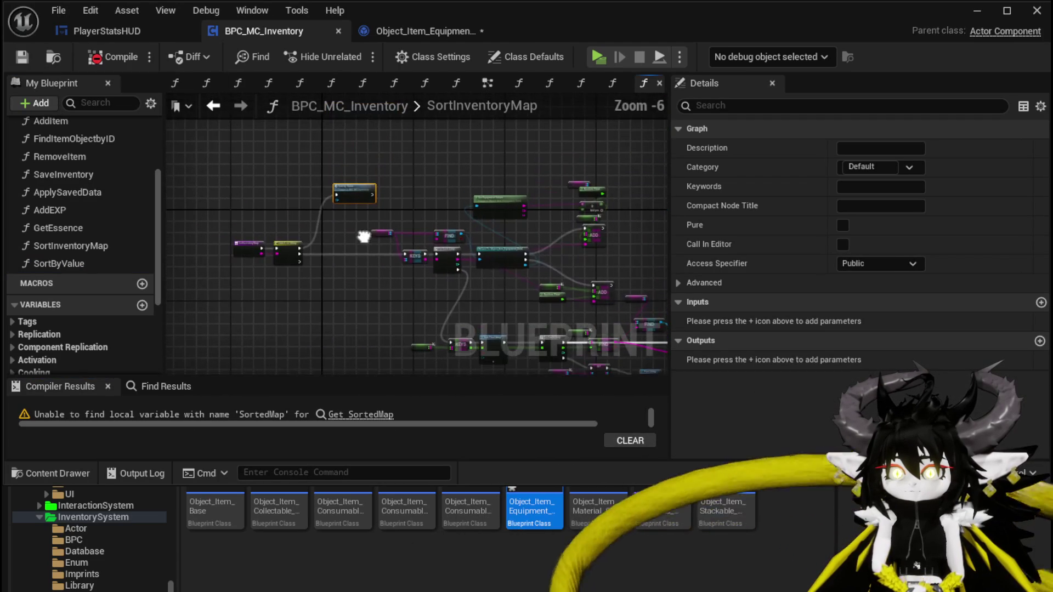
mouse_move(340, 377)
mouse_down()
mouse_move(340, 312)
mouse_move(341, 408)
mouse_up()
scroll(104, 351, down, 5)
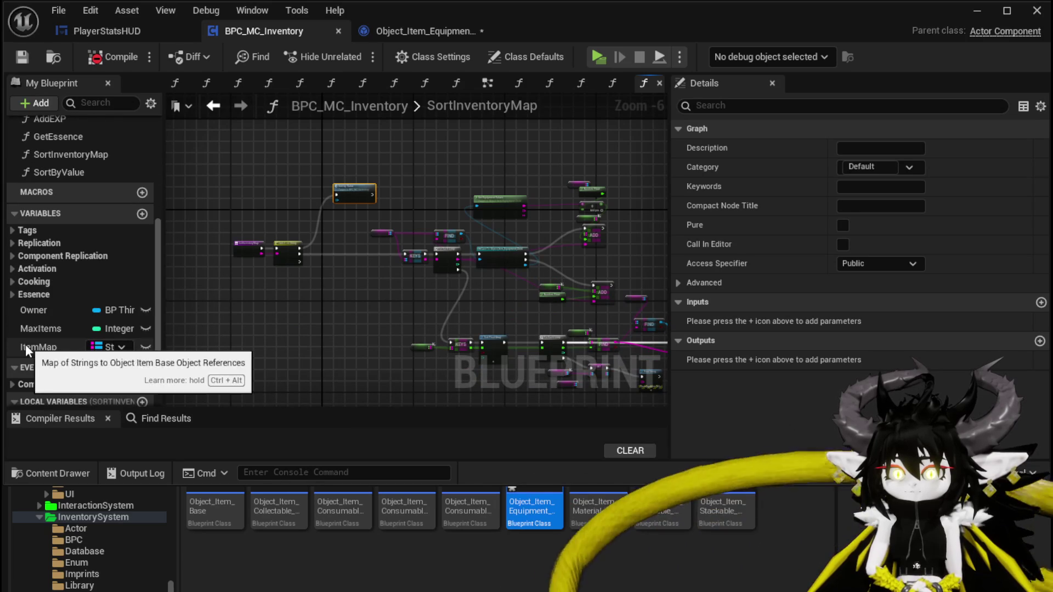
scroll(66, 362, down, 2)
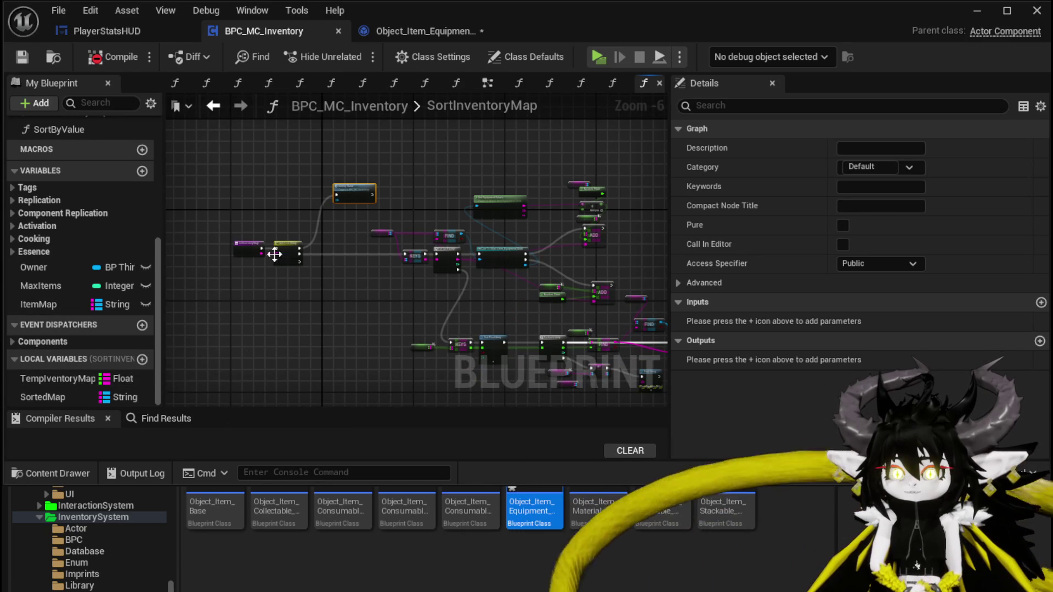
Step: In the SortByValue graph, promote the Temp Inventory Map pin to a new local variable NewLocalVar
double_click(354, 193)
scroll(319, 269, up, 1)
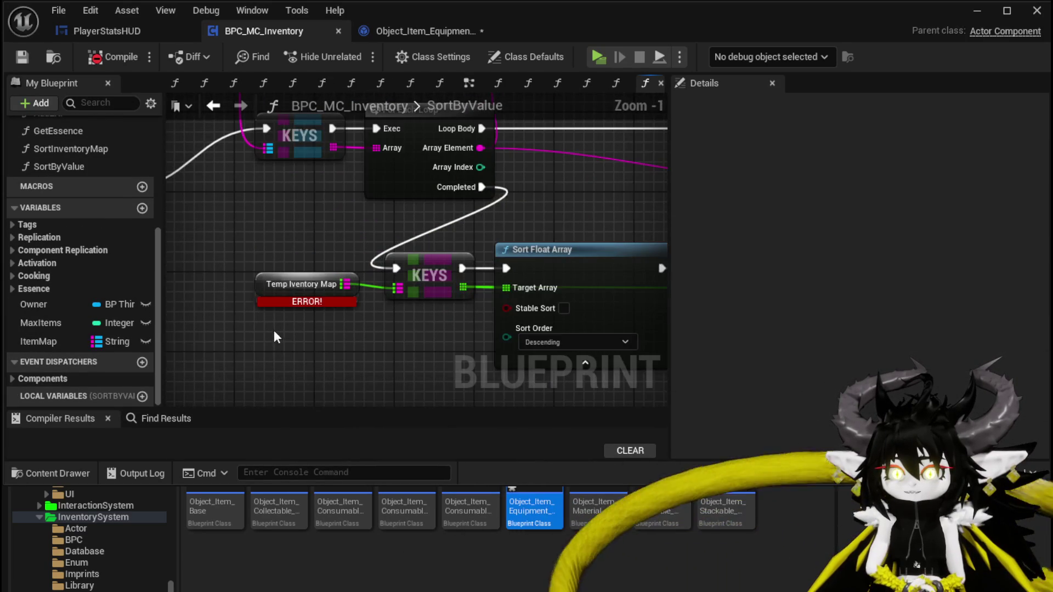
right_click(269, 281)
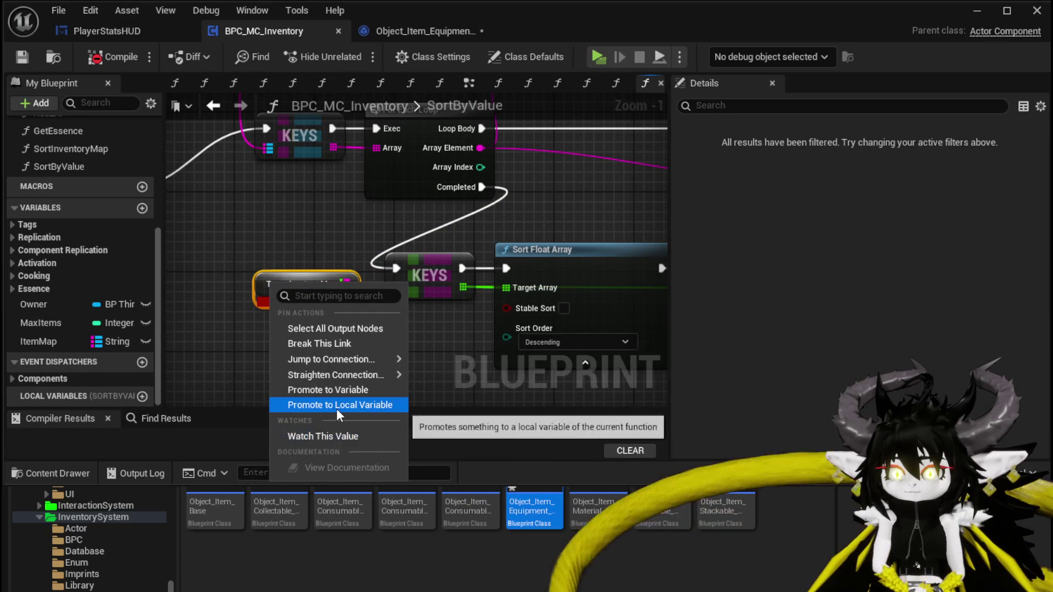
click(336, 405)
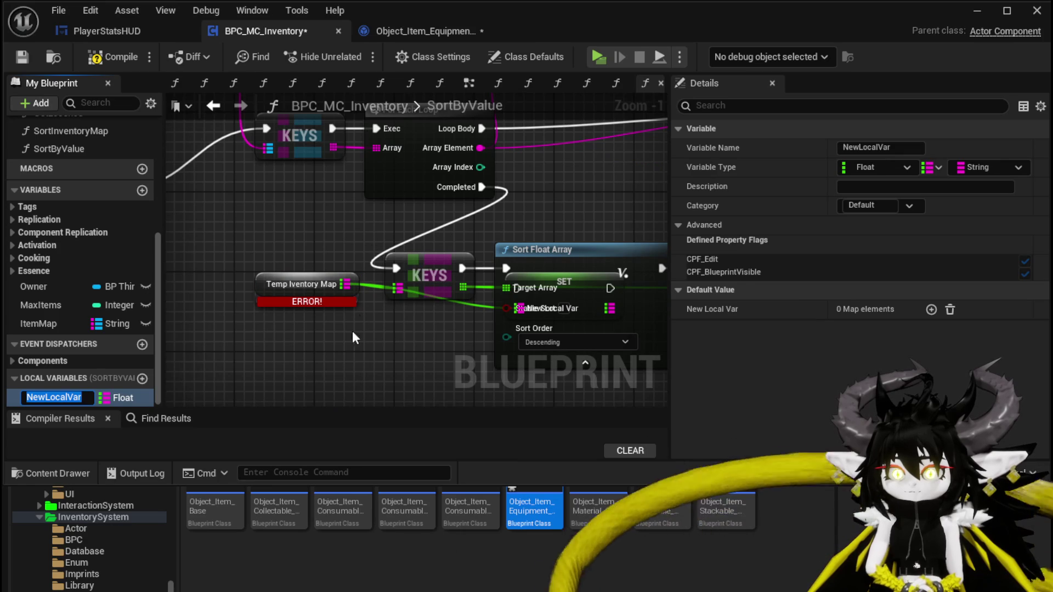
key(Return)
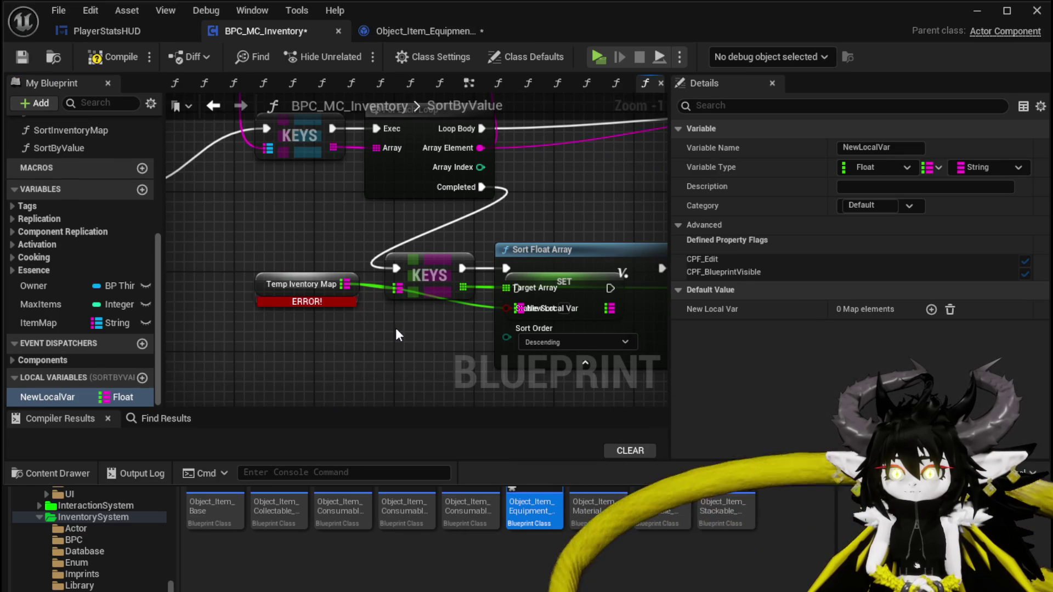
Step: Rearrange Sort Float Array and delete the old Temp Inventory Map and SET nodes
scroll(396, 329, down, 2)
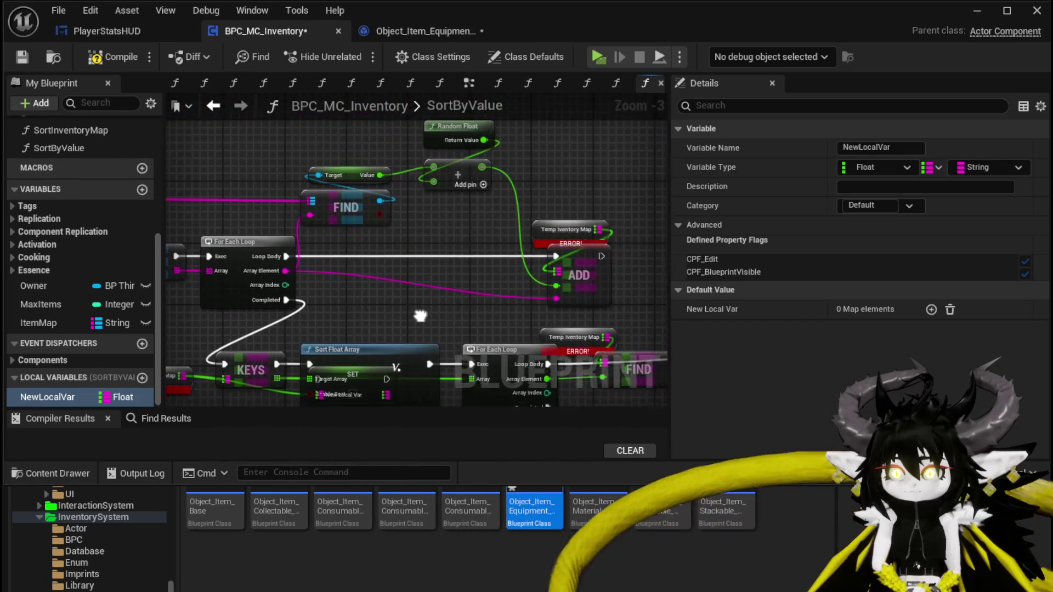
drag(421, 320, 514, 201)
drag(439, 236, 440, 305)
drag(442, 269, 267, 332)
mouse_move(457, 313)
mouse_down()
mouse_move(459, 238)
mouse_move(531, 268)
mouse_up()
drag(304, 257, 362, 356)
key(Delete)
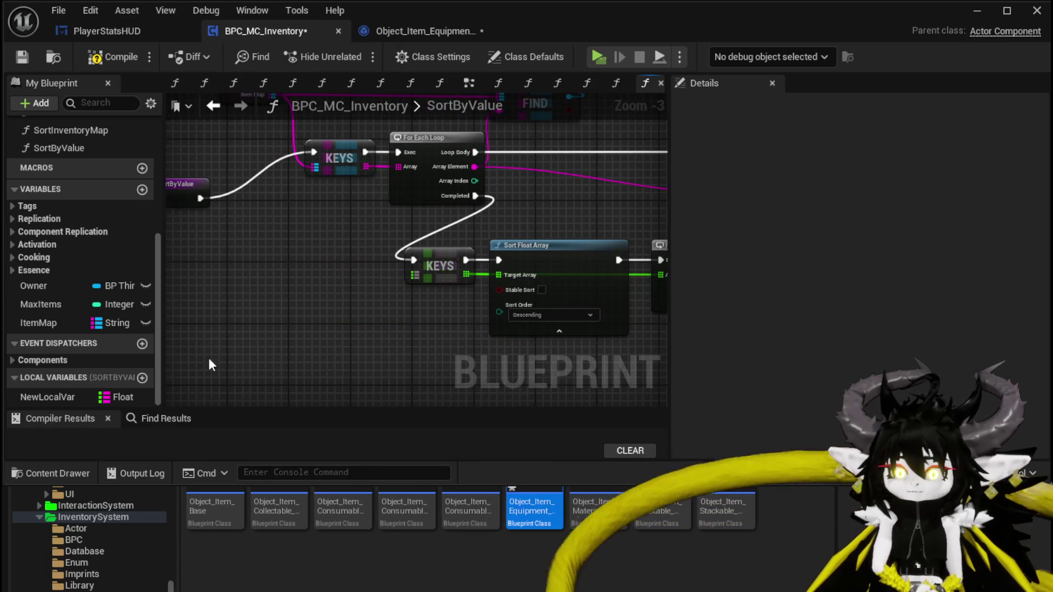
Step: Replace the broken Temp Inventory Map nodes with New Local Var getters wired into FIND
mouse_move(55, 397)
mouse_down()
mouse_move(296, 277)
mouse_move(423, 272)
mouse_up()
click(340, 284)
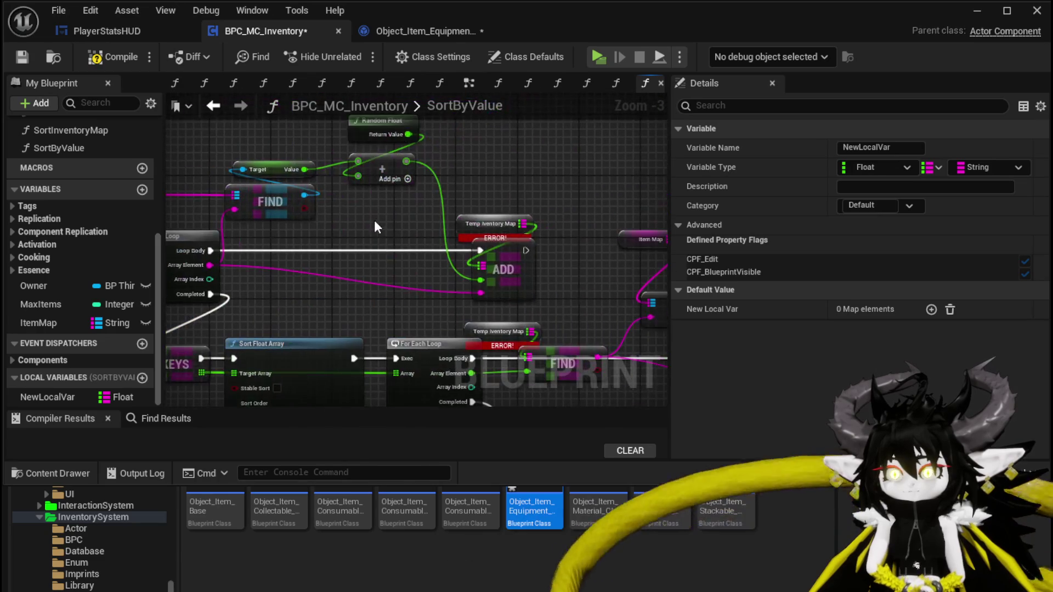
mouse_move(407, 213)
mouse_down()
mouse_move(455, 225)
mouse_move(409, 224)
mouse_move(481, 265)
mouse_up()
click(481, 192)
mouse_move(507, 224)
mouse_down()
mouse_move(380, 110)
mouse_move(350, 162)
mouse_up()
click(346, 266)
mouse_move(345, 266)
mouse_down()
mouse_move(430, 222)
mouse_move(400, 248)
mouse_up()
key(Delete)
drag(195, 141, 248, 189)
key(ctrl+v)
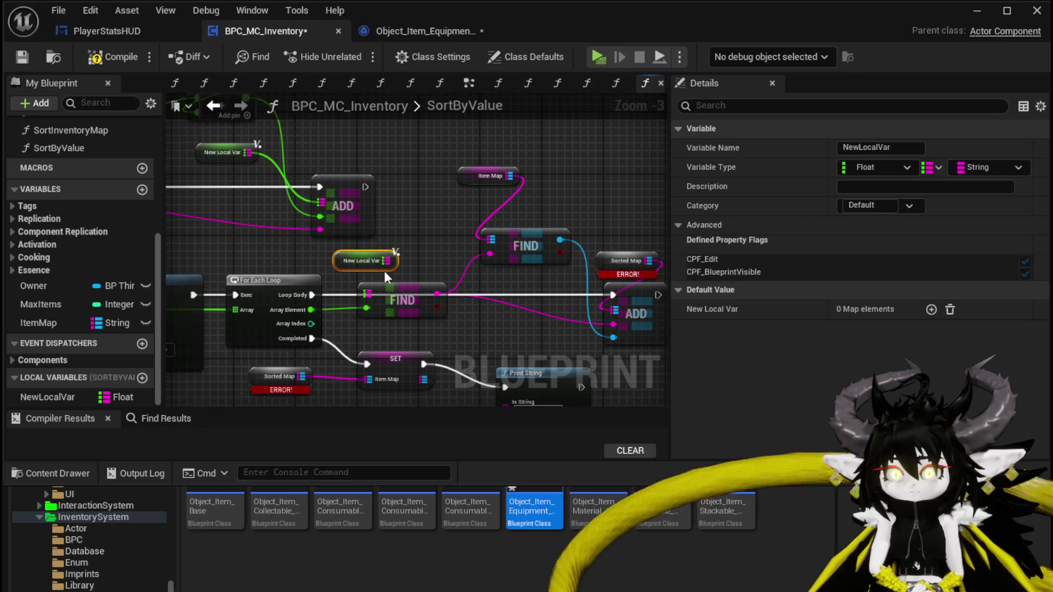
drag(386, 261, 370, 294)
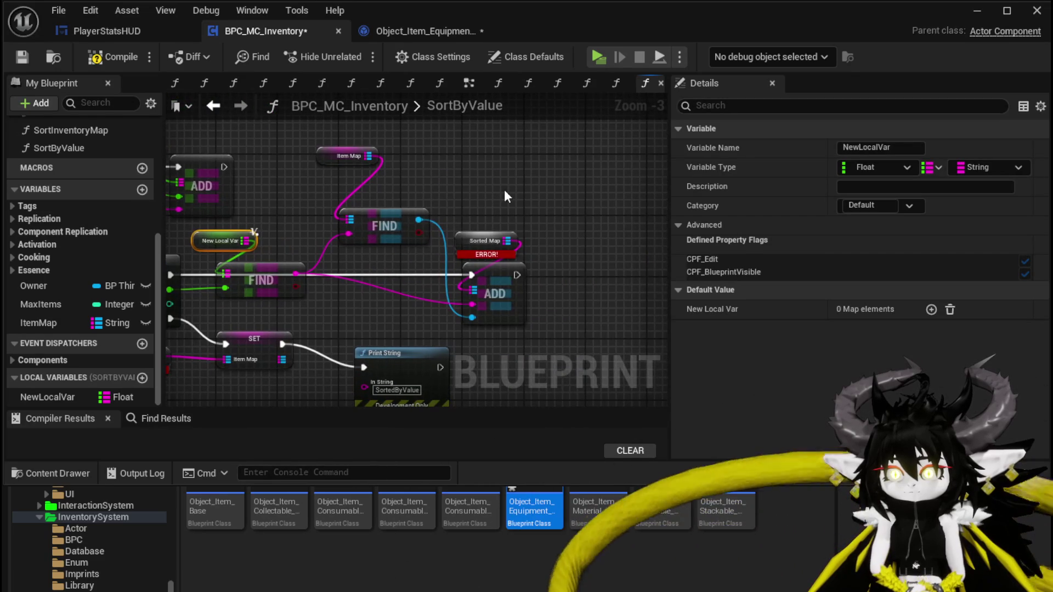
Step: Create the SortedMap variable from the broken Sorted Map node, then compile and save
right_click(465, 238)
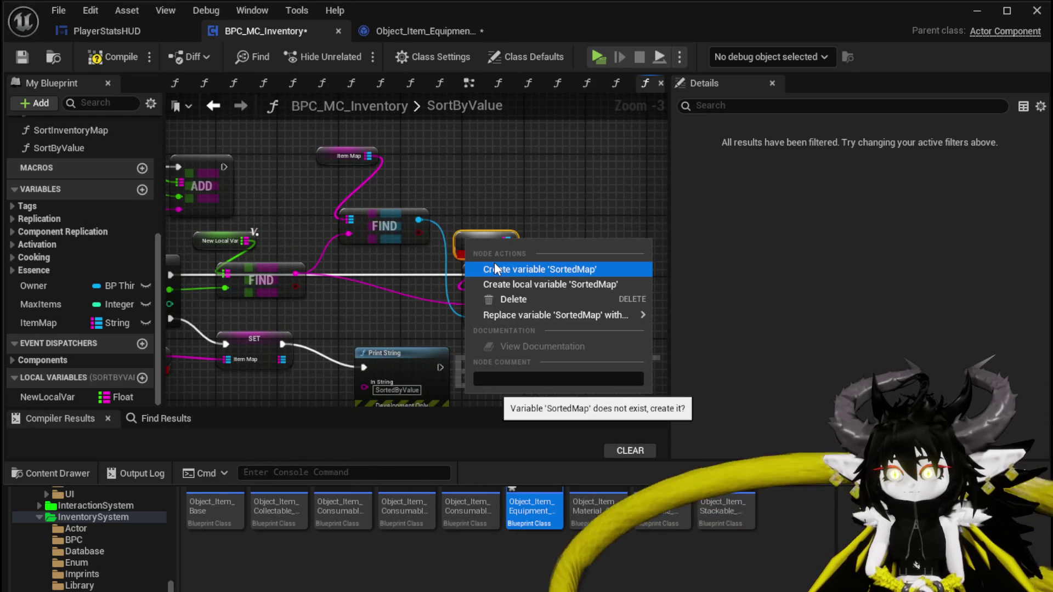
click(505, 279)
drag(505, 279, 680, 228)
click(97, 63)
click(26, 62)
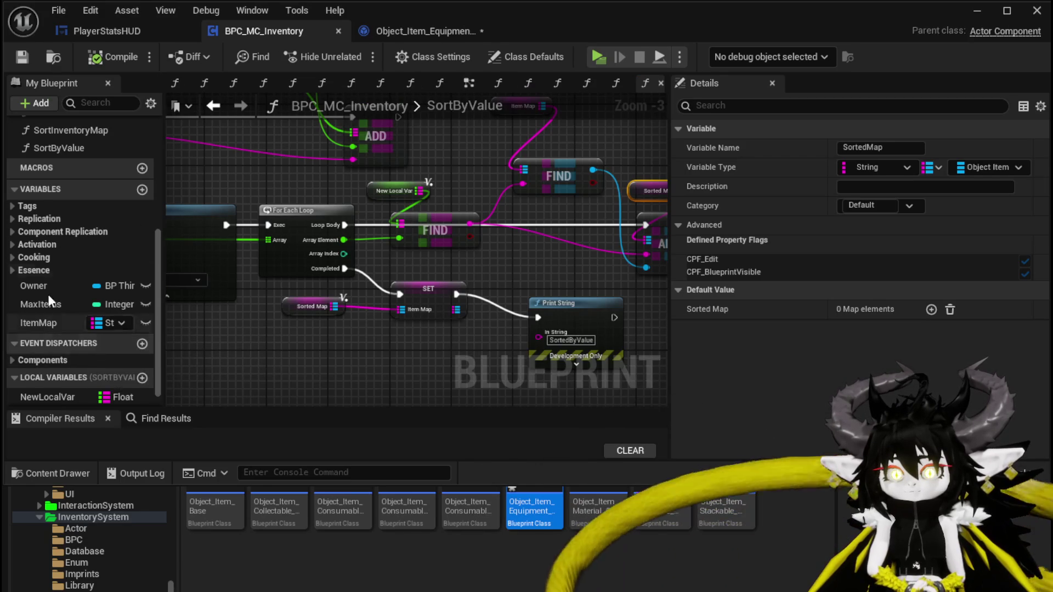
Step: Open the SortInventoryMap function graph
scroll(74, 217, up, 2)
click(77, 182)
double_click(77, 182)
scroll(357, 285, down, 1)
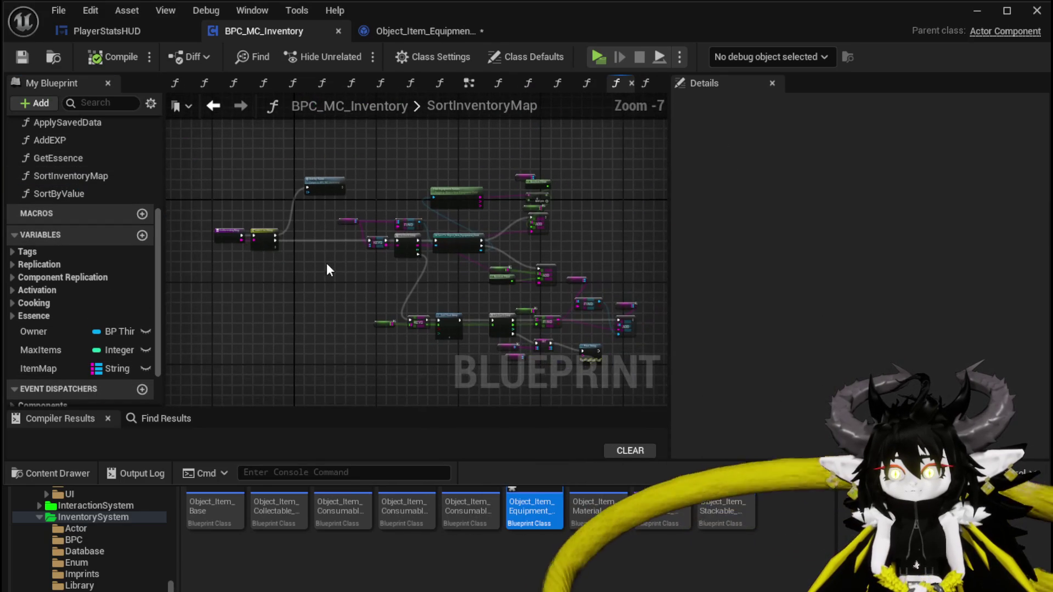
Step: Reposition the ItemMap and Get Equipment Values nodes
drag(342, 222, 366, 211)
scroll(455, 189, up, 5)
mouse_move(390, 210)
mouse_down()
mouse_move(330, 208)
mouse_move(269, 186)
mouse_up()
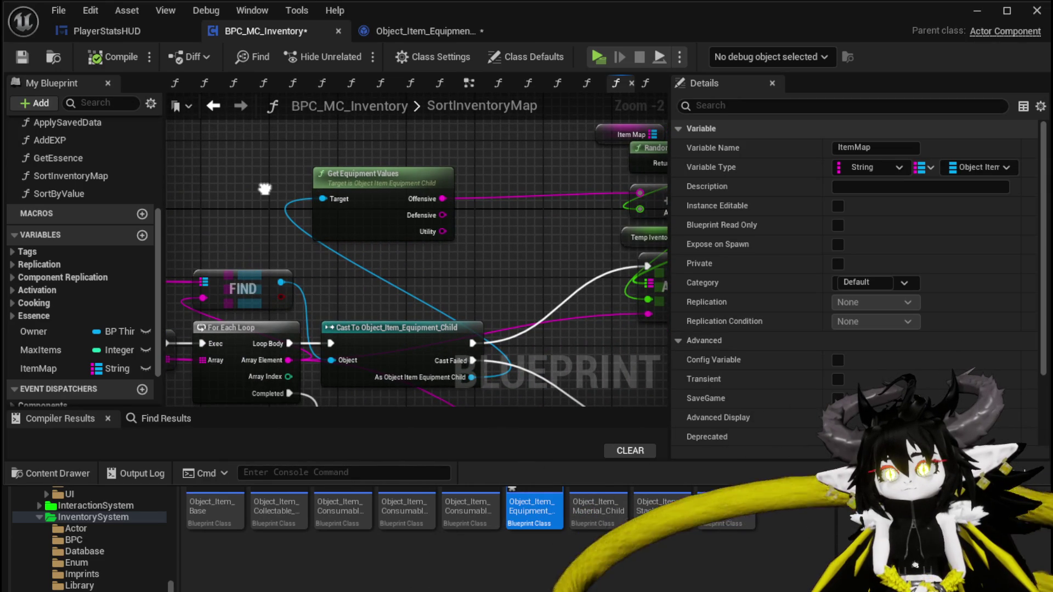
mouse_move(367, 191)
mouse_down()
mouse_move(437, 195)
mouse_move(409, 180)
mouse_up()
Step: Box-select the whole block of sorting nodes after the switch
scroll(296, 192, down, 3)
scroll(254, 170, down, 2)
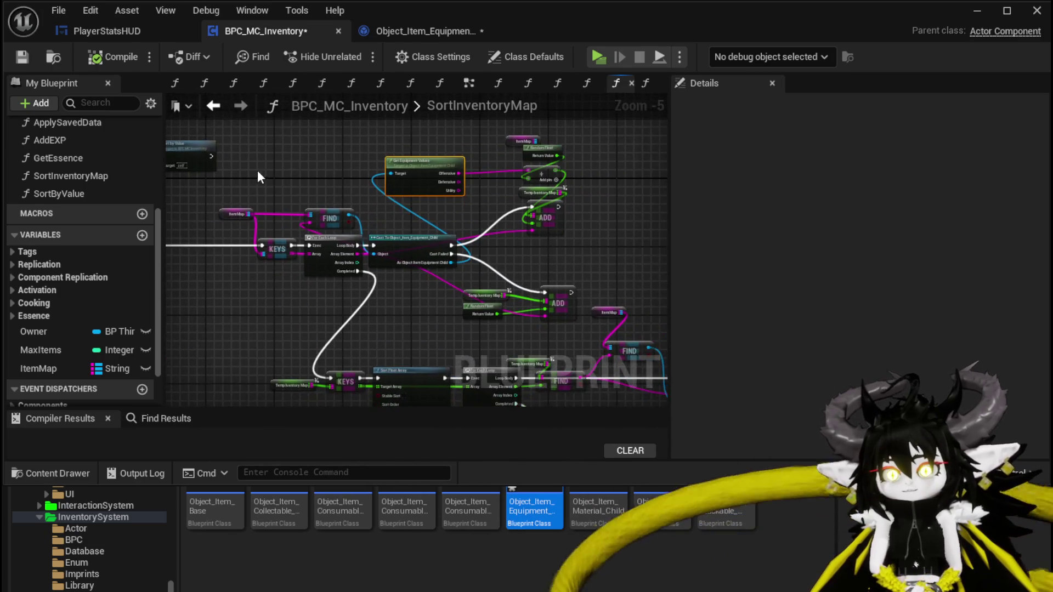
drag(248, 147, 439, 313)
drag(538, 333, 539, 334)
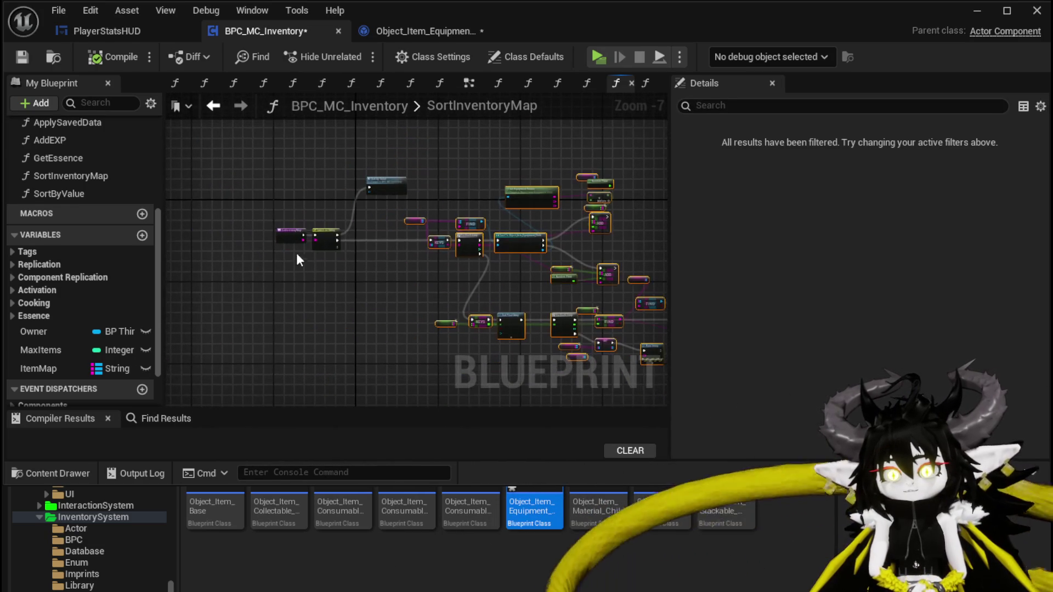
Step: Collapse the selected nodes into SortByOffensive, place its call beside the switch, and open it
right_click(515, 235)
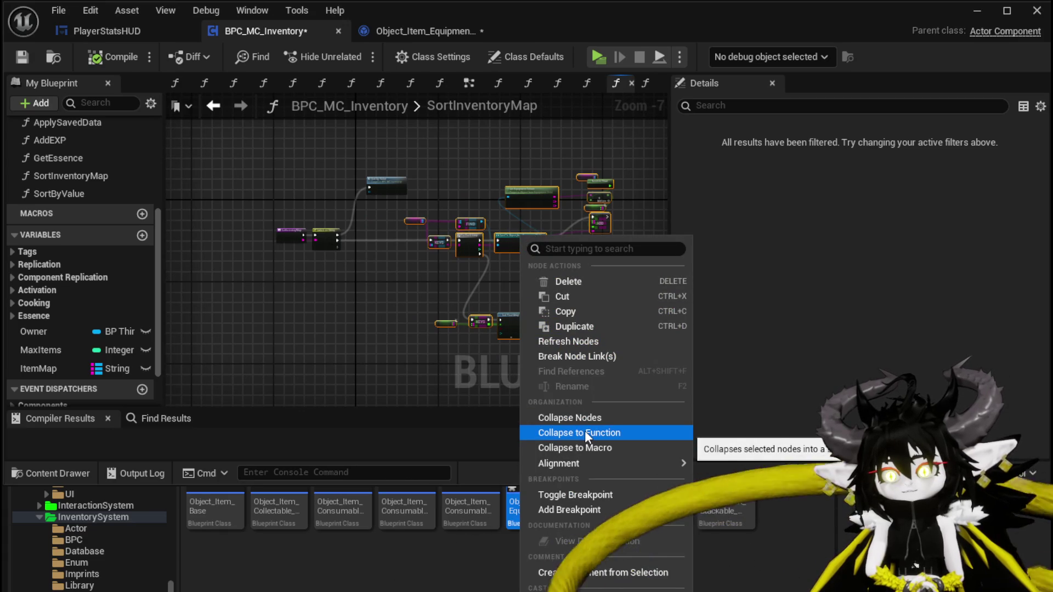
click(584, 431)
text(S)
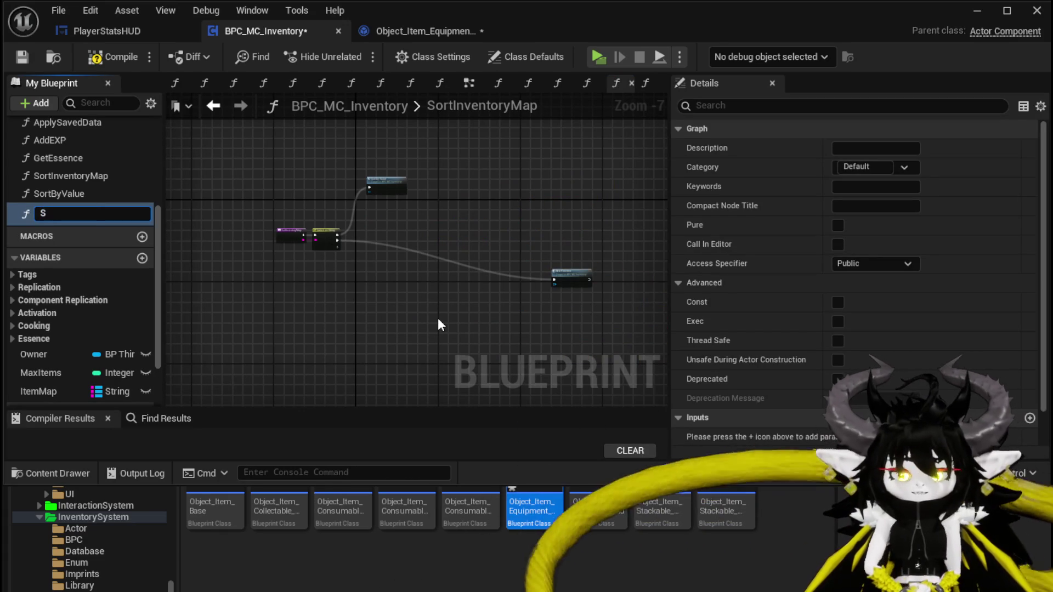
text(ortByO)
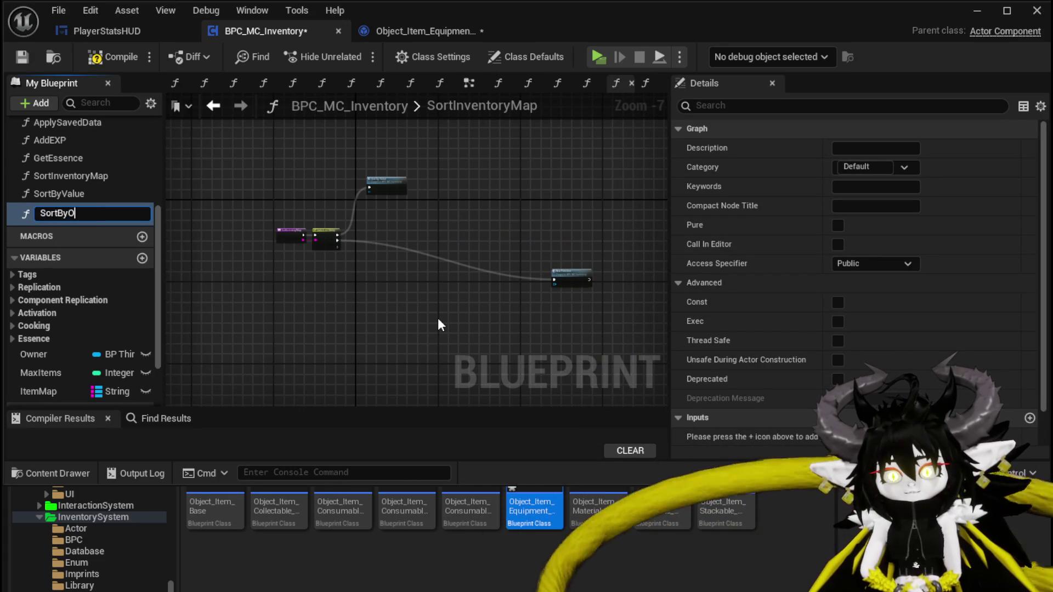
text(ffensive)
key(Return)
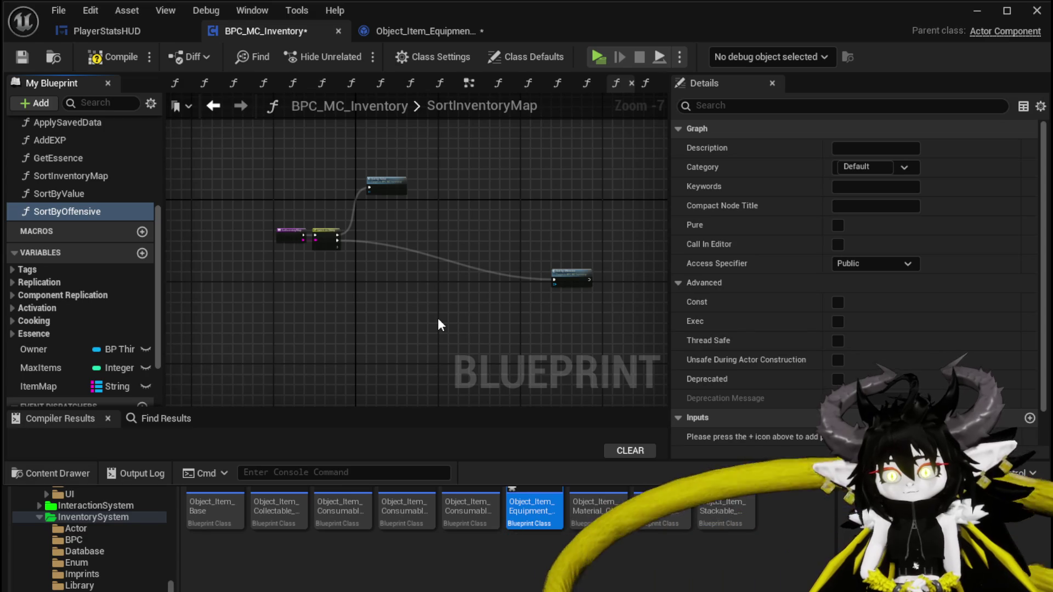
drag(588, 275, 415, 247)
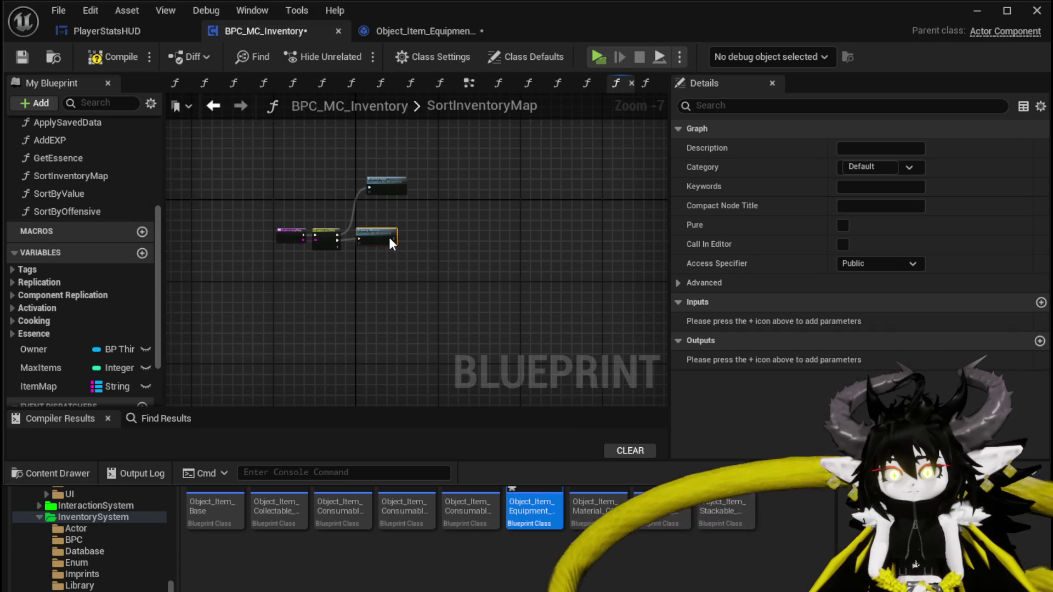
scroll(384, 242, up, 6)
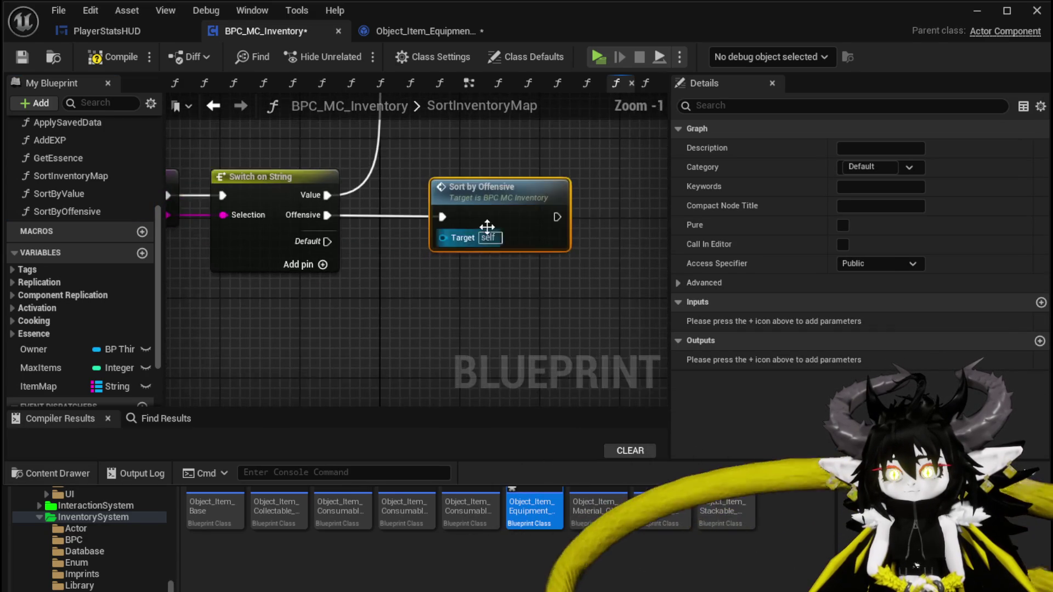
double_click(476, 251)
scroll(455, 221, up, 3)
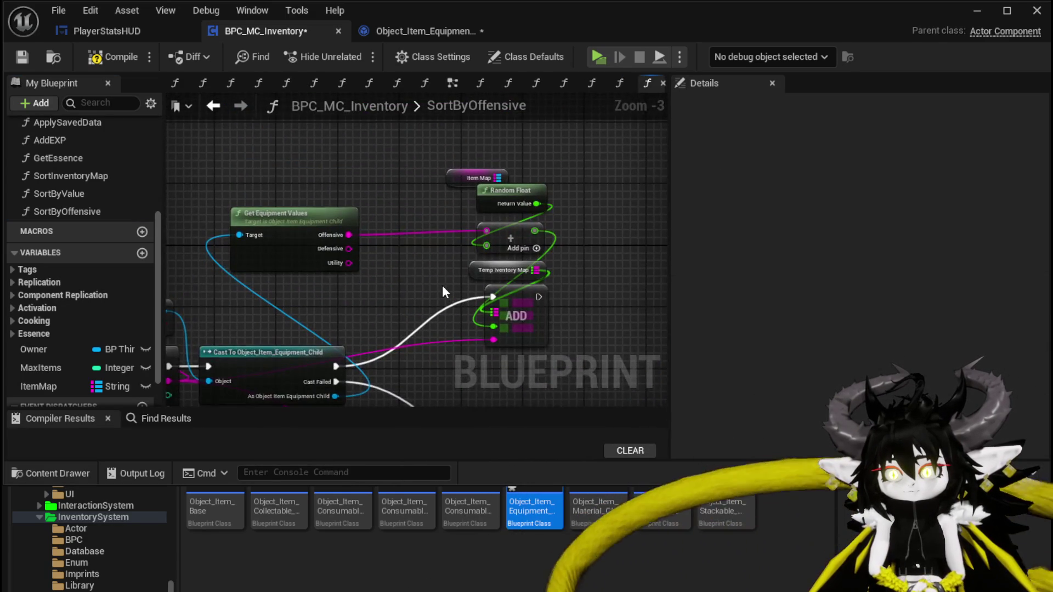
Step: Promote the Temp Inventory Map pin in SortByOffensive to a local variable
scroll(442, 285, up, 1)
right_click(481, 267)
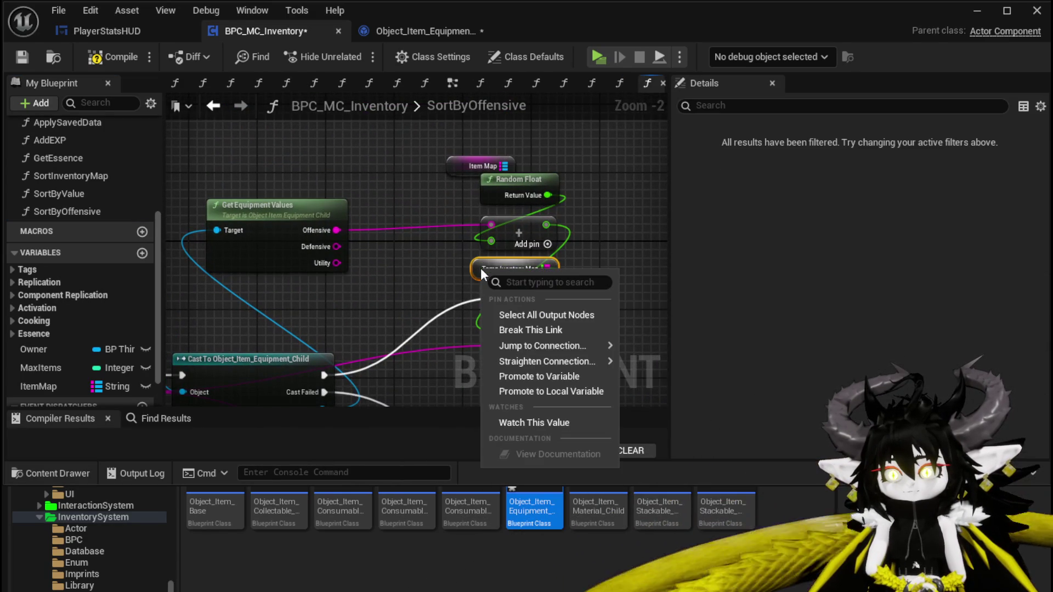
click(528, 391)
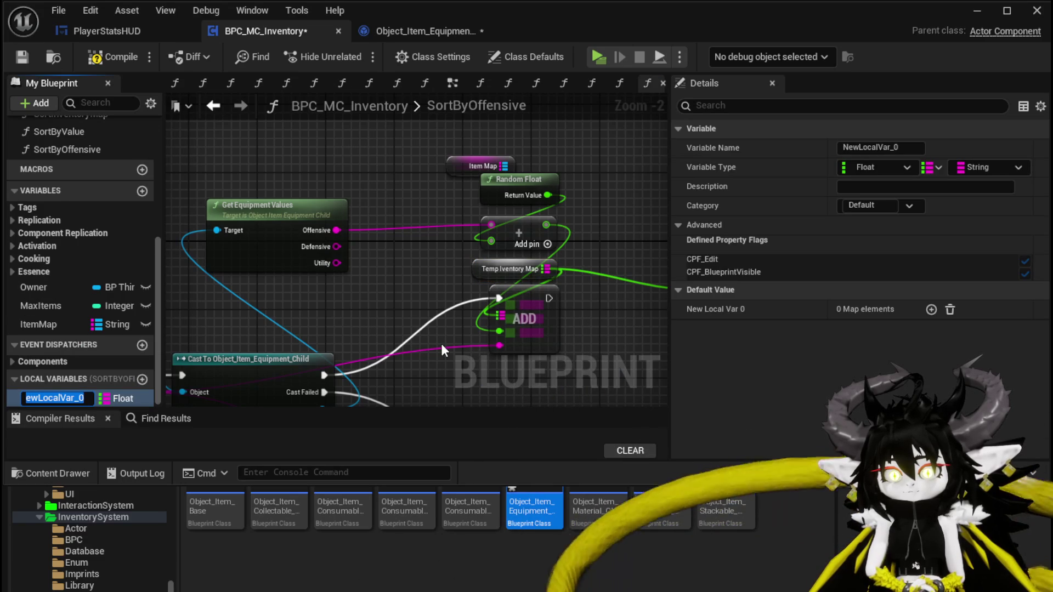
scroll(441, 344, down, 2)
mouse_move(440, 343)
mouse_down()
mouse_move(276, 256)
mouse_move(342, 233)
mouse_move(352, 257)
mouse_up()
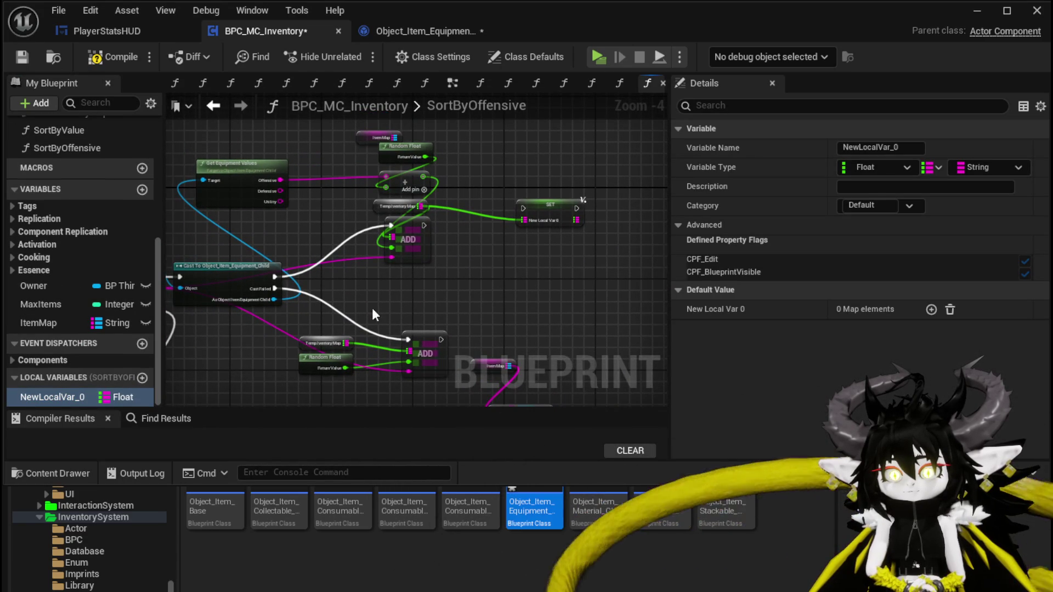
drag(364, 247, 405, 258)
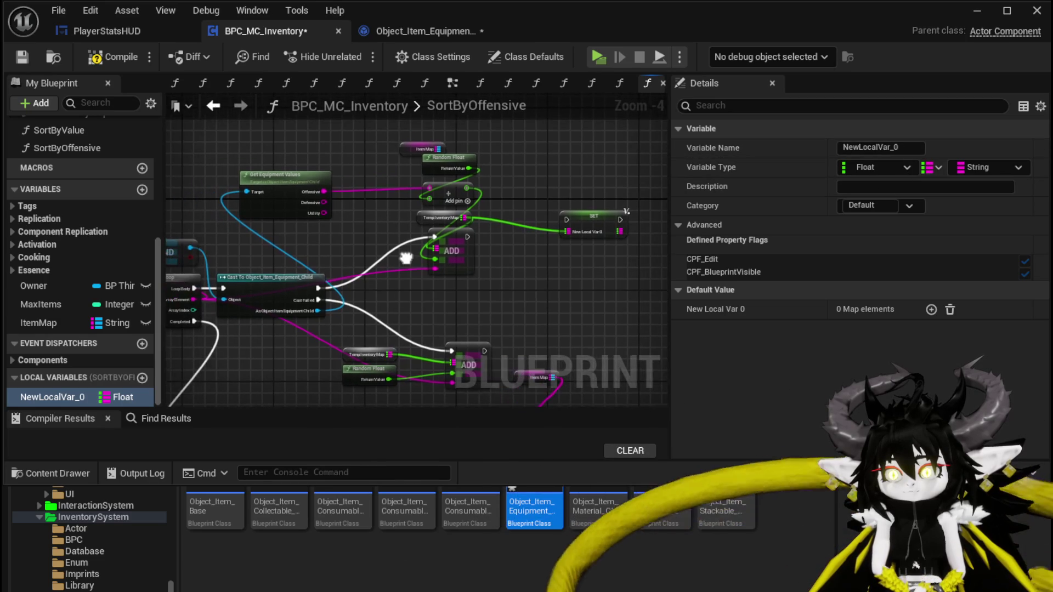
click(596, 194)
Step: Create a local SortedMap variable from the Sorted Map node
scroll(435, 190, up, 3)
mouse_move(435, 189)
mouse_down()
mouse_move(441, 237)
mouse_move(389, 191)
mouse_up()
right_click(468, 231)
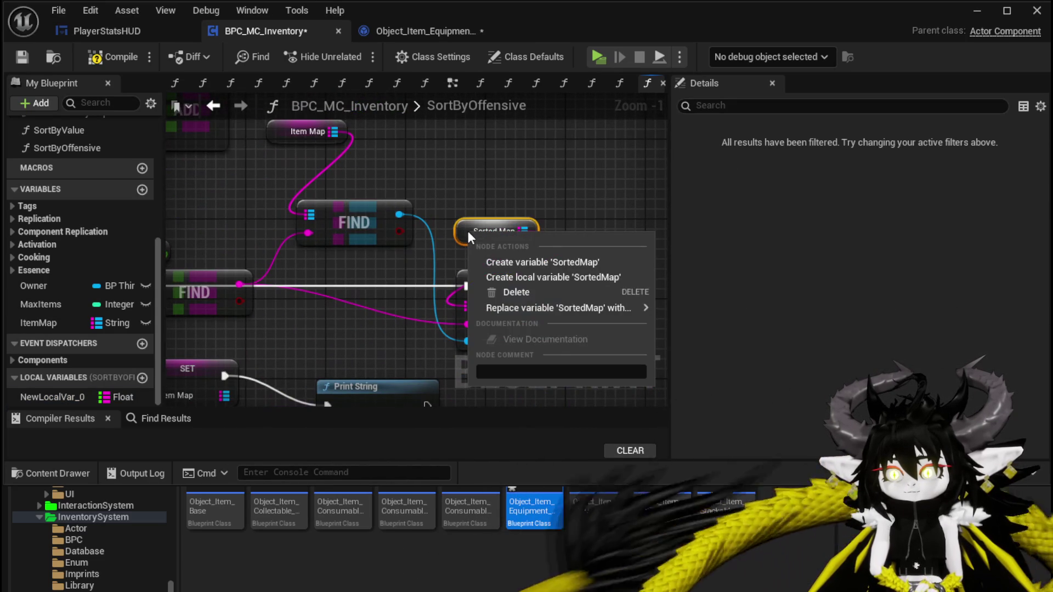
click(527, 278)
scroll(483, 255, down, 4)
Step: Create a local TempIventoryMap variable, delete NewLocalVar_0, and compile the blueprint
scroll(495, 256, up, 3)
drag(469, 252, 454, 346)
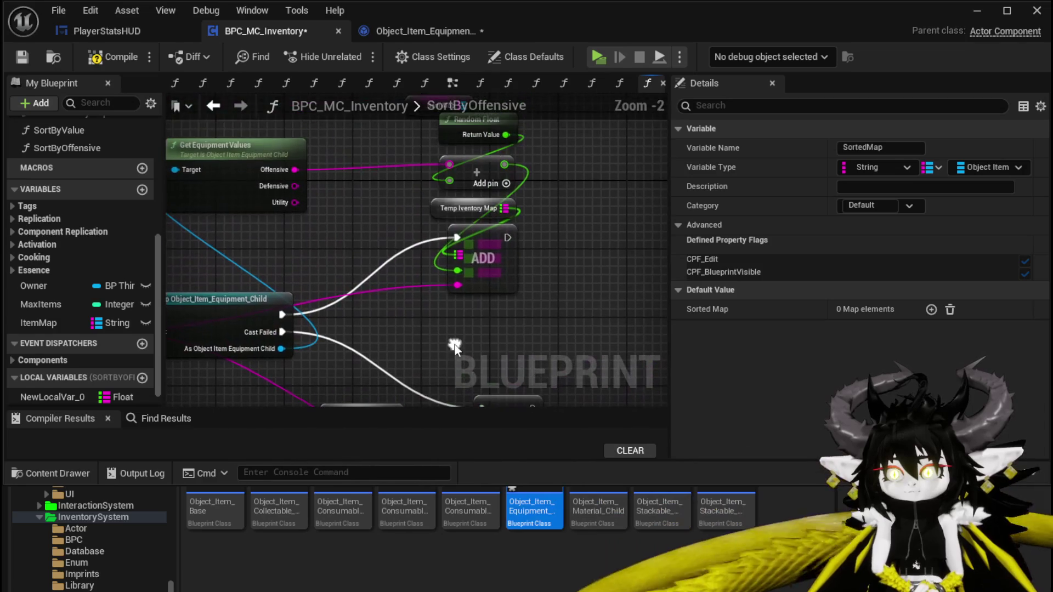
right_click(439, 208)
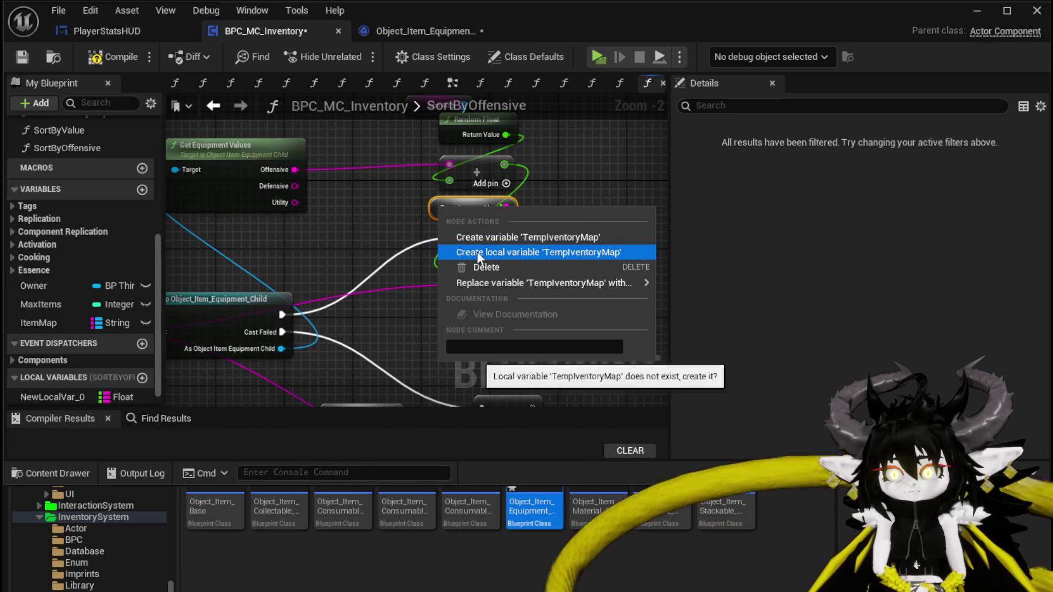
click(477, 252)
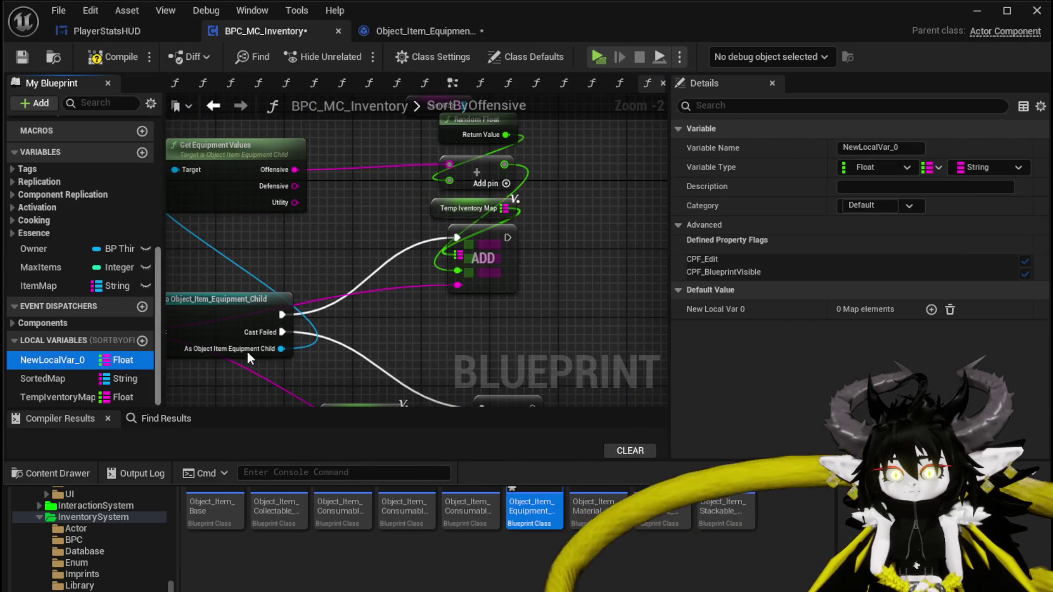
key(Delete)
scroll(457, 338, down, 3)
click(102, 61)
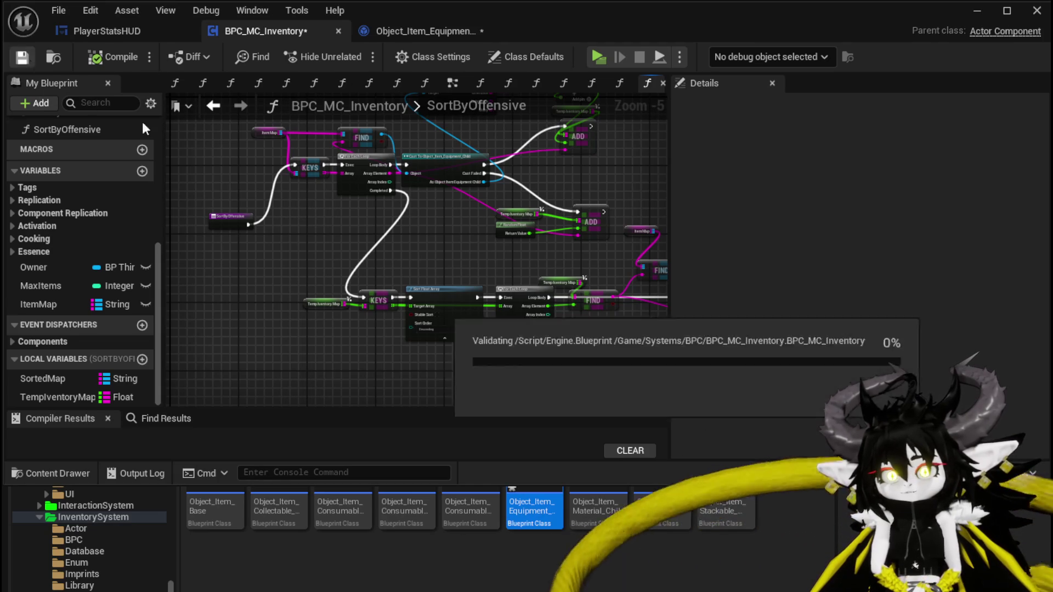
Step: Duplicate the SortByOffensive function and name the copy SortByDefensive
scroll(250, 217, down, 4)
drag(470, 313, 489, 325)
scroll(73, 180, up, 2)
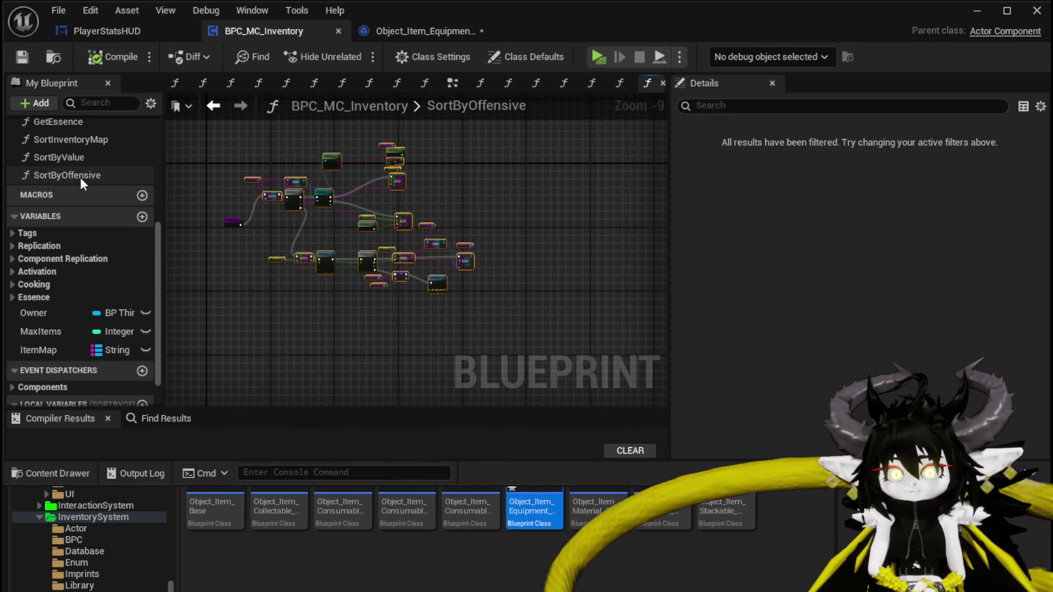
scroll(100, 218, up, 1)
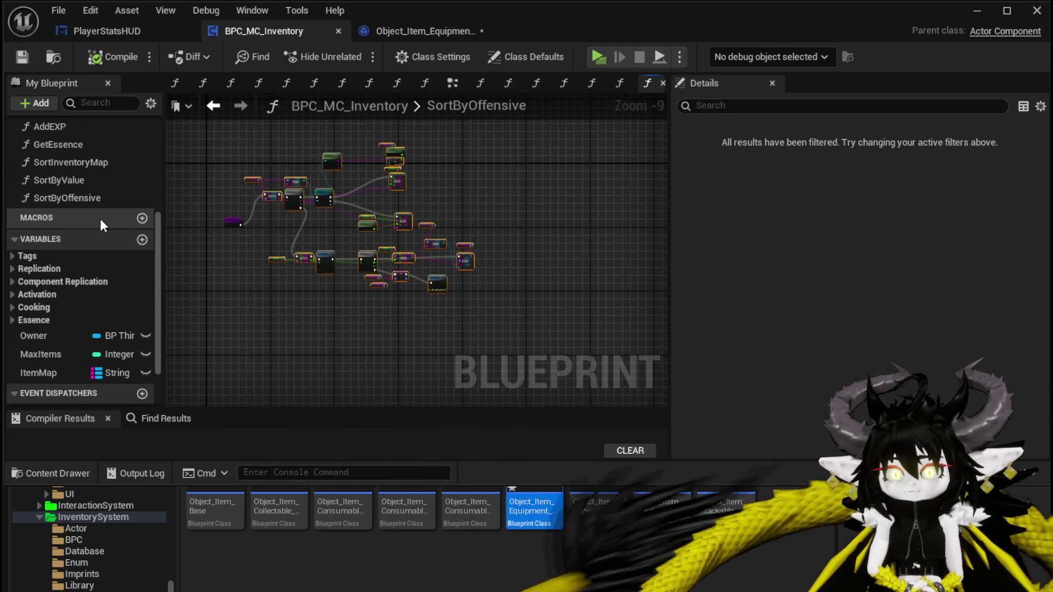
right_click(68, 199)
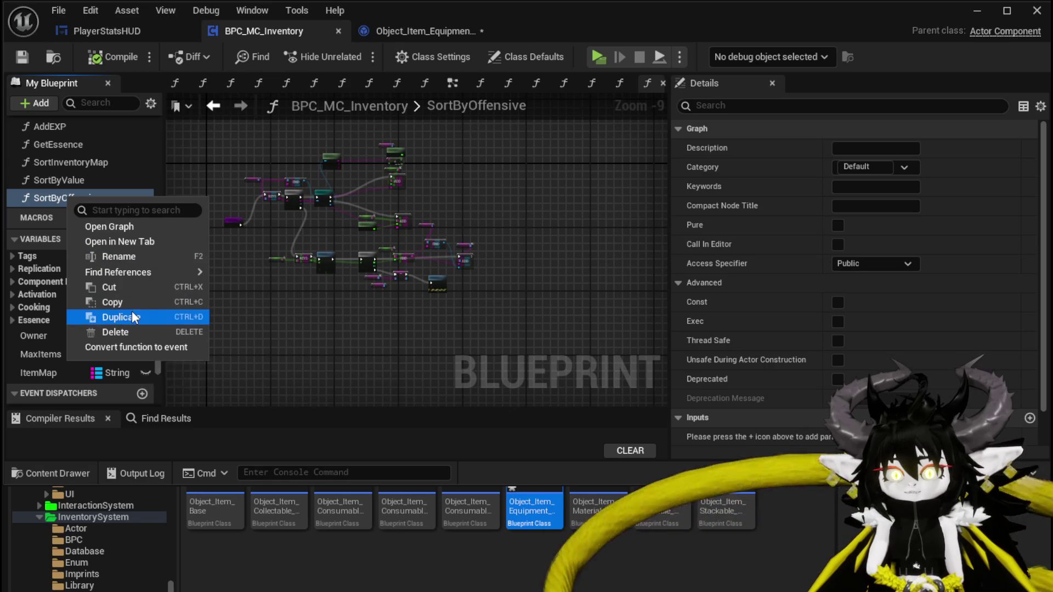
click(134, 317)
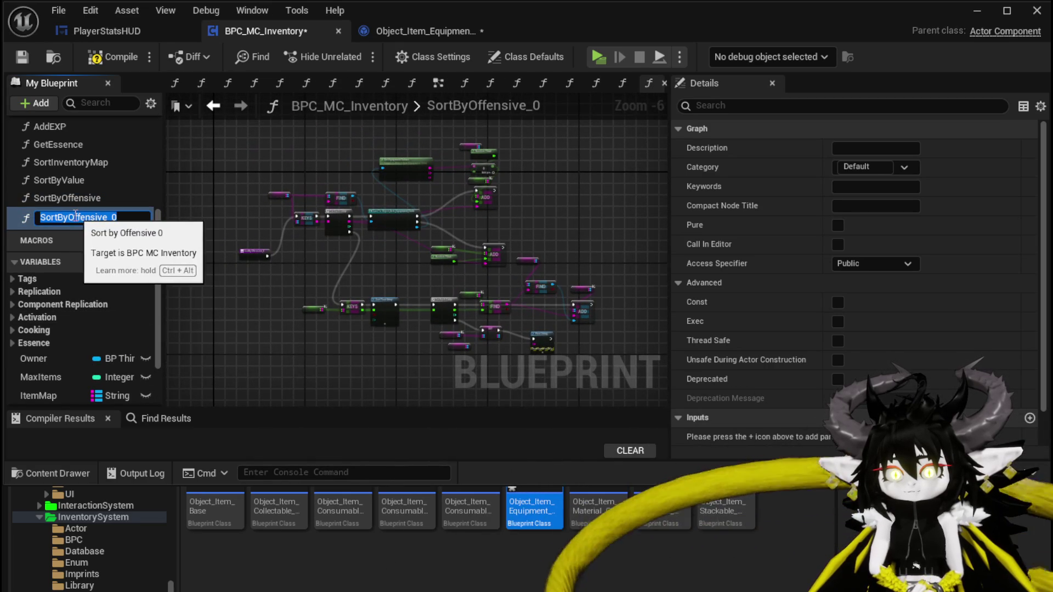
drag(68, 217, 259, 234)
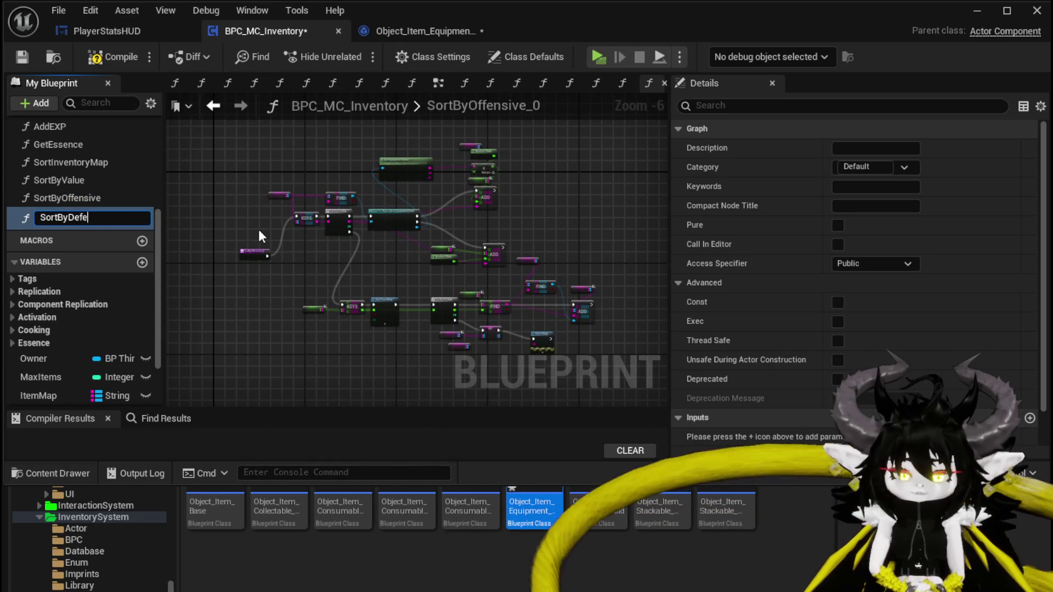
text(ensive)
key(Return)
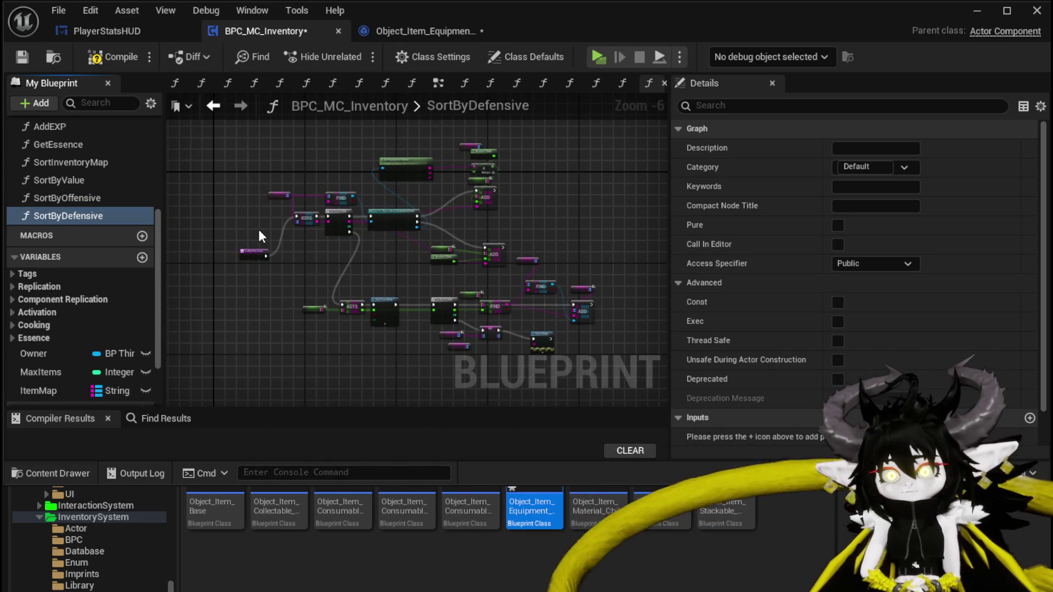
Step: Feed the Defensive value into the map instead of Offensive, then compile and save
scroll(460, 211, up, 6)
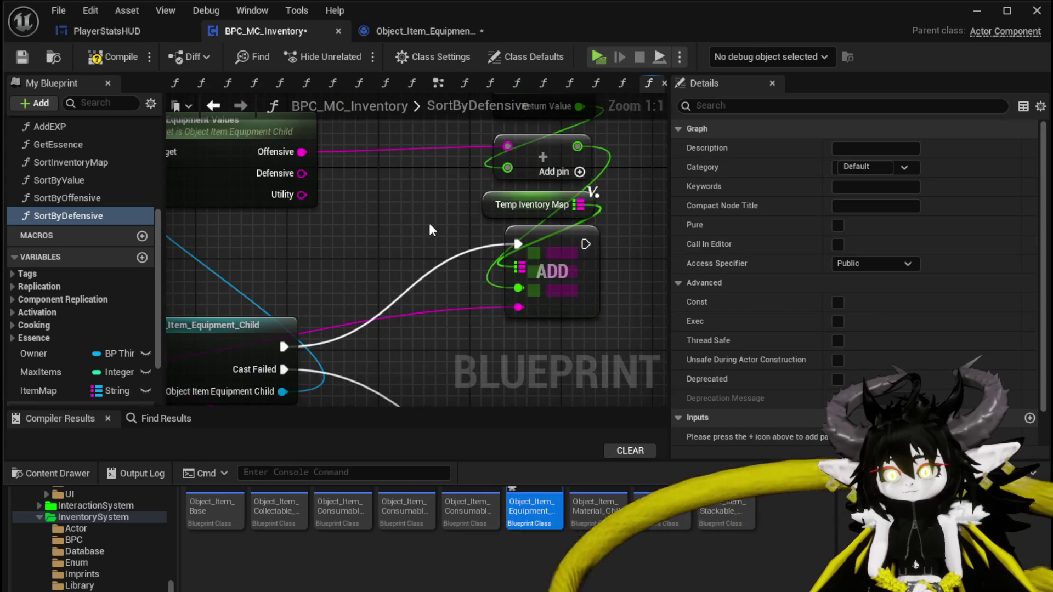
scroll(430, 224, down, 3)
drag(440, 246, 525, 223)
click(89, 62)
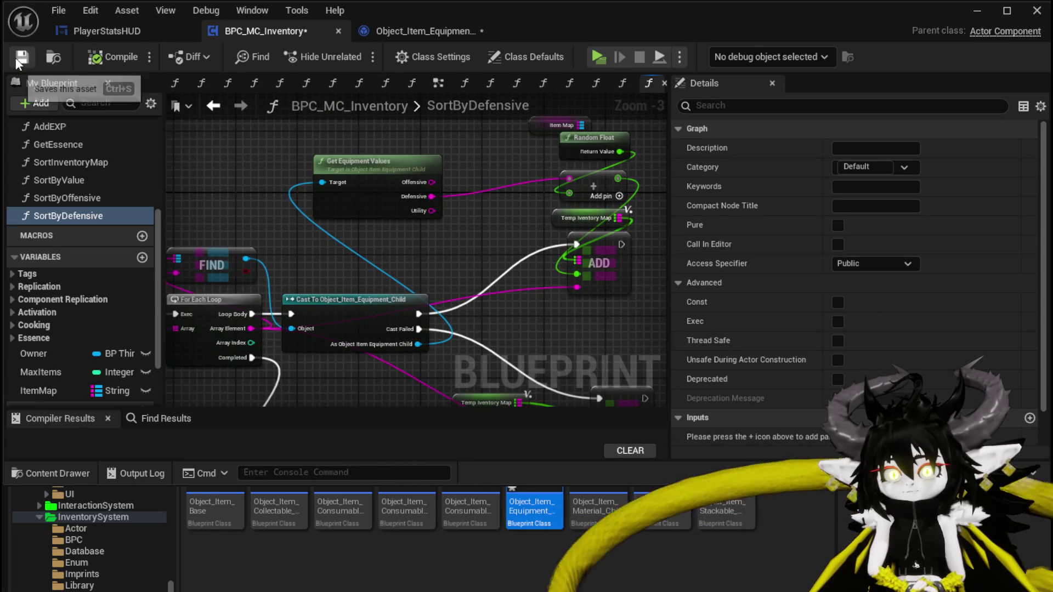
right_click(59, 212)
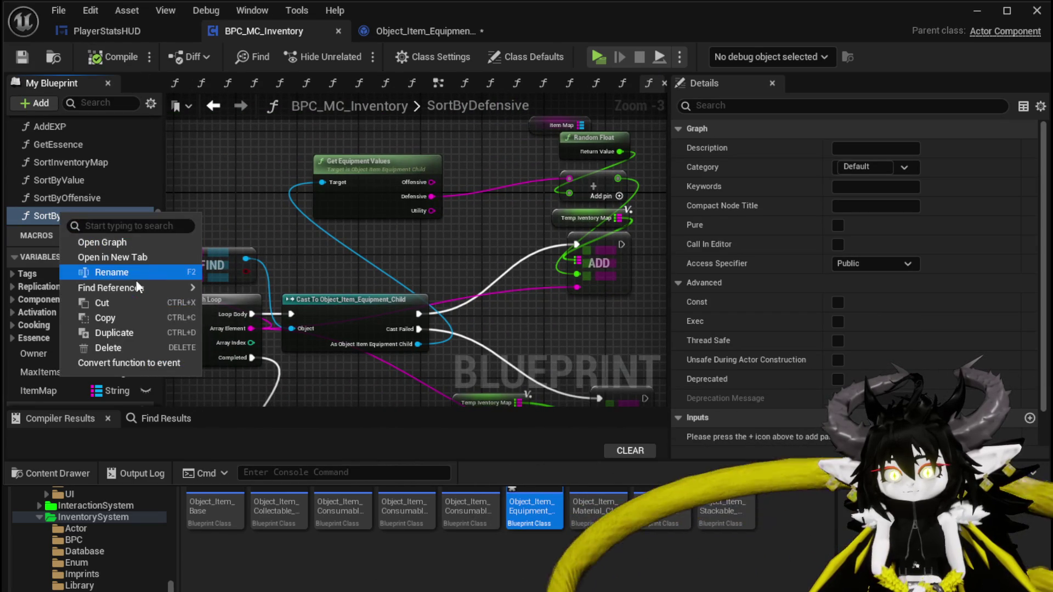
Step: Copy and paste SortByDefensive, naming the new function SortByUtility
click(118, 315)
key(ctrl+v)
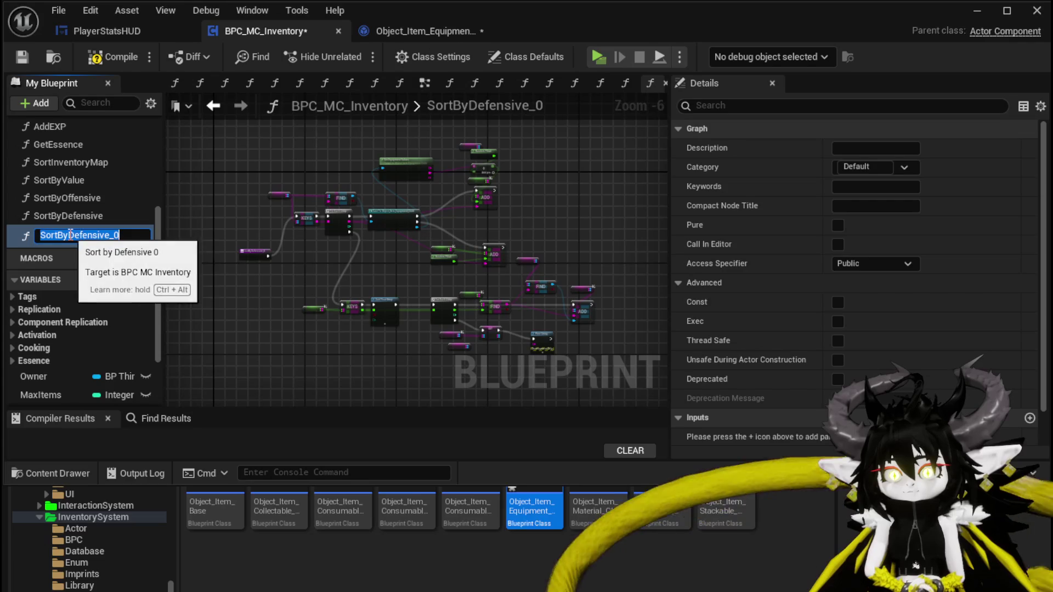
drag(71, 234, 180, 231)
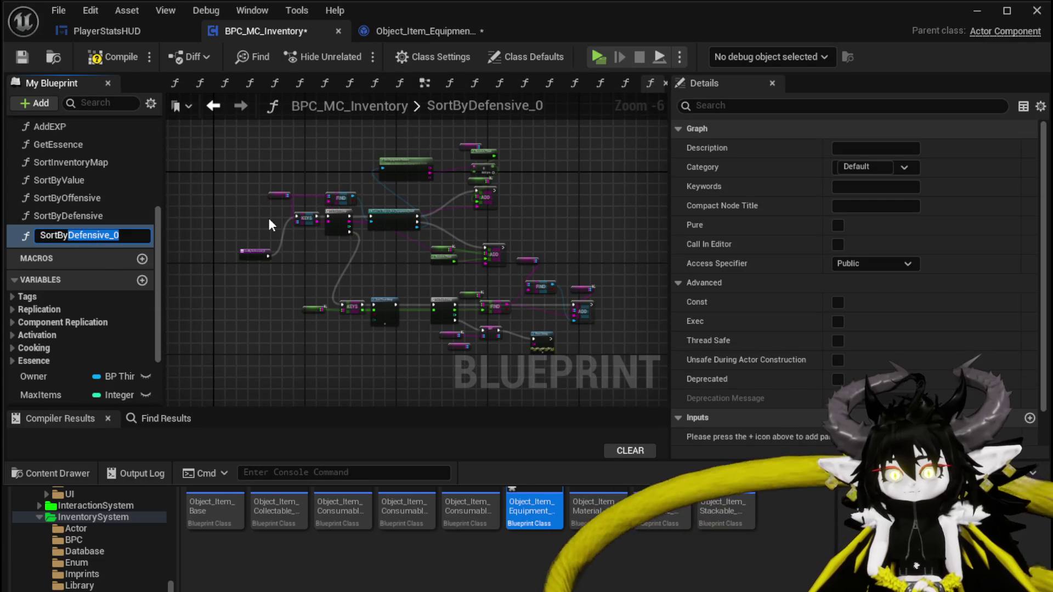
text(Utility)
key(Return)
Step: Wire the Utility value from Get Equipment Values into the map in place of Defensive
scroll(406, 186, up, 3)
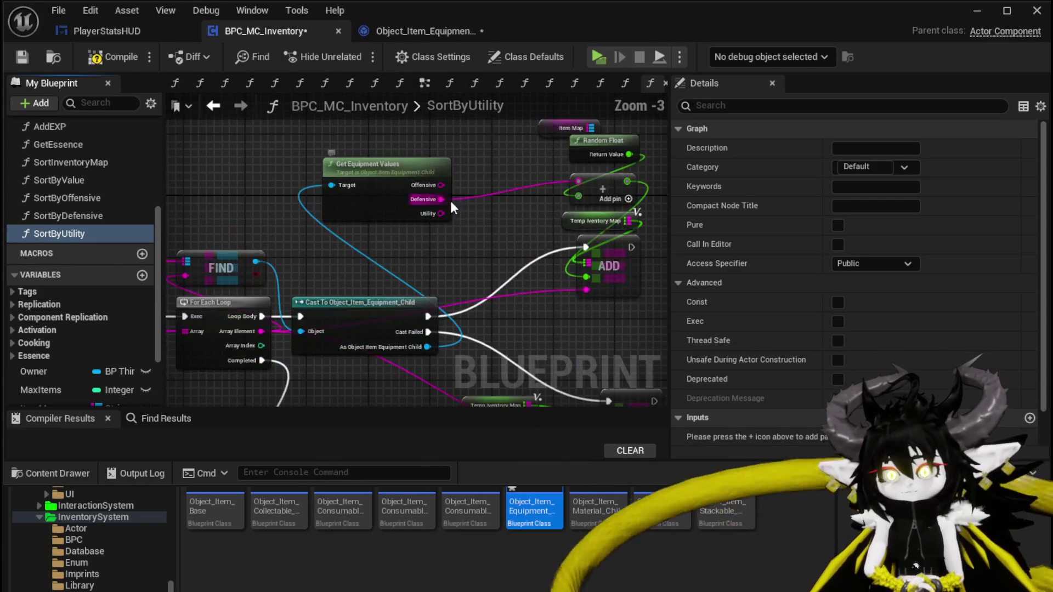
mouse_move(441, 213)
mouse_down()
mouse_move(545, 201)
mouse_move(579, 182)
mouse_up()
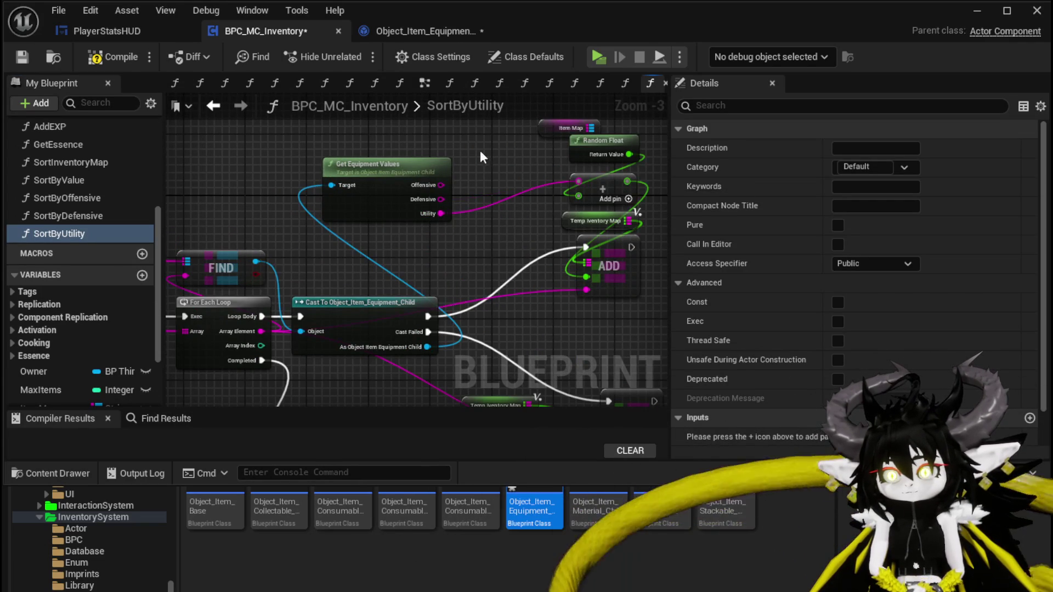
click(407, 35)
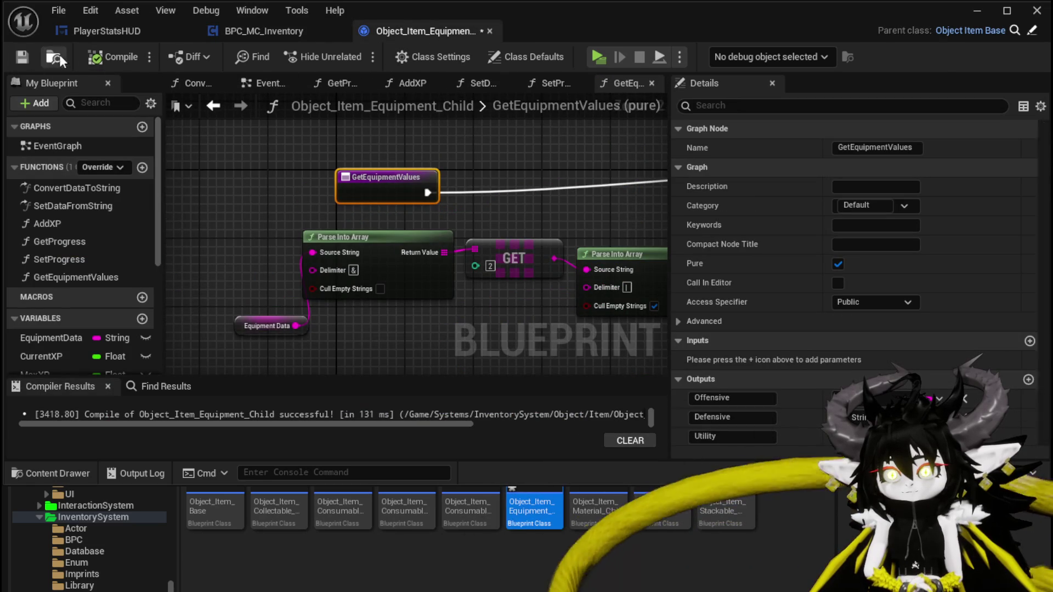
click(273, 33)
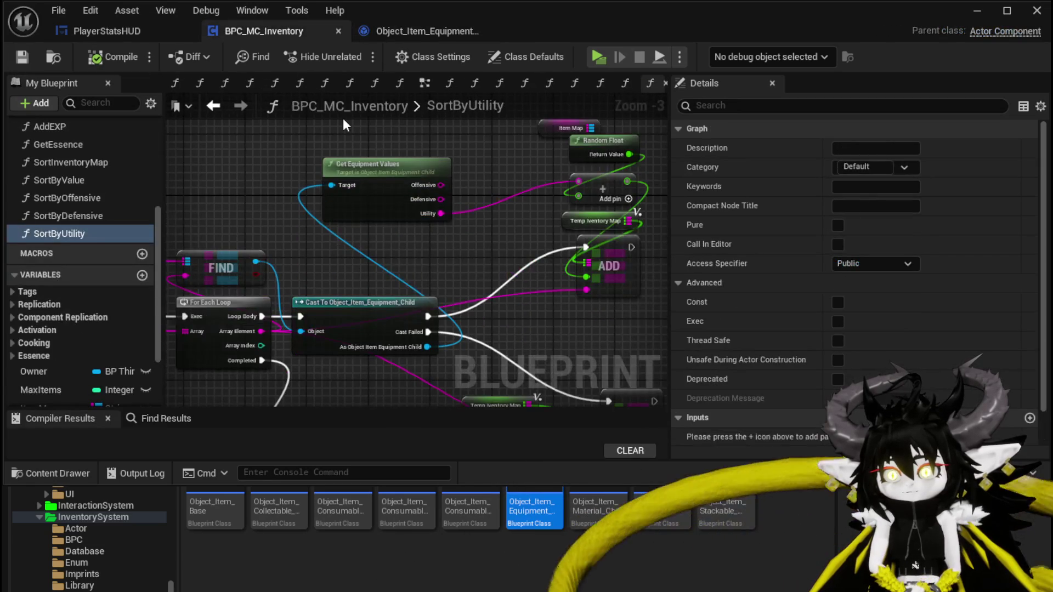
Step: In SortInventoryMap, add Defensive and Utility cases to the Switch on String node
double_click(75, 162)
click(302, 262)
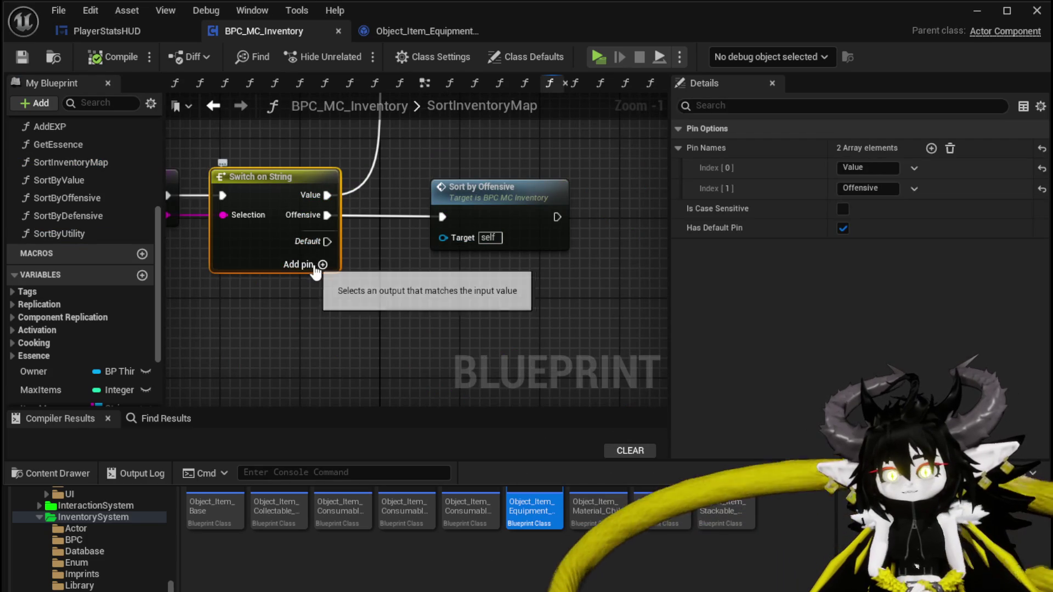
click(301, 264)
click(302, 282)
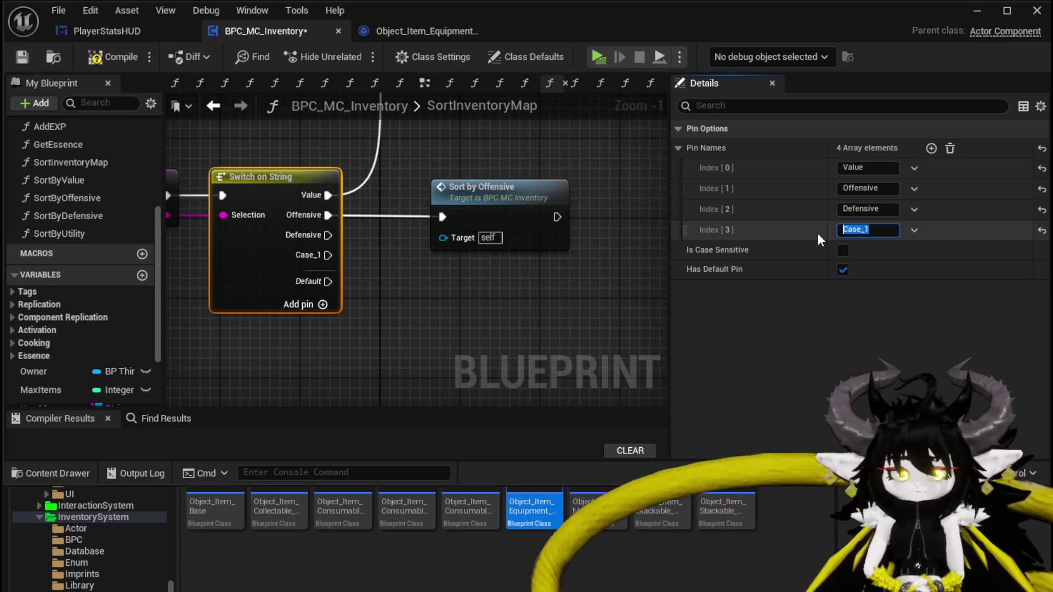
text(Utility)
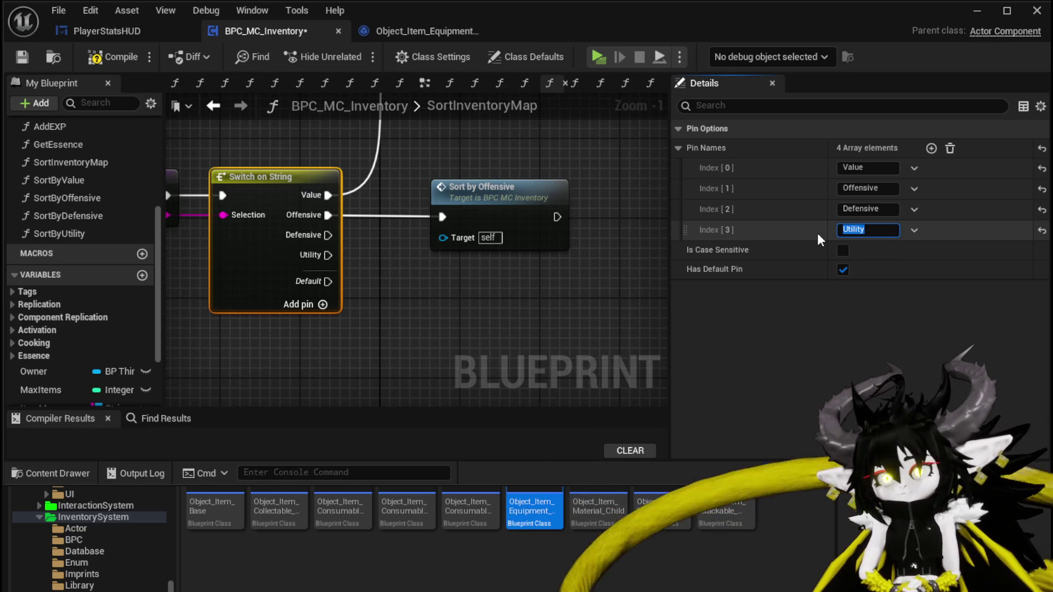
drag(520, 189, 520, 139)
click(496, 270)
scroll(113, 331, down, 3)
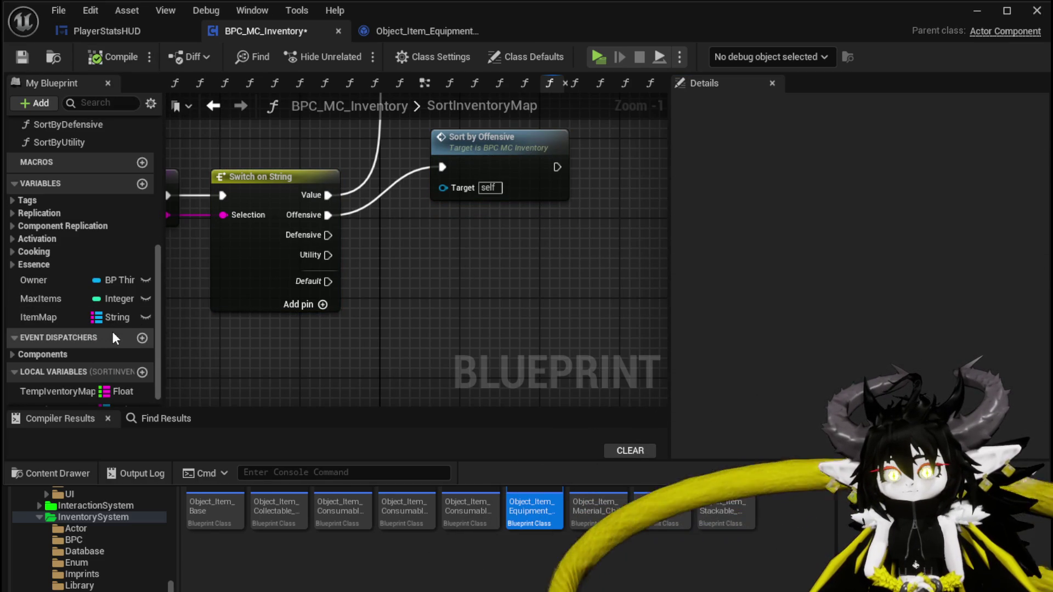
scroll(111, 333, down, 1)
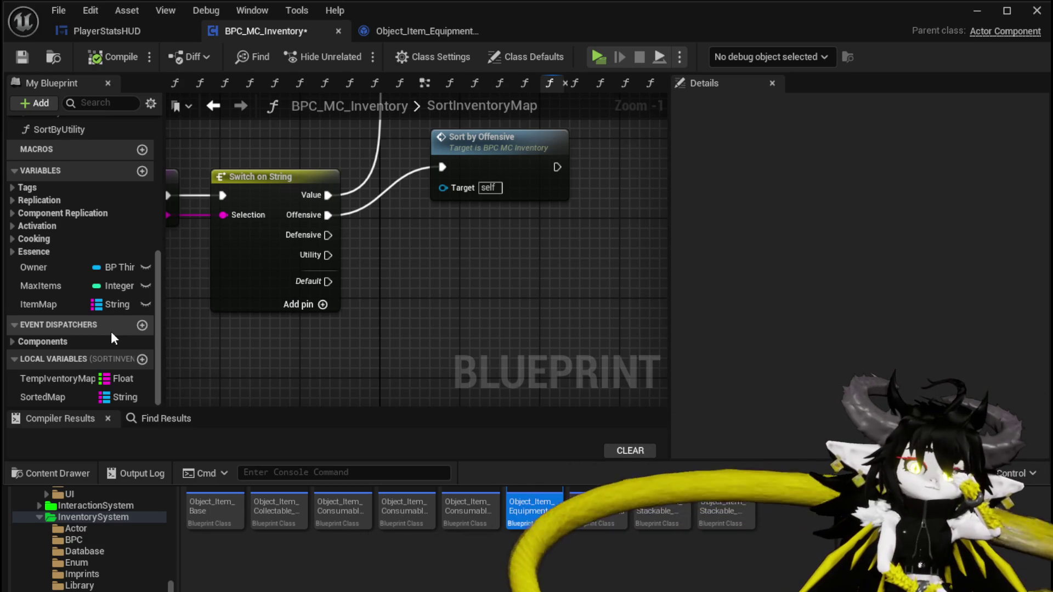
scroll(110, 331, up, 3)
scroll(54, 205, up, 4)
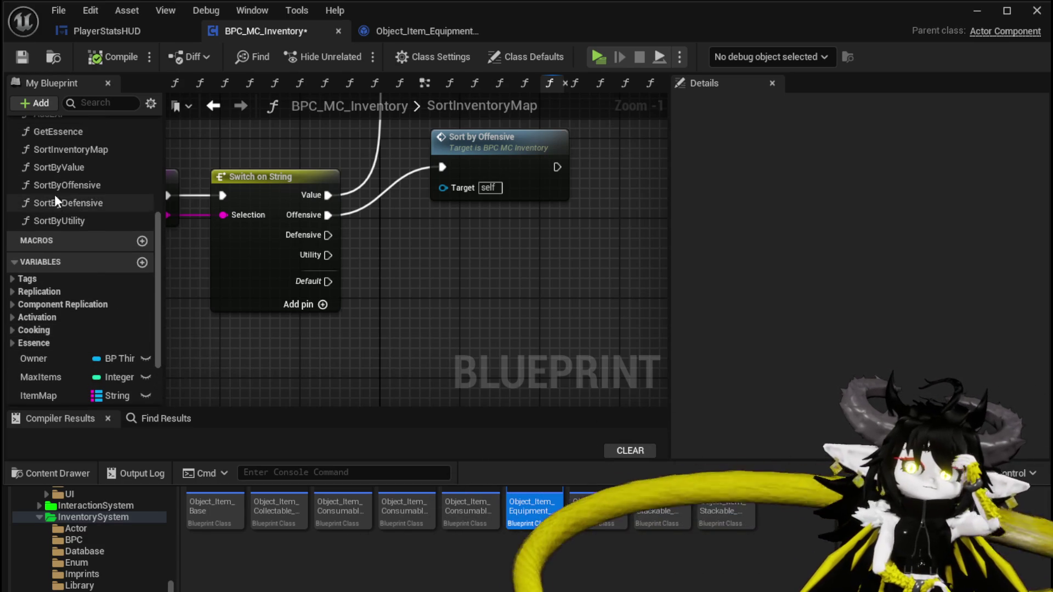
Step: Wire the Defensive and Utility cases to new Sort by Defensive and Sort by Utility calls, then compile and save
mouse_move(84, 201)
mouse_down()
mouse_move(465, 222)
mouse_move(463, 213)
mouse_up()
mouse_move(70, 227)
mouse_down()
mouse_move(444, 304)
mouse_move(453, 293)
mouse_up()
drag(328, 235, 472, 239)
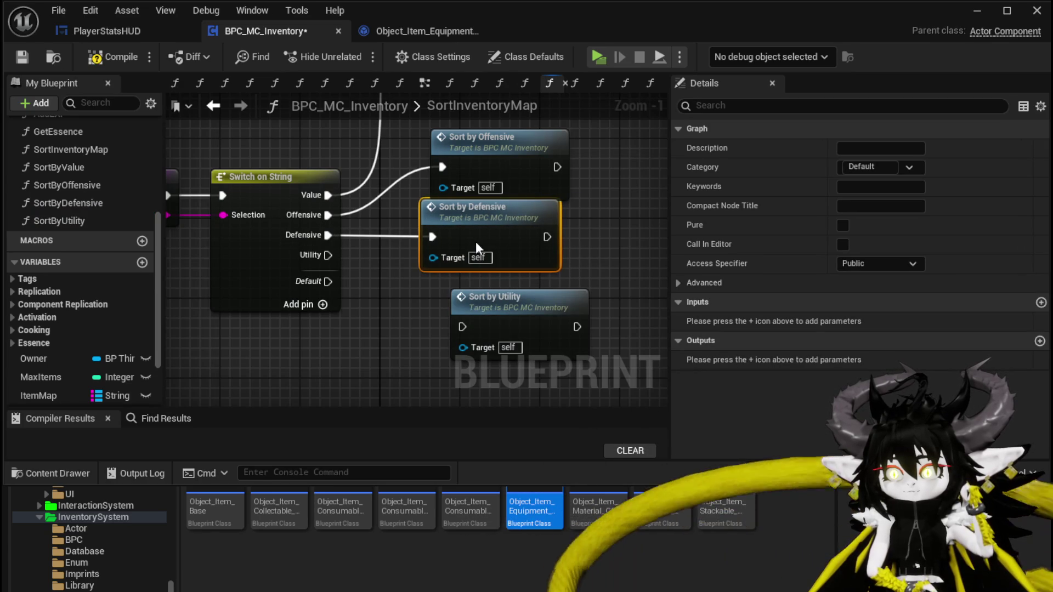
drag(511, 305, 490, 293)
mouse_move(329, 255)
mouse_down()
mouse_move(439, 329)
mouse_move(476, 298)
mouse_up()
click(399, 252)
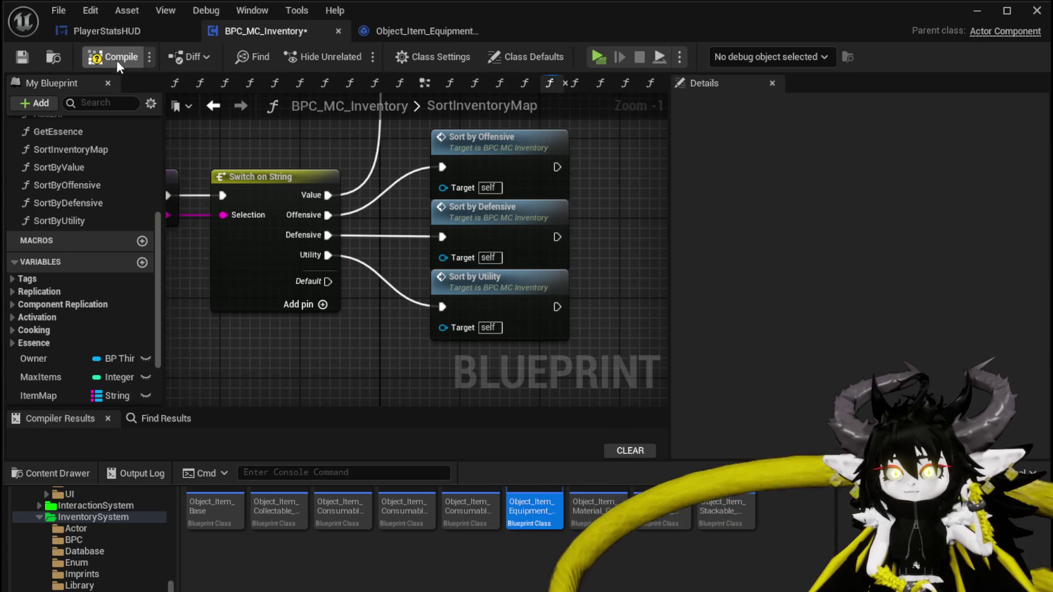
click(21, 57)
click(104, 30)
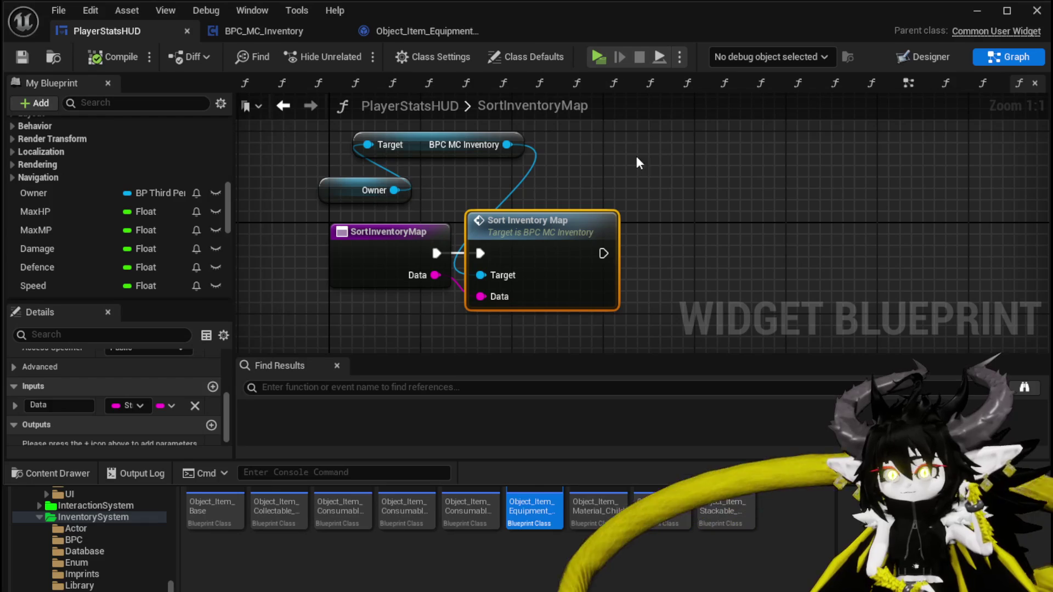
Step: Add Defensive and Utility as the third and fourth sort dropdown options
click(923, 56)
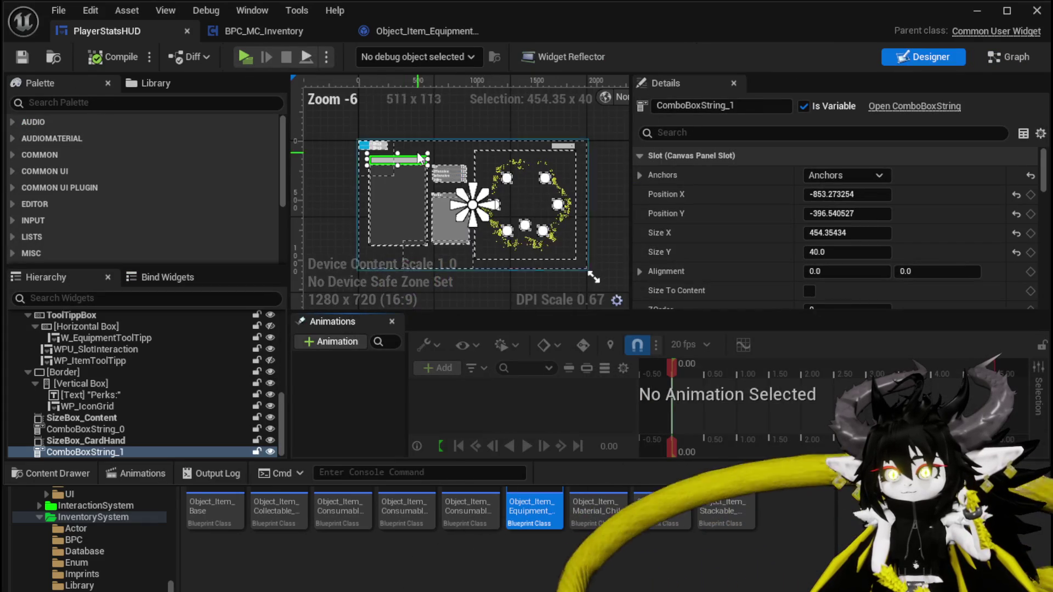
scroll(956, 222, down, 5)
scroll(922, 225, up, 2)
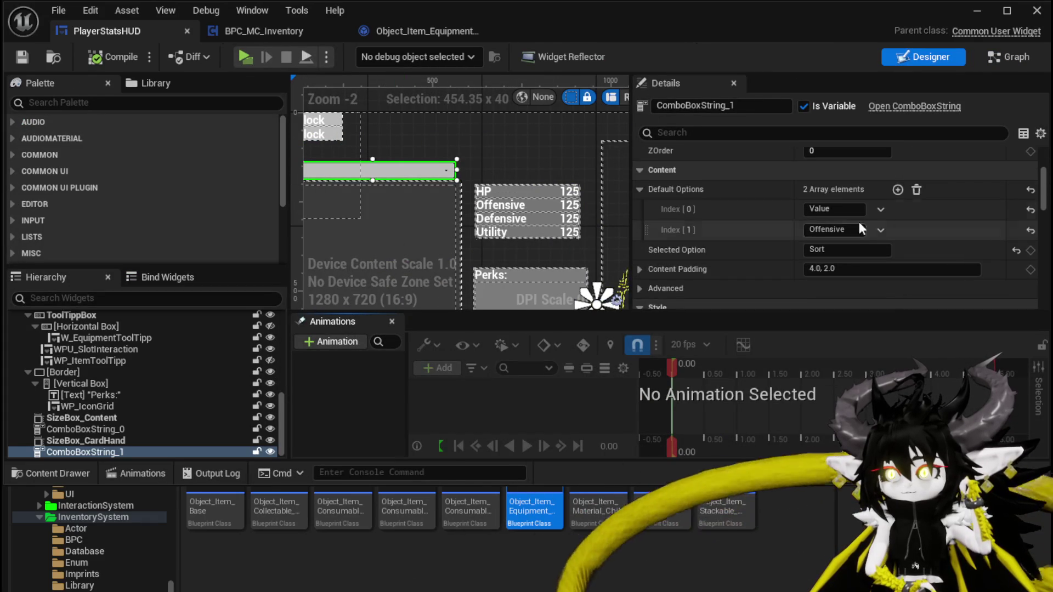
click(897, 190)
click(896, 189)
click(825, 252)
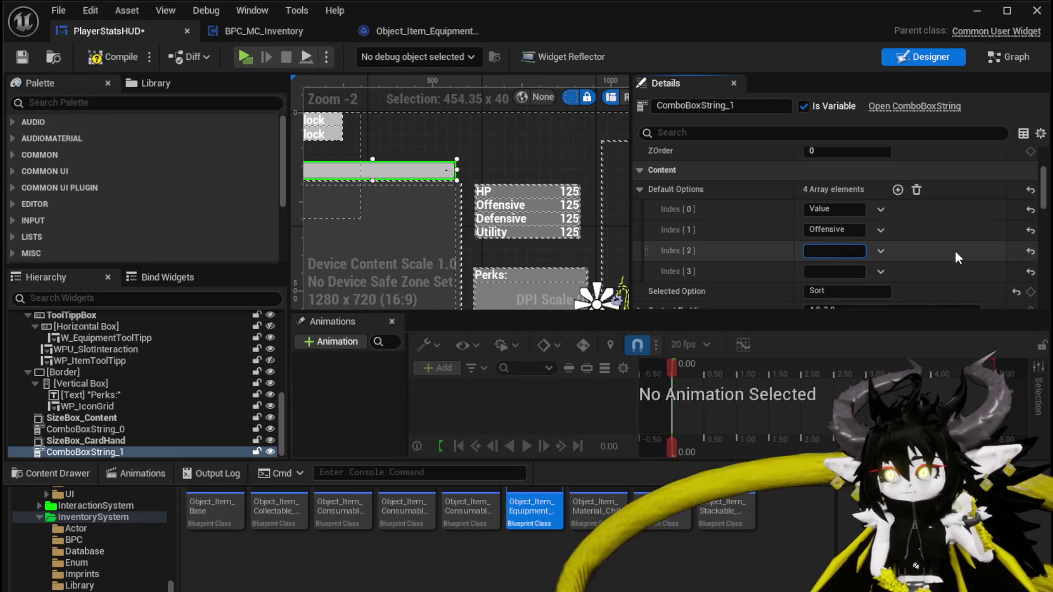
text(Defensive)
key(Return)
key(Tab)
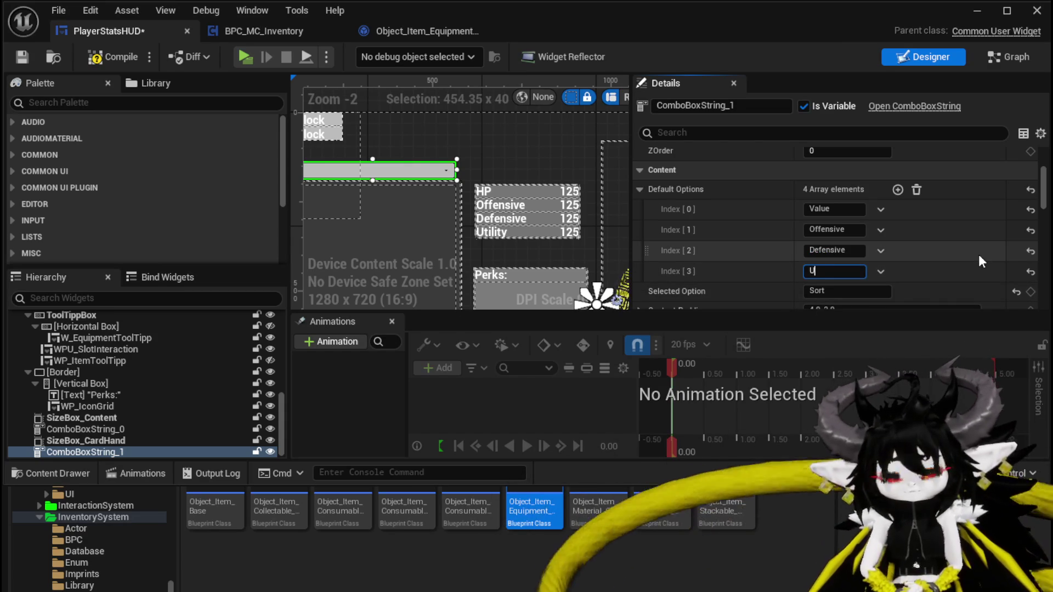
text(Utility)
key(Return)
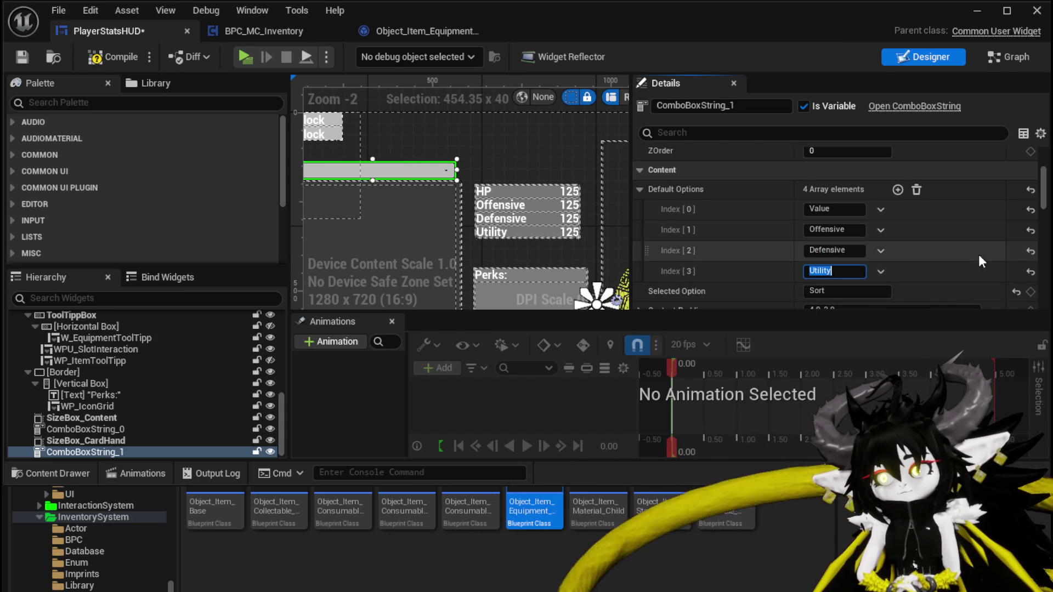
Step: Save and compile the PlayerStatsHUD widget
key(ctrl+shift+s)
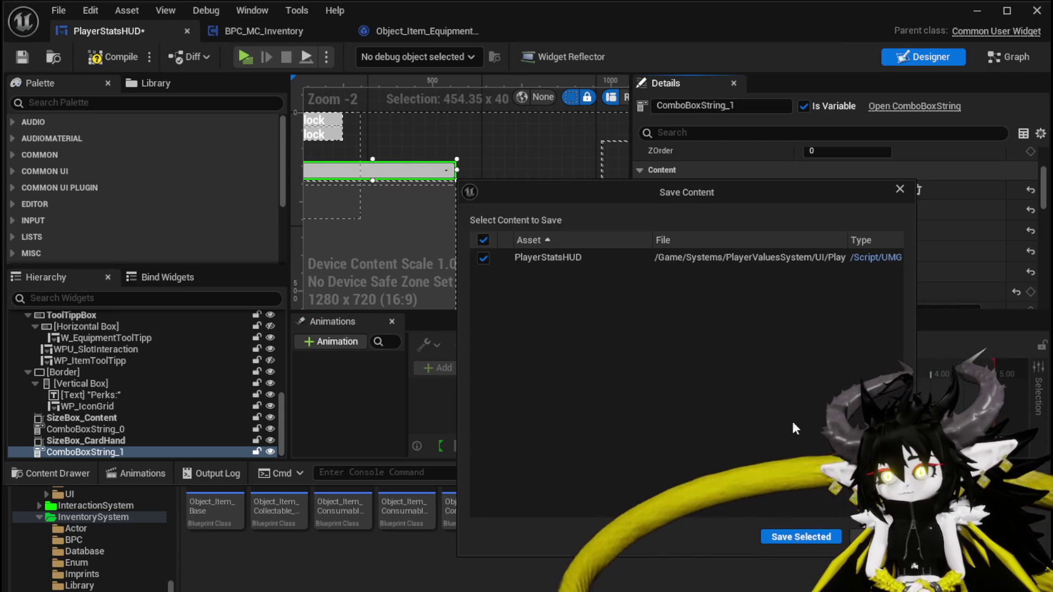
click(798, 536)
click(116, 56)
click(21, 56)
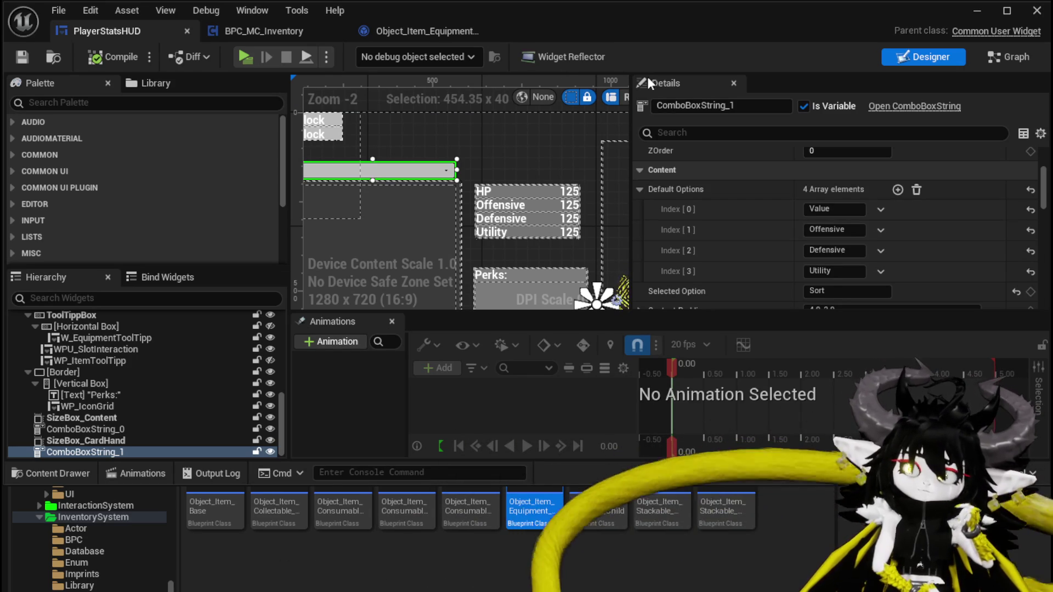
click(994, 61)
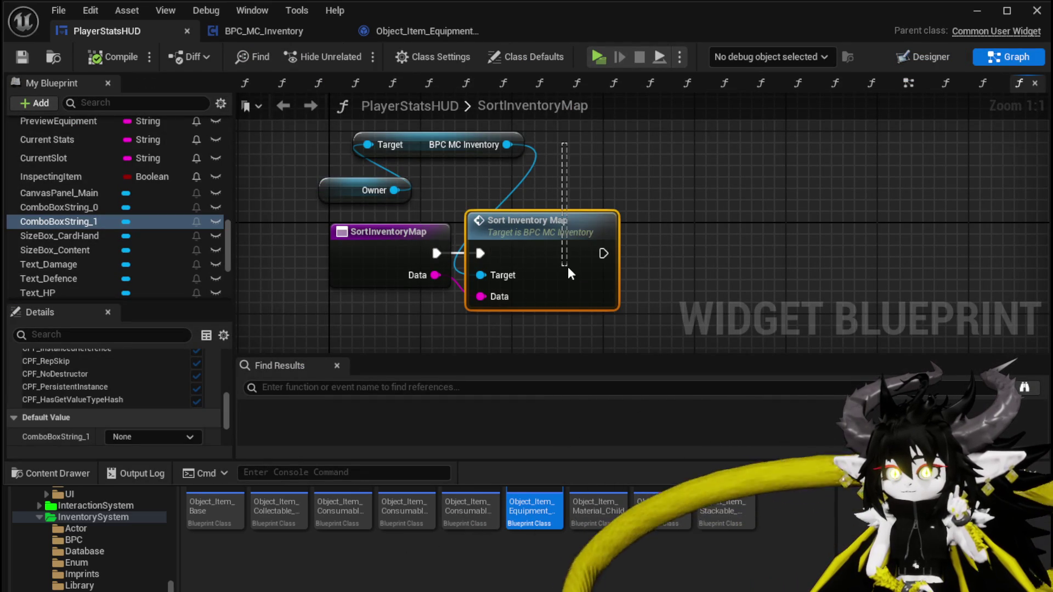
drag(568, 266, 568, 267)
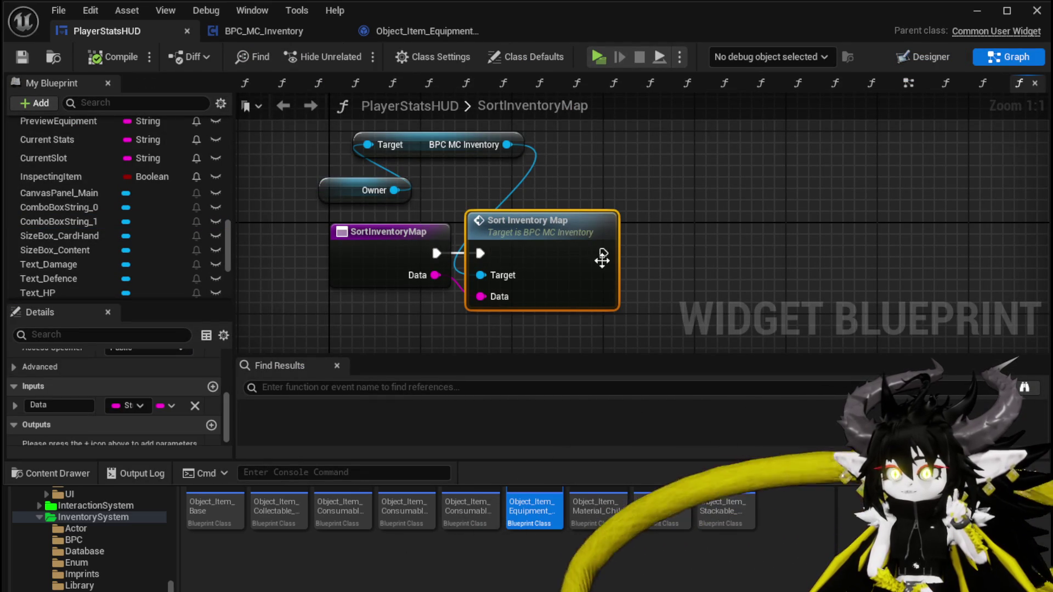
click(702, 193)
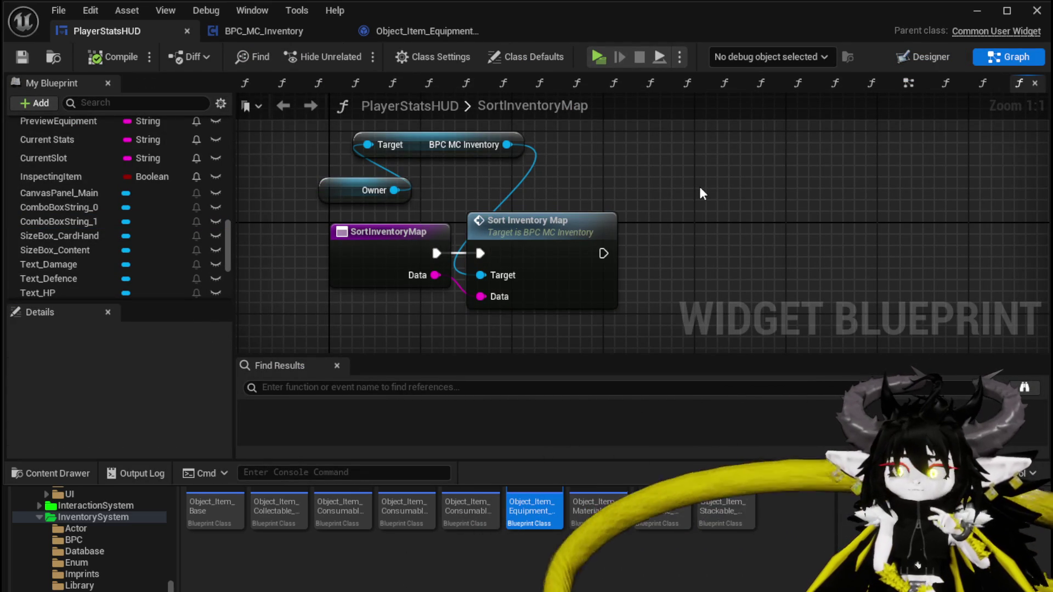
scroll(80, 199, up, 10)
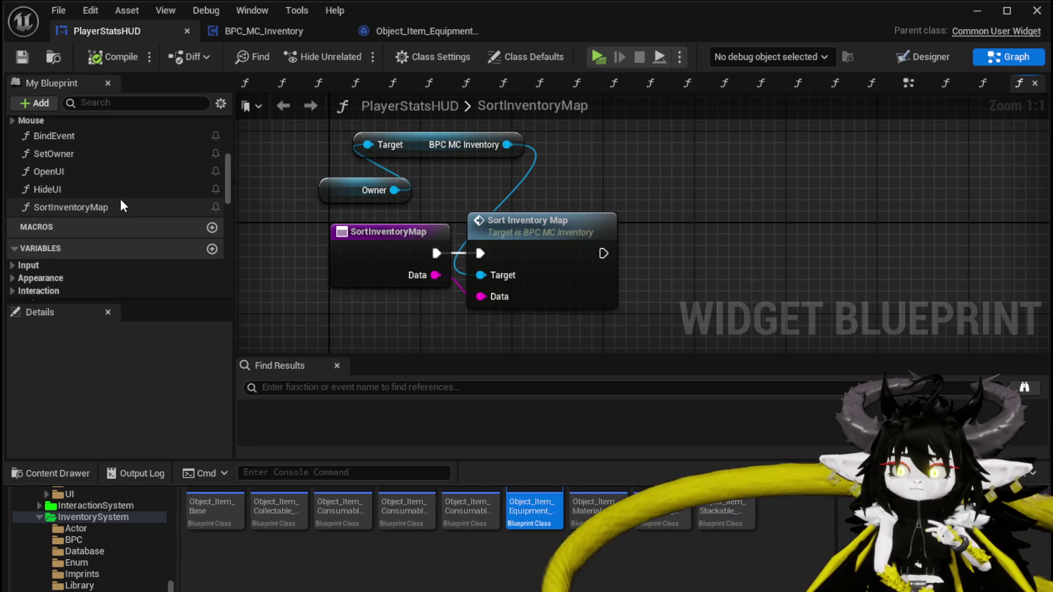
scroll(121, 206, up, 5)
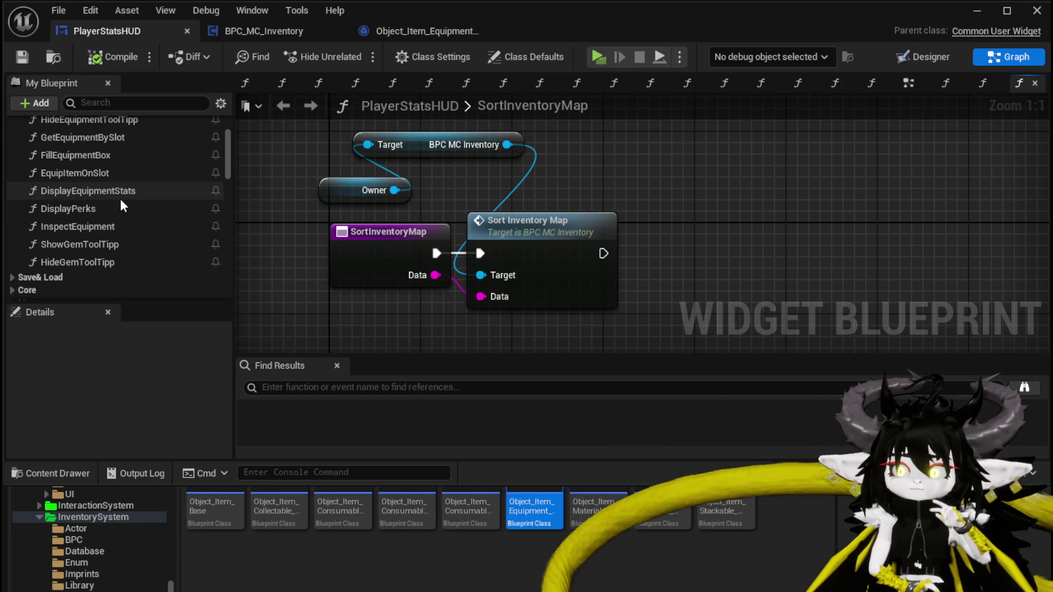
mouse_move(110, 156)
mouse_down()
mouse_move(264, 172)
mouse_move(675, 181)
mouse_up()
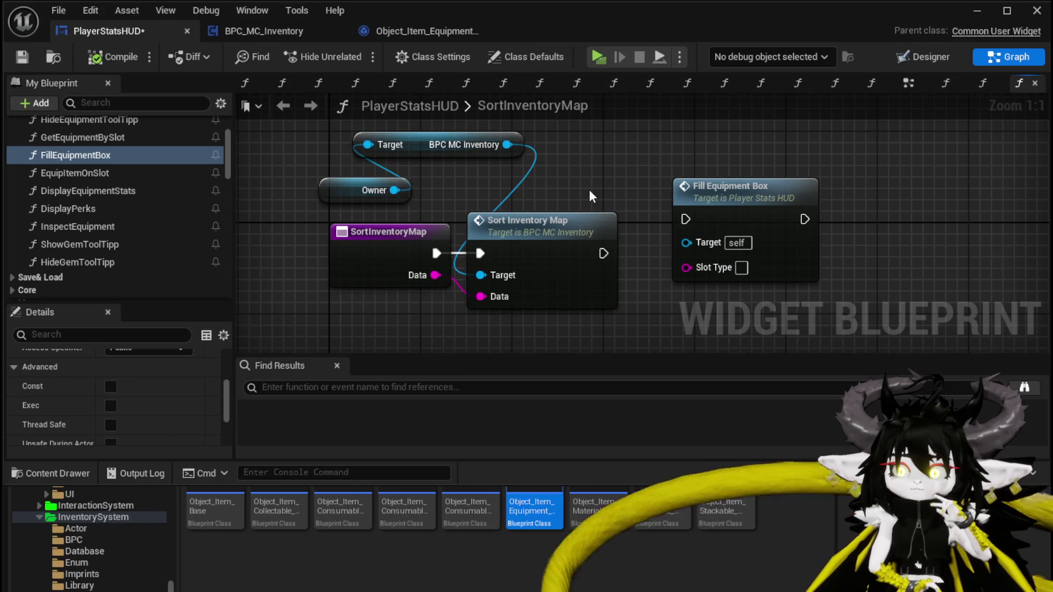
mouse_move(755, 201)
mouse_down()
mouse_move(799, 236)
mouse_move(824, 225)
mouse_up()
click(652, 178)
drag(731, 243, 789, 258)
scroll(225, 206, down, 15)
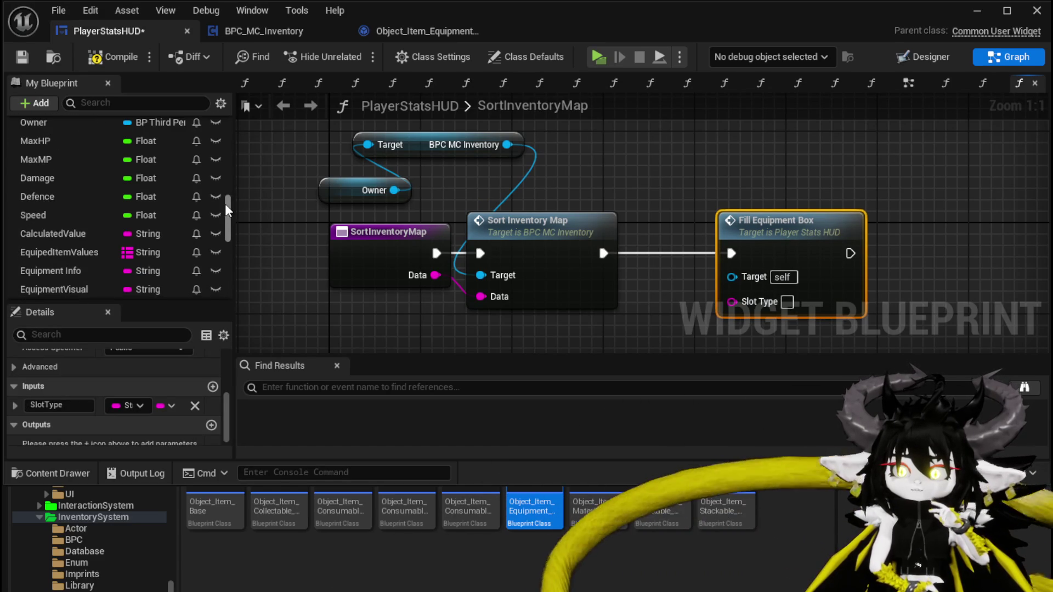
scroll(225, 204, down, 3)
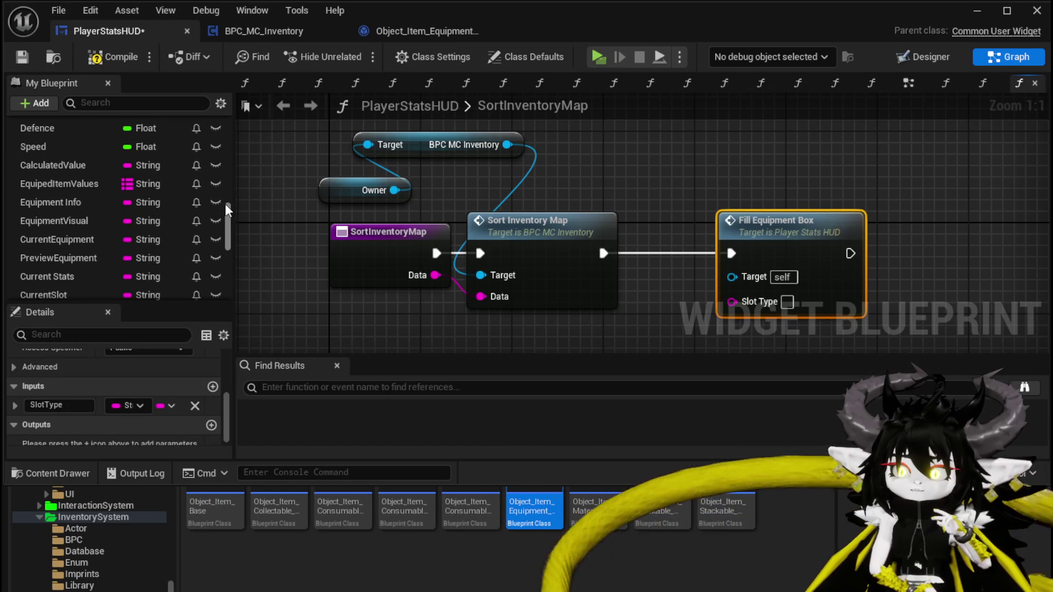
scroll(226, 204, down, 3)
scroll(225, 205, up, 2)
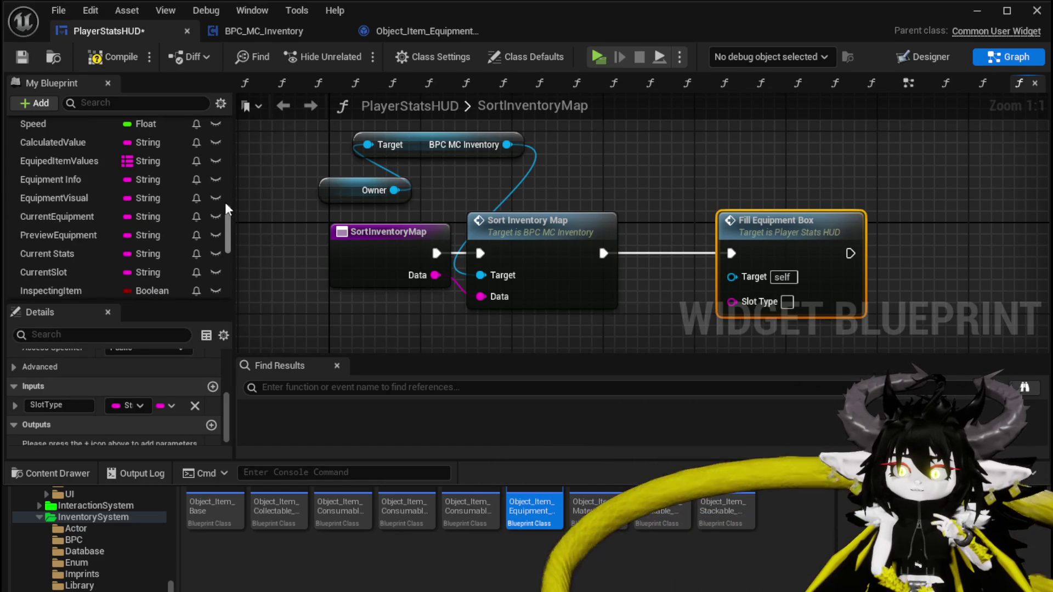
scroll(225, 204, down, 1)
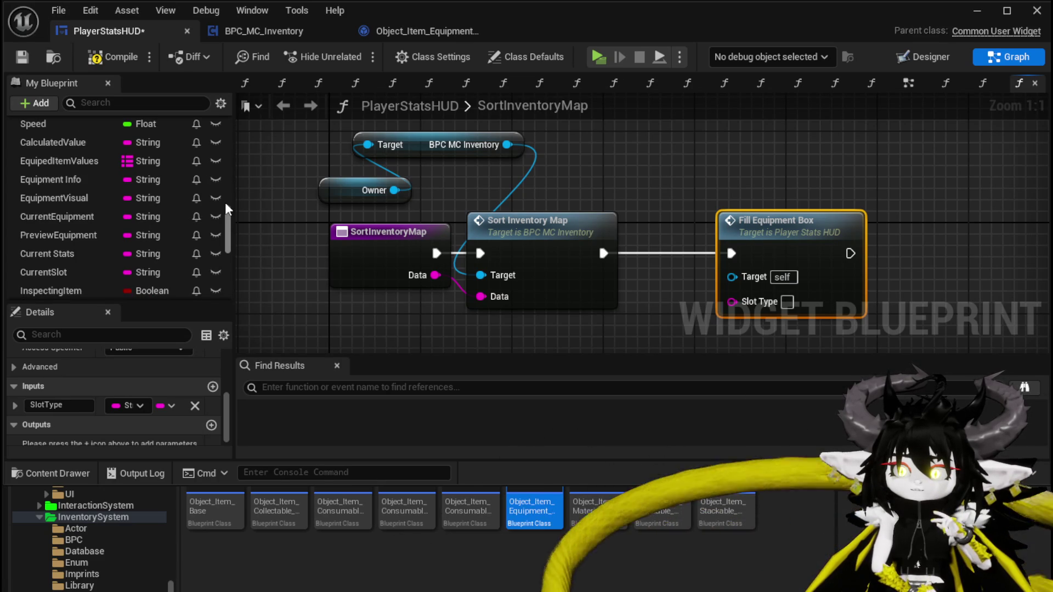
scroll(225, 205, down, 7)
scroll(225, 203, down, 5)
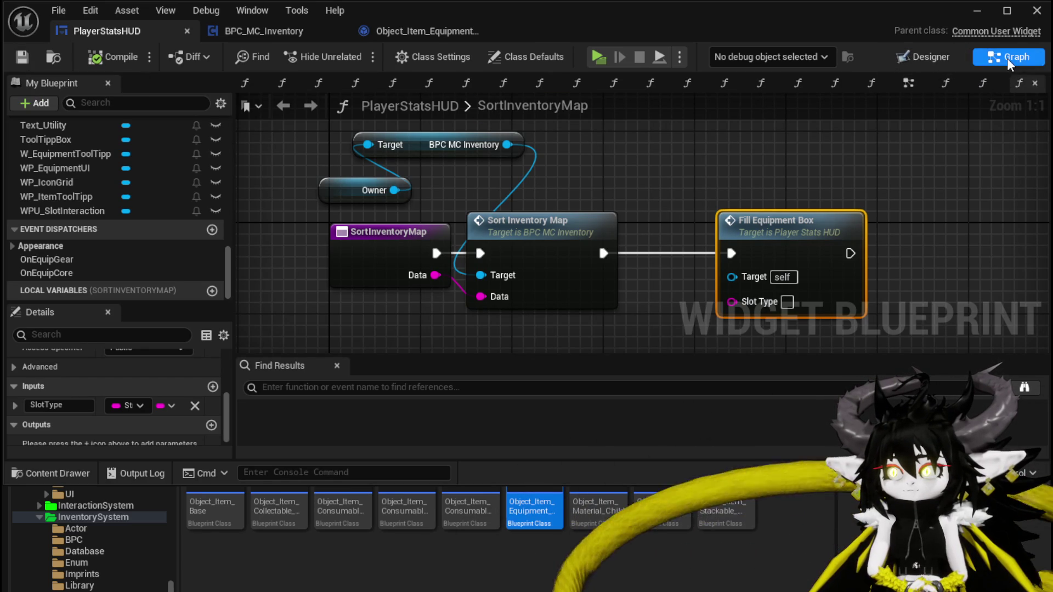
click(928, 55)
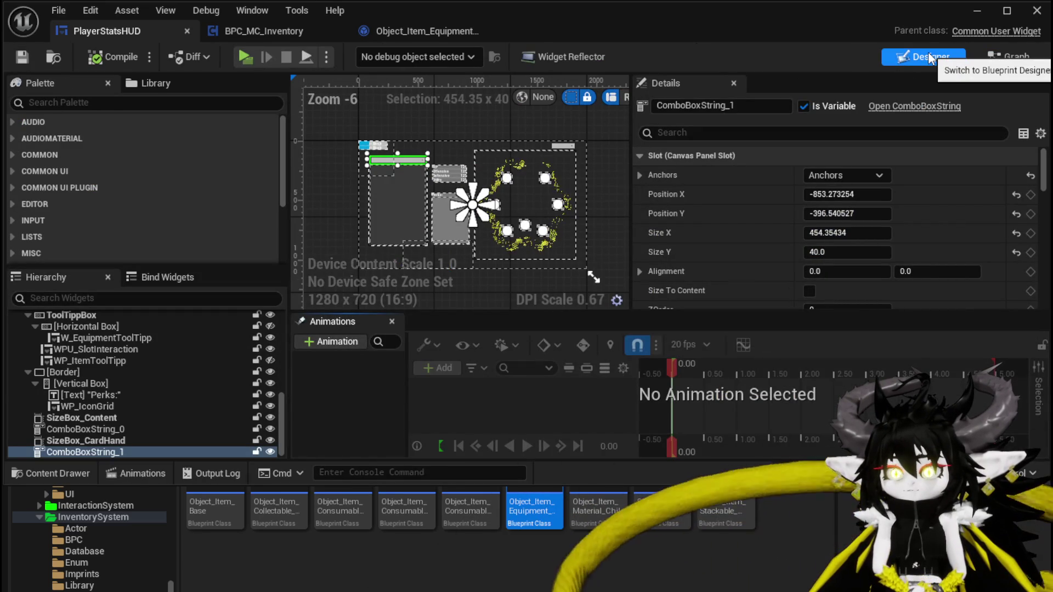
click(978, 54)
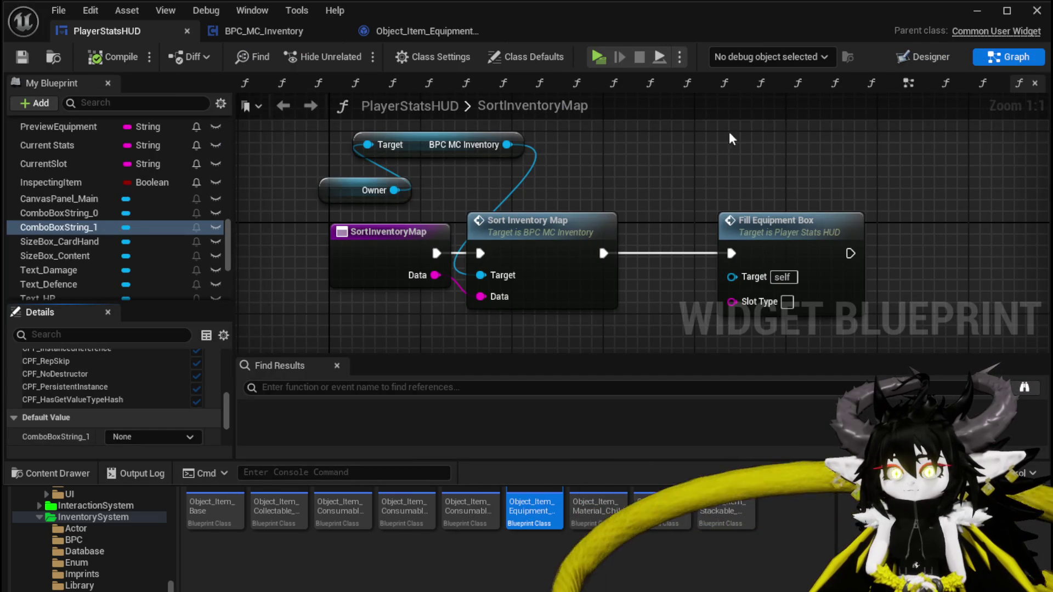
scroll(130, 187, up, 15)
scroll(131, 187, up, 8)
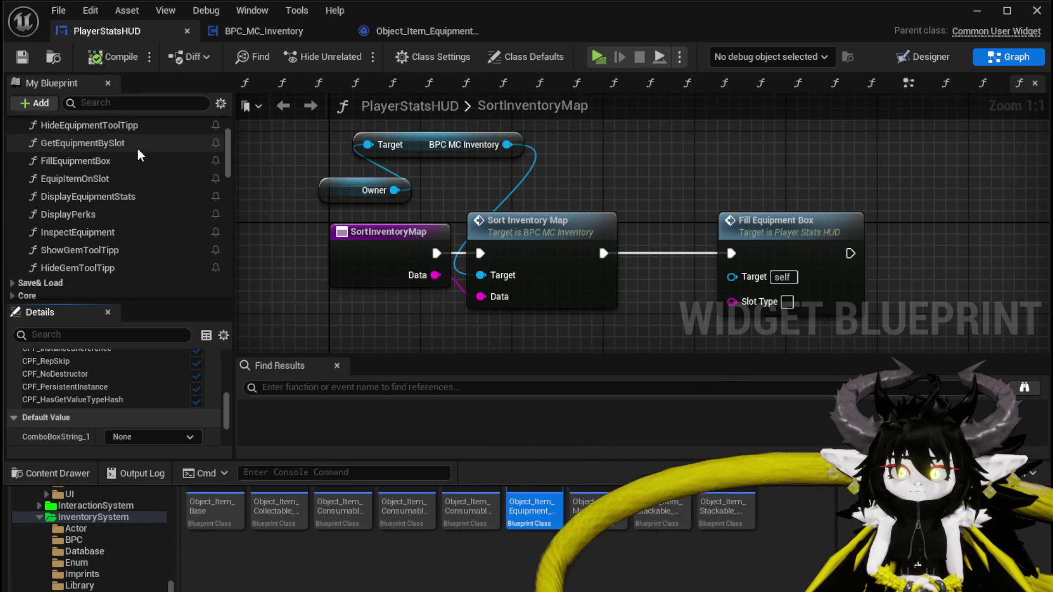
scroll(137, 148, up, 1)
double_click(130, 167)
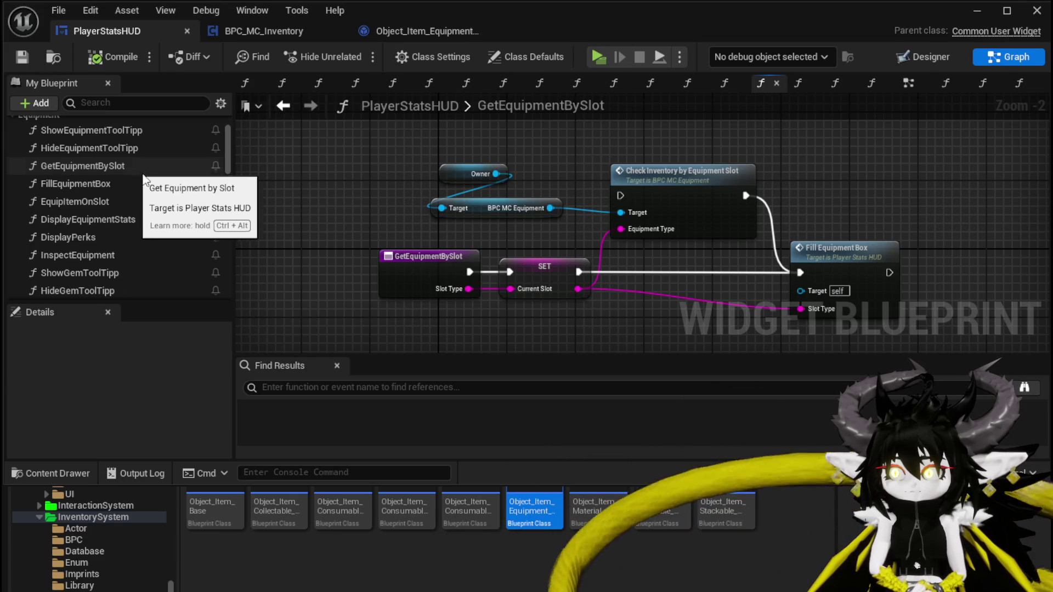
Step: Inspect the SET Current Slot node that feeds Fill Equipment Box in GetEquipmentBySlot
click(516, 280)
scroll(156, 207, down, 1)
scroll(159, 213, down, 5)
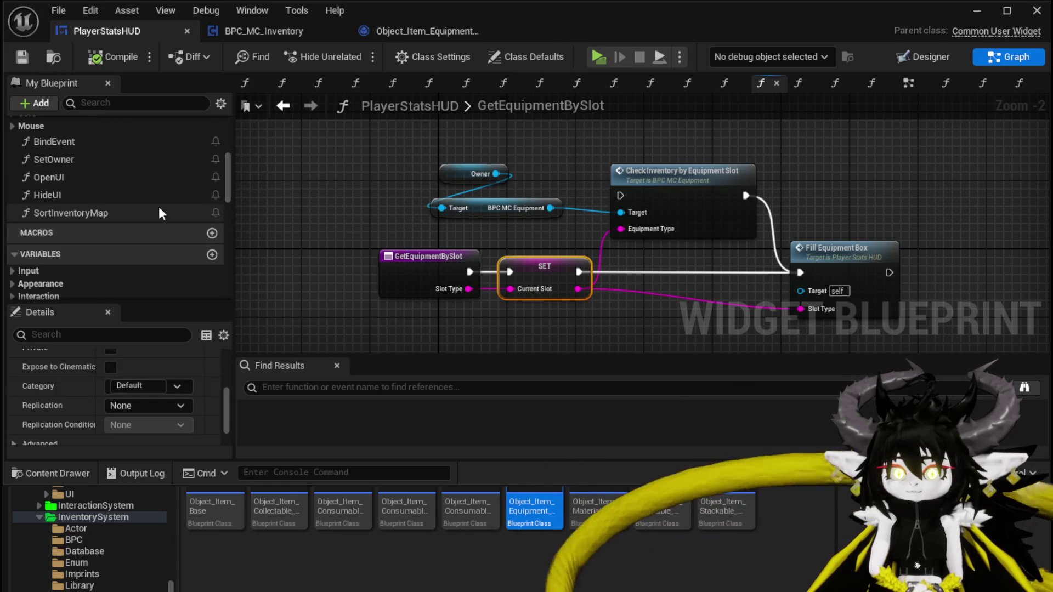
scroll(159, 214, up, 6)
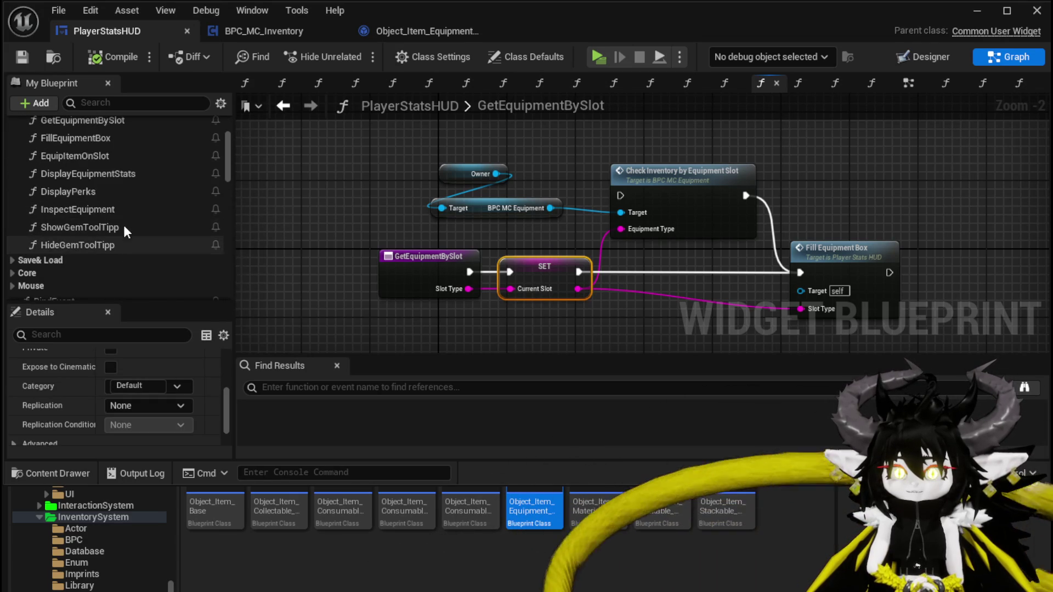
scroll(137, 237, up, 1)
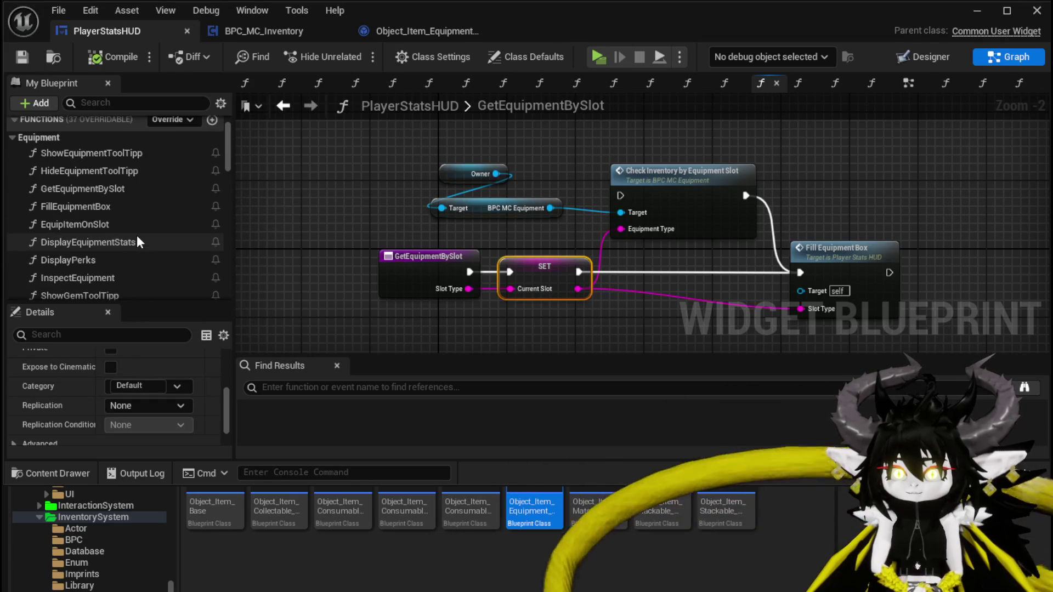
Step: In SortInventoryMap, add a Current Slot getter and wire it into Fill Equipment Box's Slot Type
scroll(138, 241, down, 3)
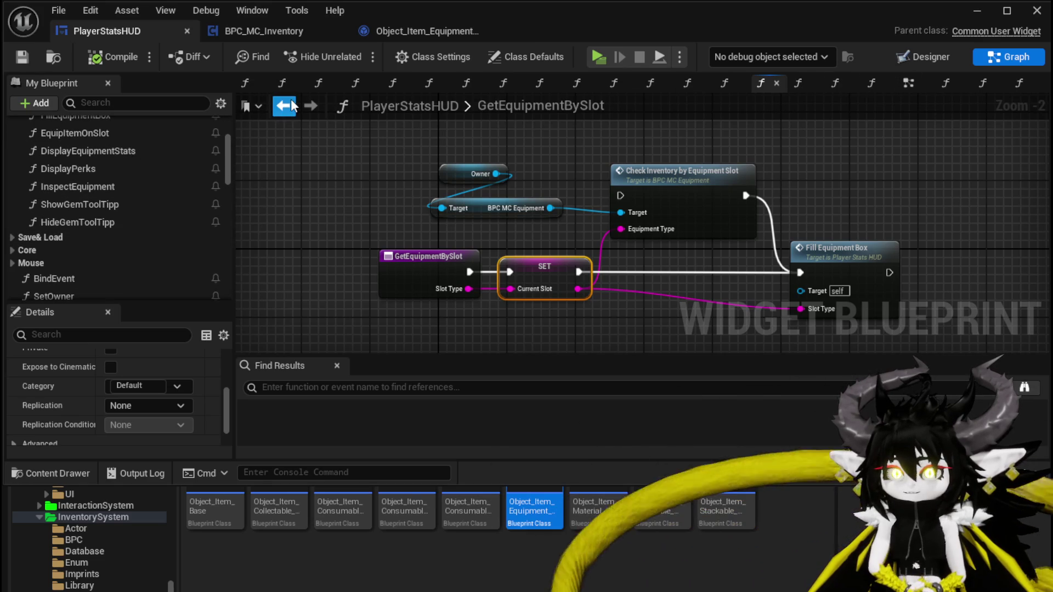
click(290, 102)
scroll(135, 232, down, 3)
scroll(135, 232, down, 10)
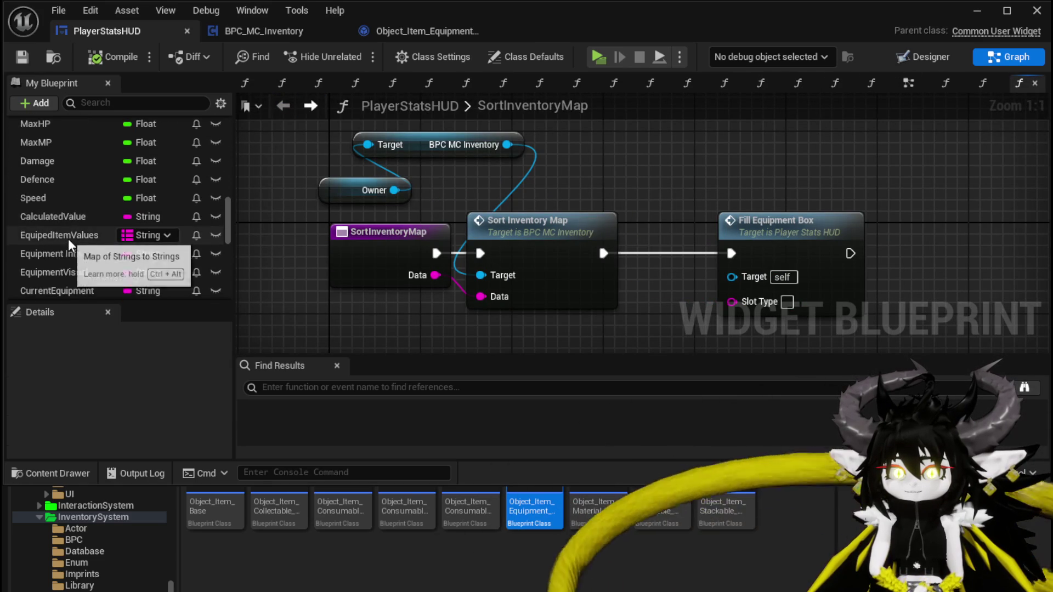
scroll(67, 238, down, 2)
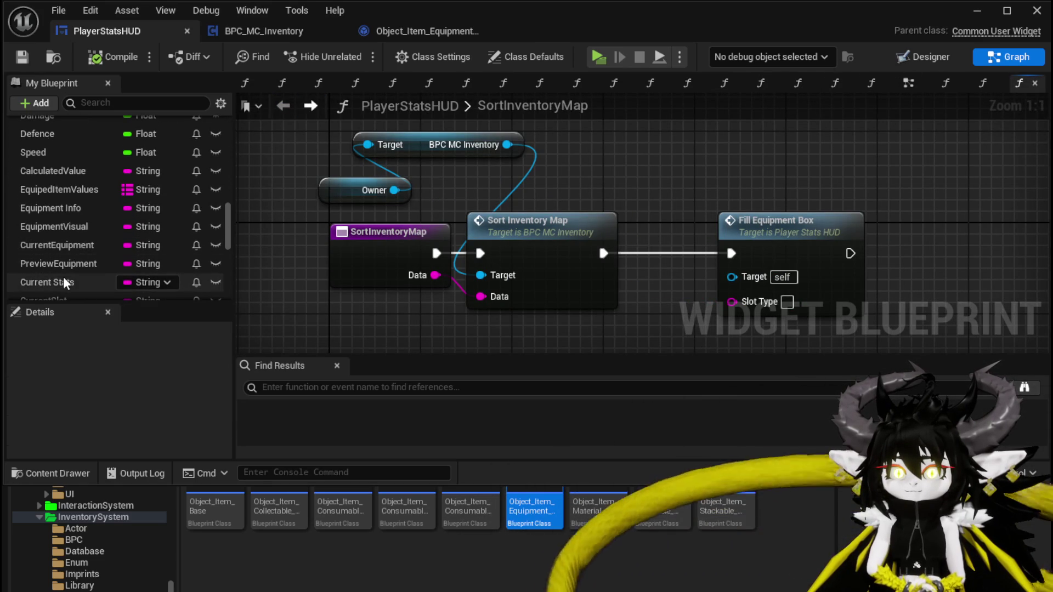
scroll(87, 220, down, 1)
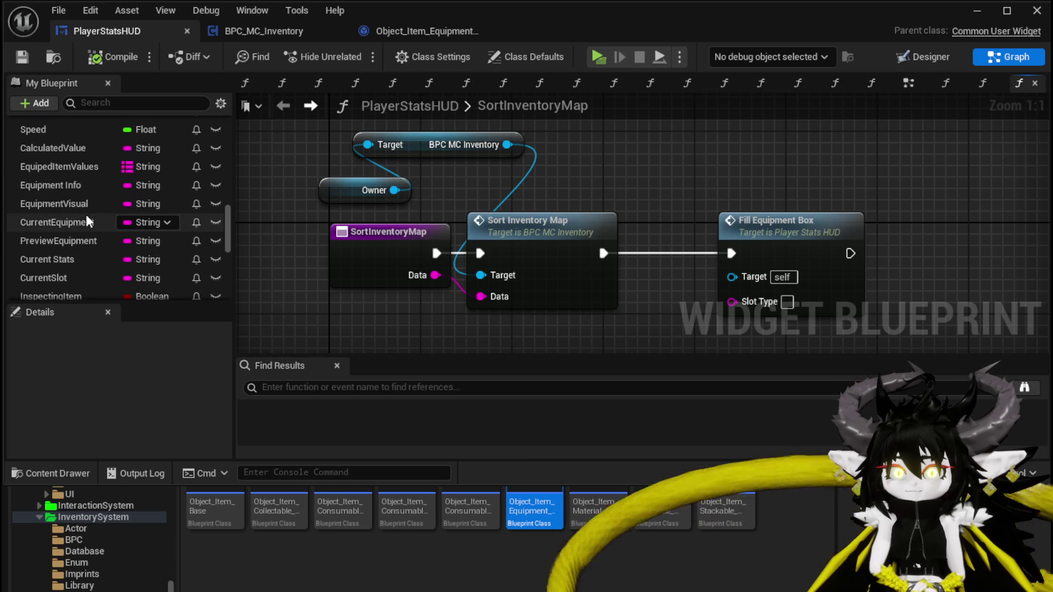
scroll(87, 220, down, 1)
drag(64, 260, 566, 321)
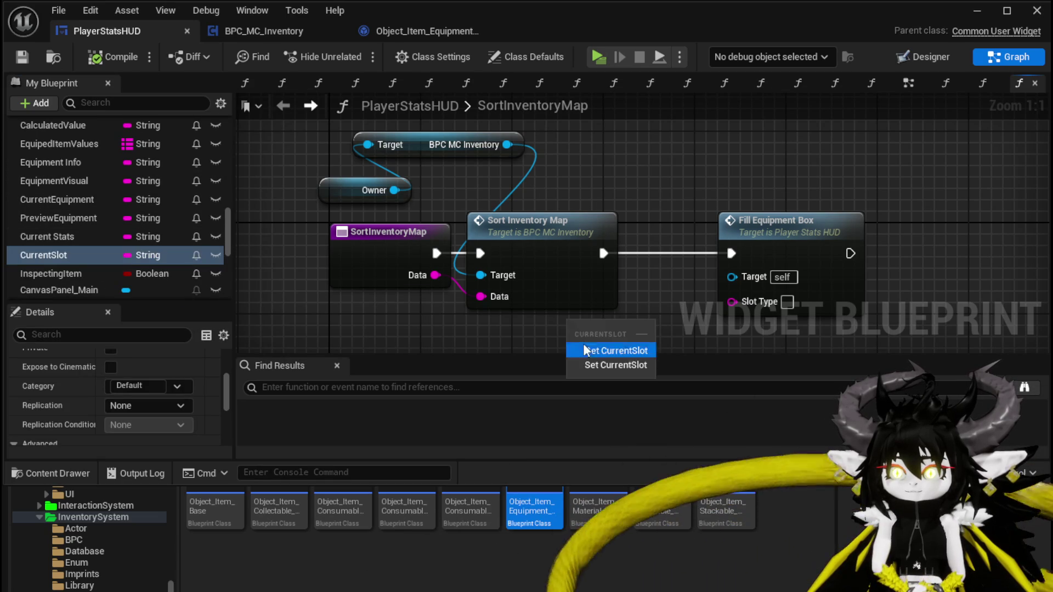
click(583, 350)
drag(722, 301, 722, 301)
drag(634, 326, 731, 300)
click(620, 296)
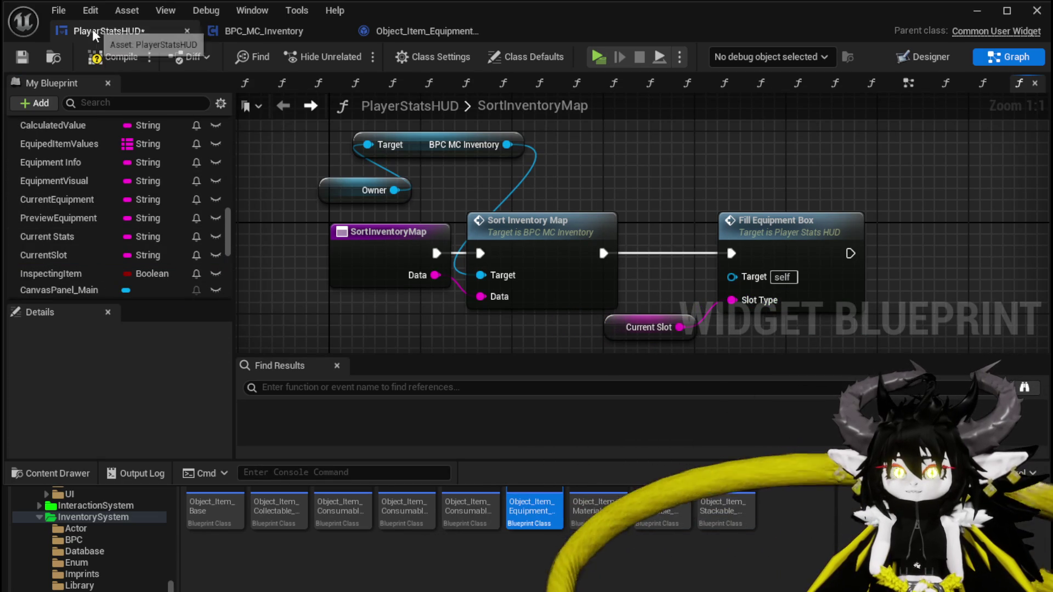
Step: Save the blueprint and start the game preview
click(24, 57)
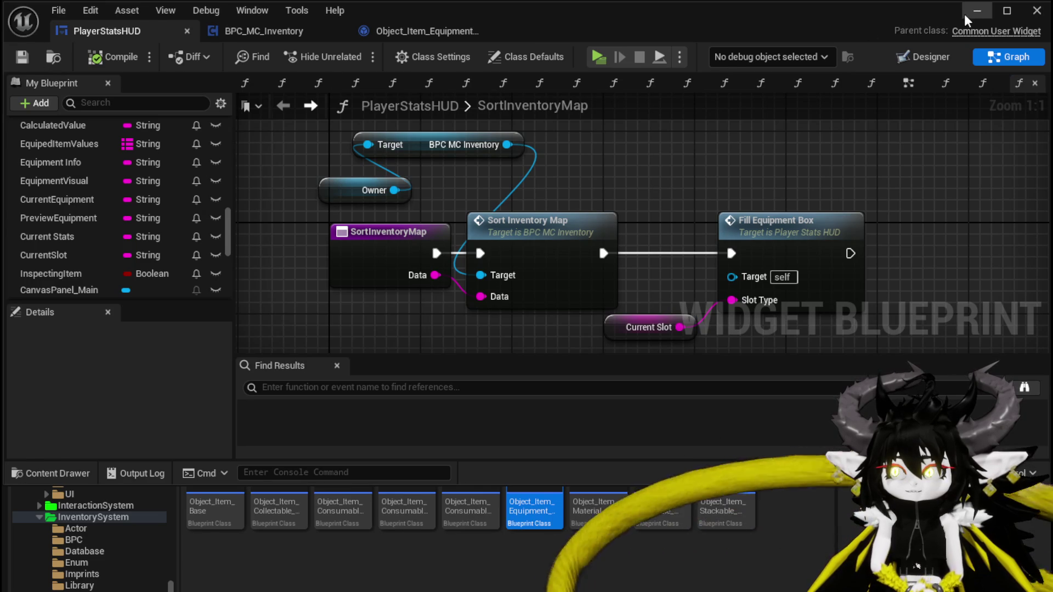
click(976, 10)
click(383, 51)
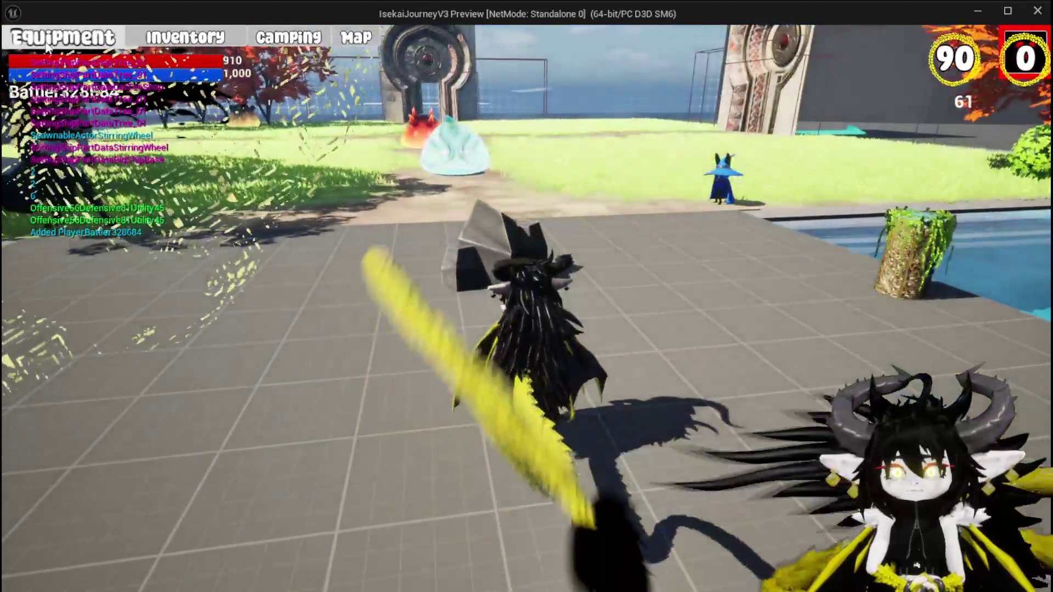
Step: Open the in-game Equipment screen, show the head-slot helmets, and sort them by Offensive
click(62, 37)
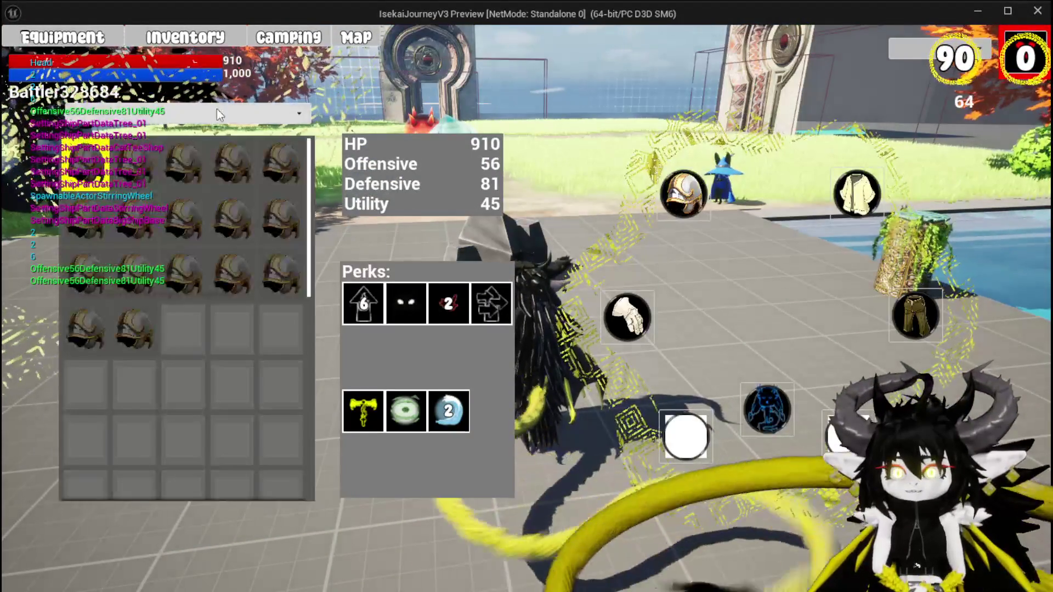
mouse_move(140, 158)
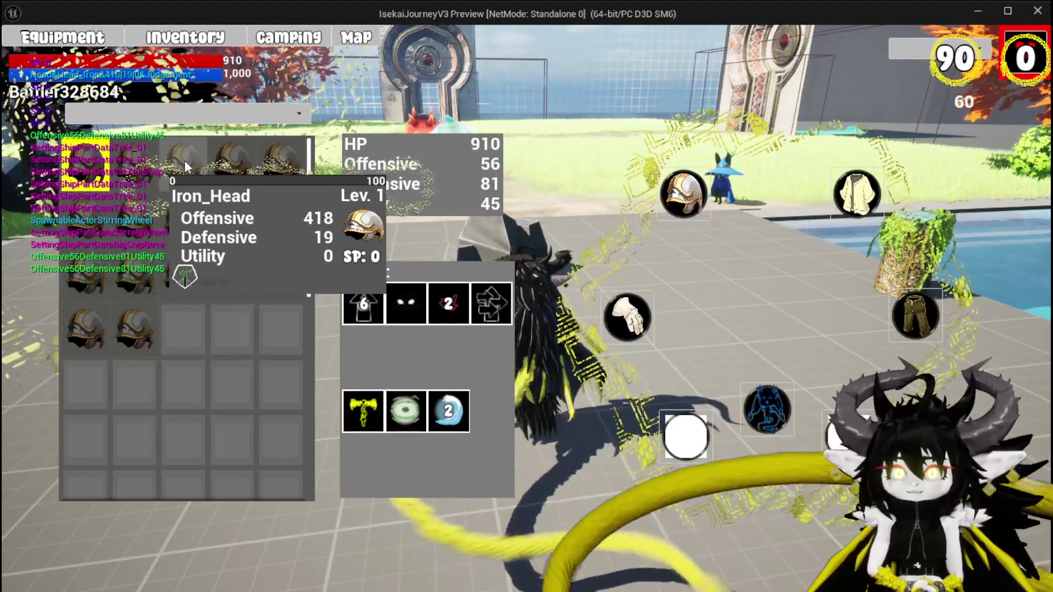
click(185, 160)
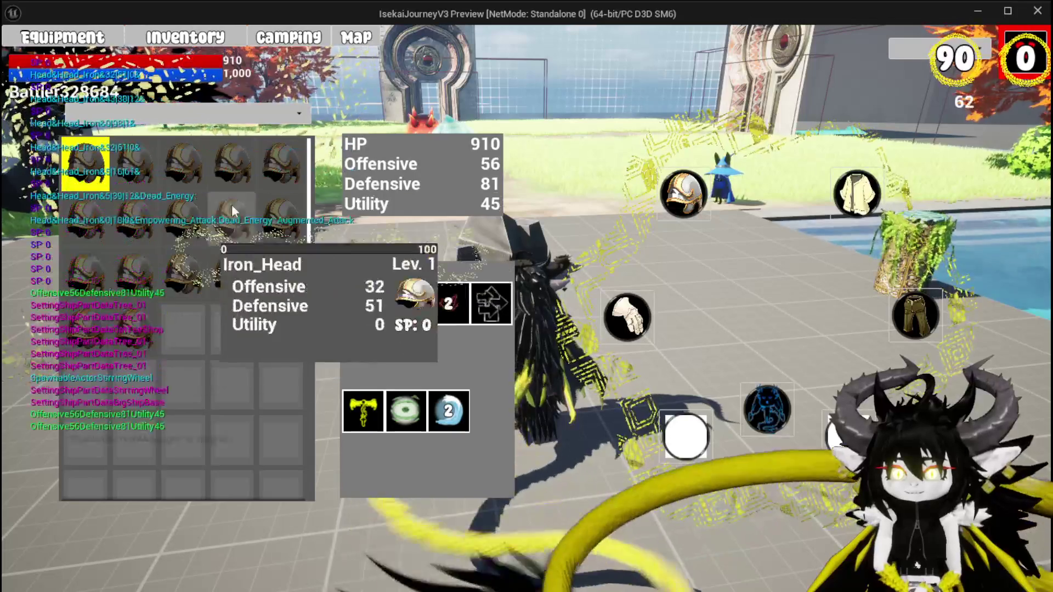
click(166, 112)
click(141, 148)
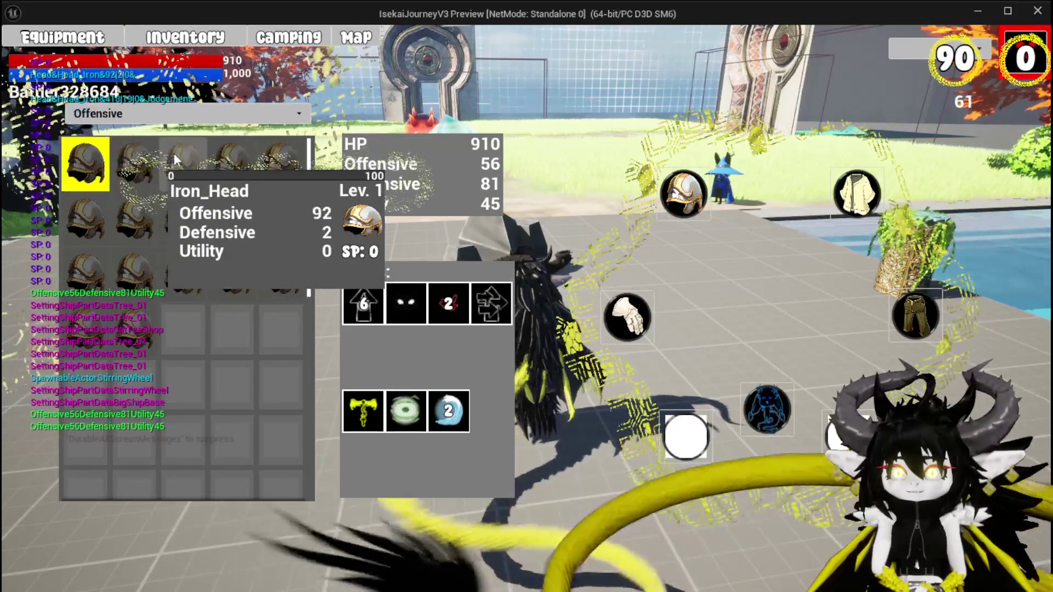
click(230, 164)
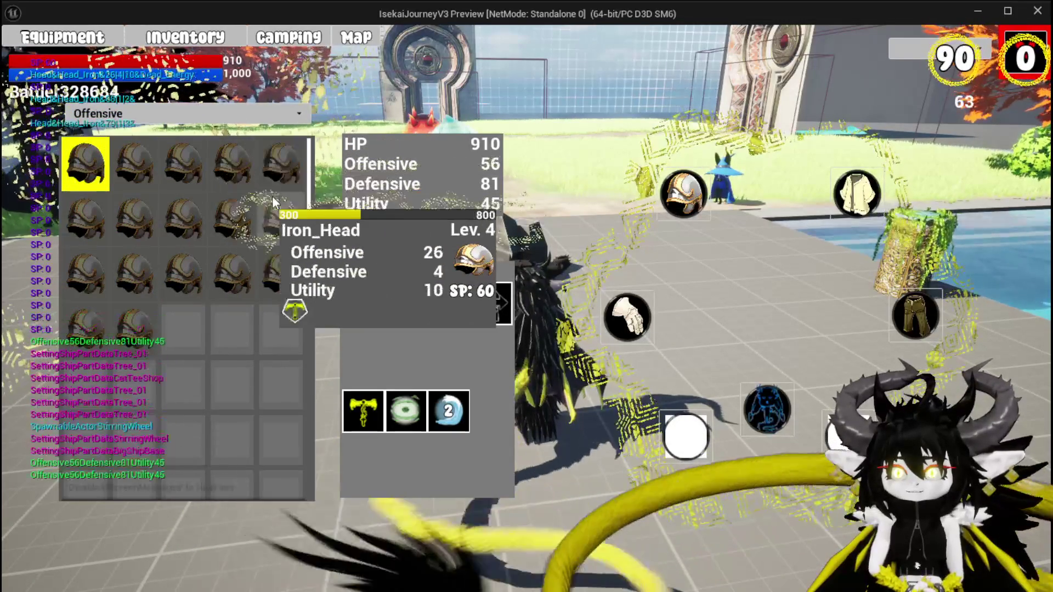
click(277, 209)
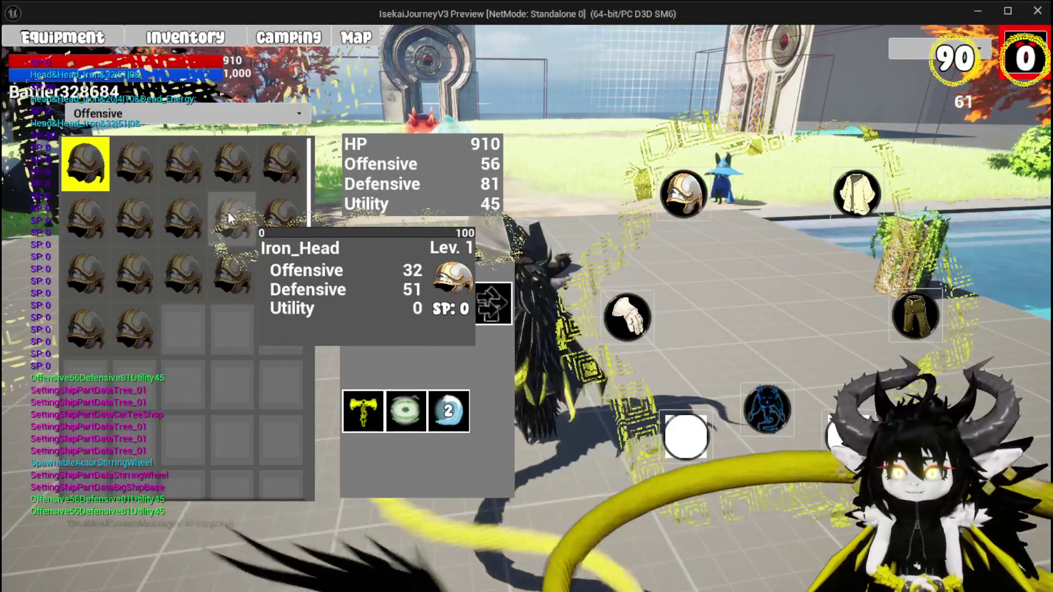
click(228, 211)
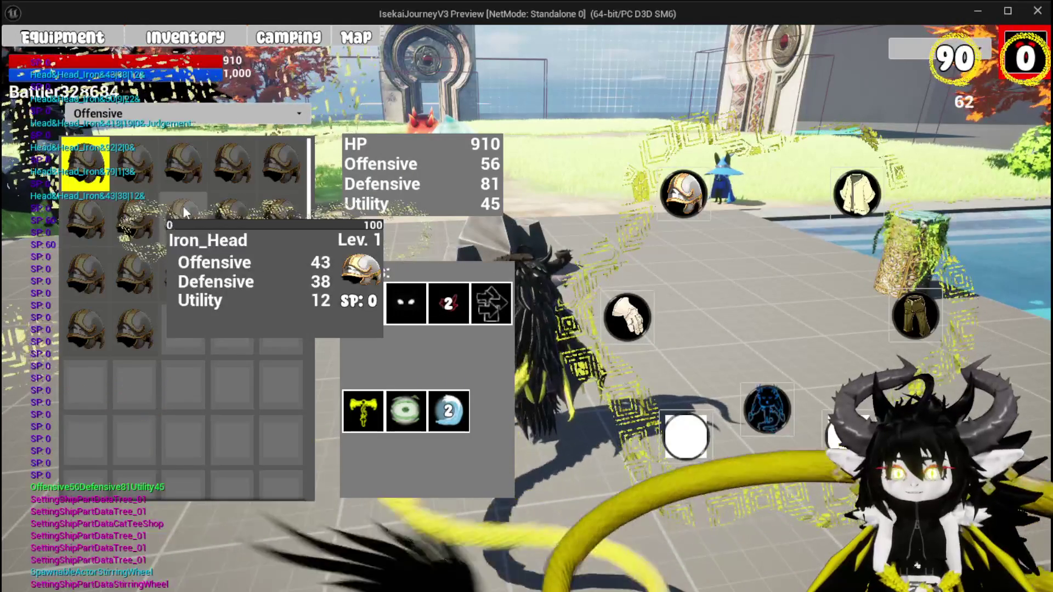
Step: Re-sort the helmet list by Defensive, then by Utility
click(166, 112)
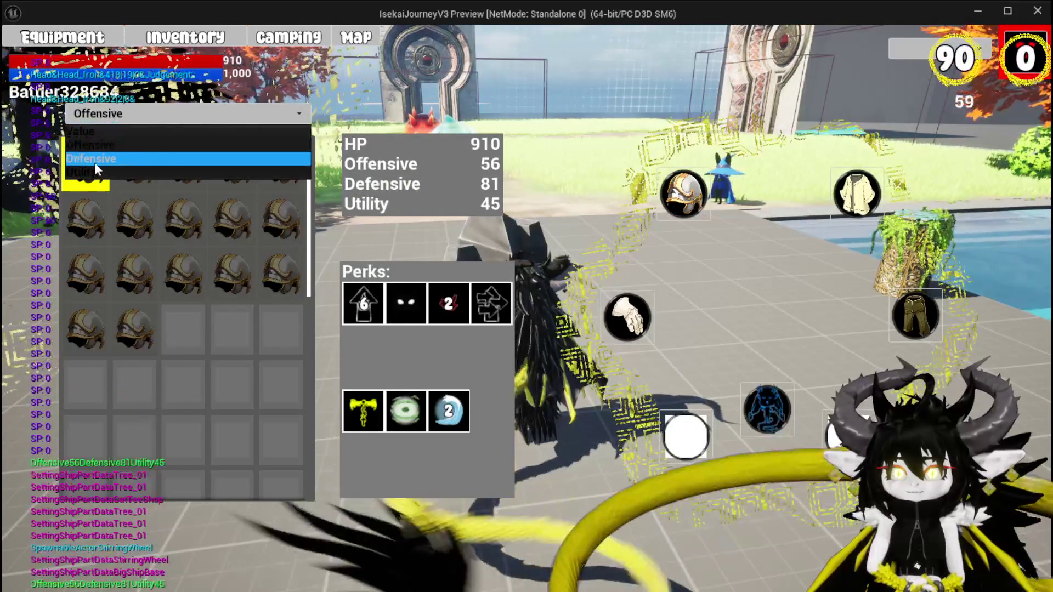
click(94, 159)
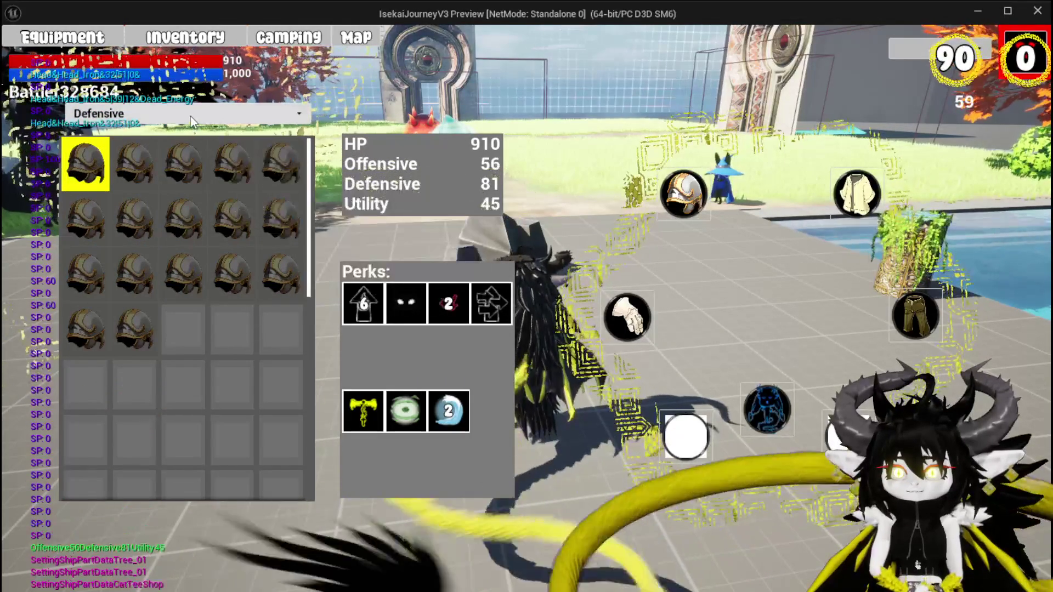
click(190, 116)
click(100, 160)
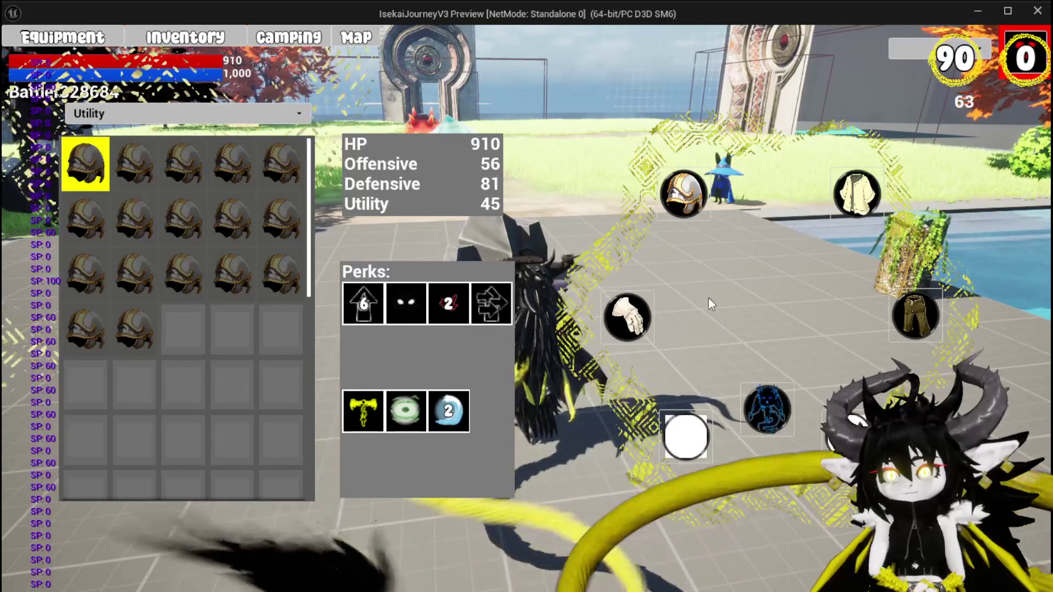
Step: Sort the hands-slot gloves by Defensive, then show the chest items sorted by Offensive
click(612, 296)
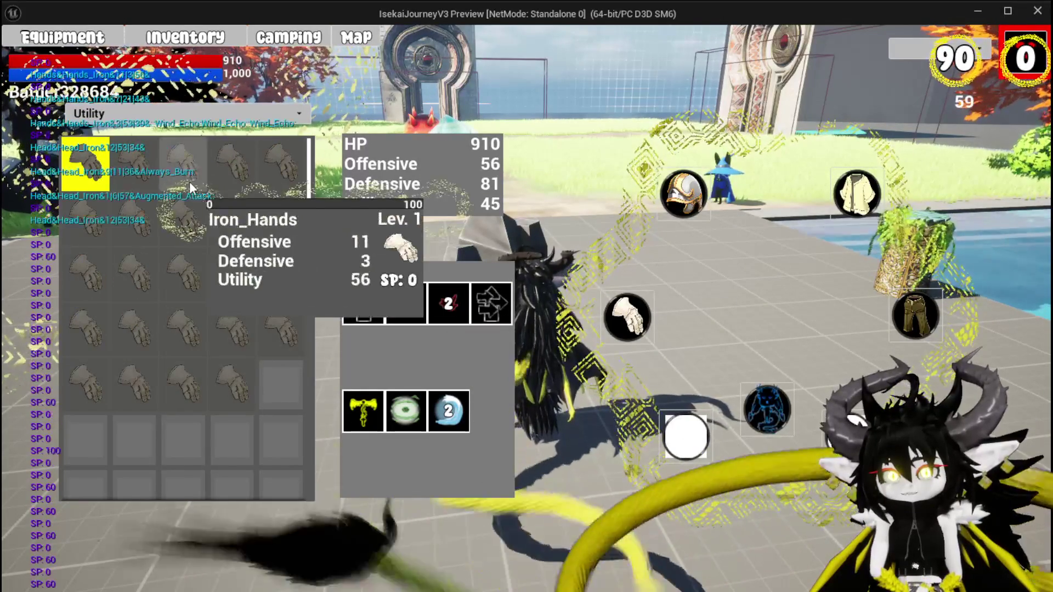
click(170, 120)
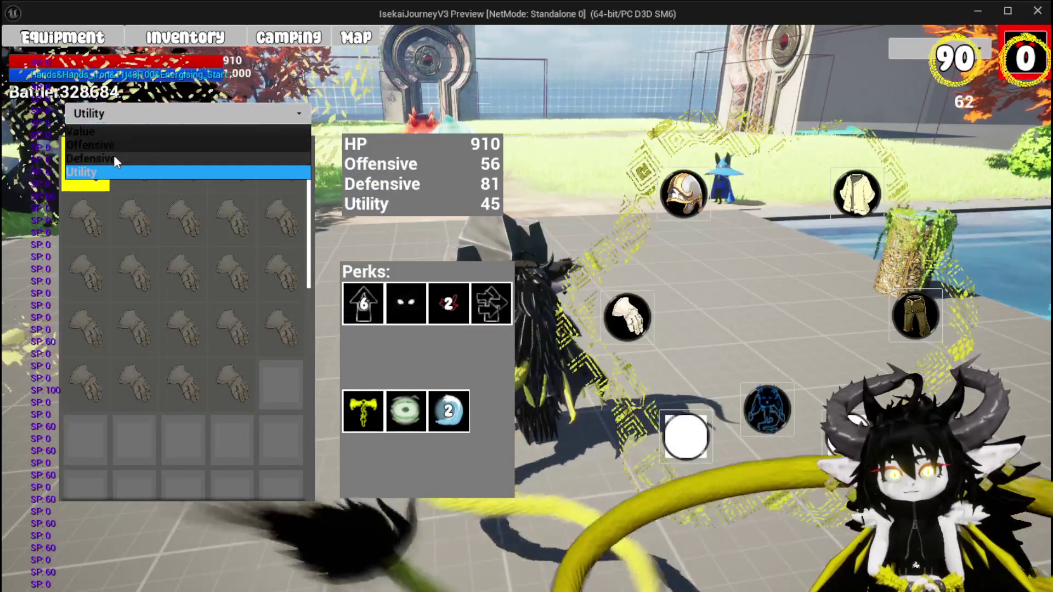
click(113, 156)
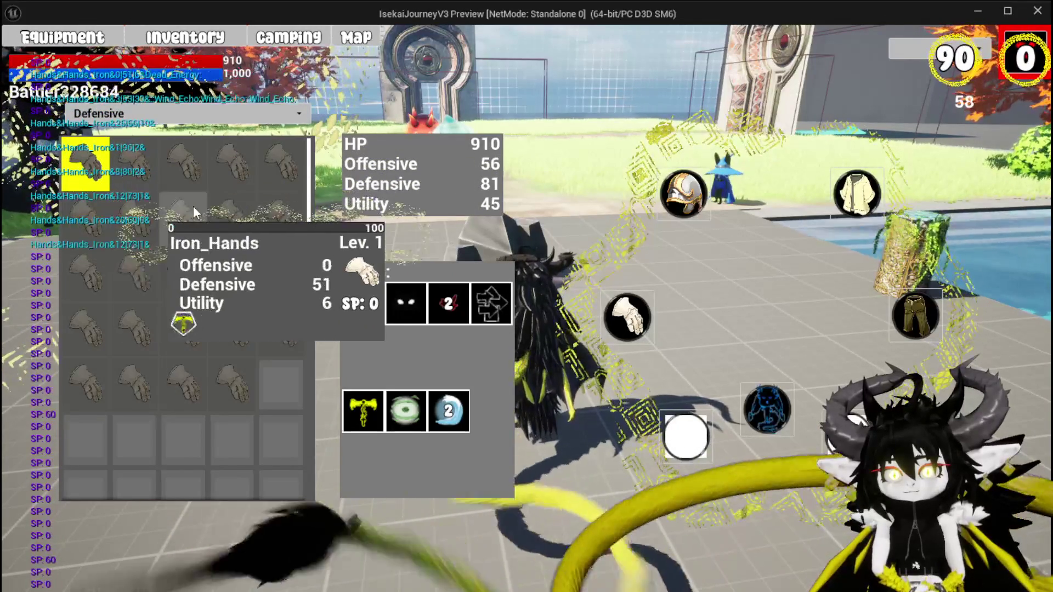
click(857, 194)
click(121, 113)
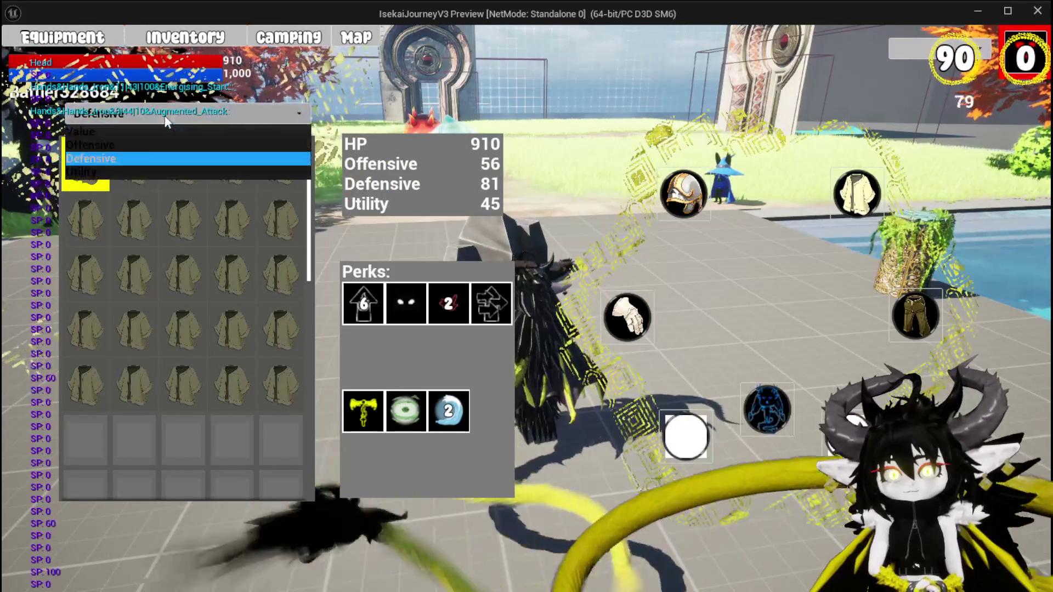
click(117, 143)
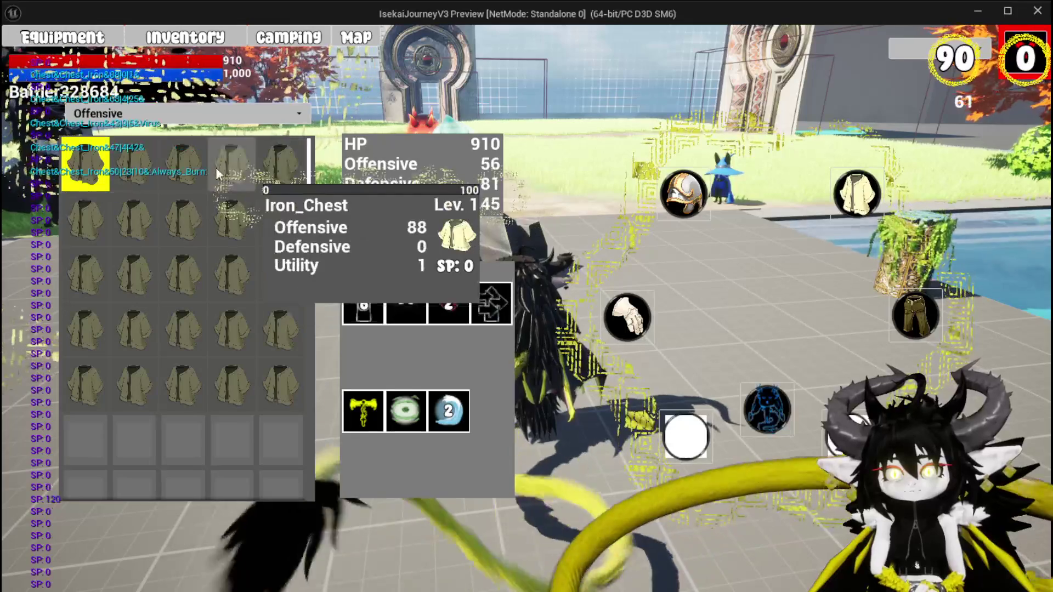
Step: Sort the hands items by Offensive, then cycle through the head, hands and chest slots to check ordering
click(614, 318)
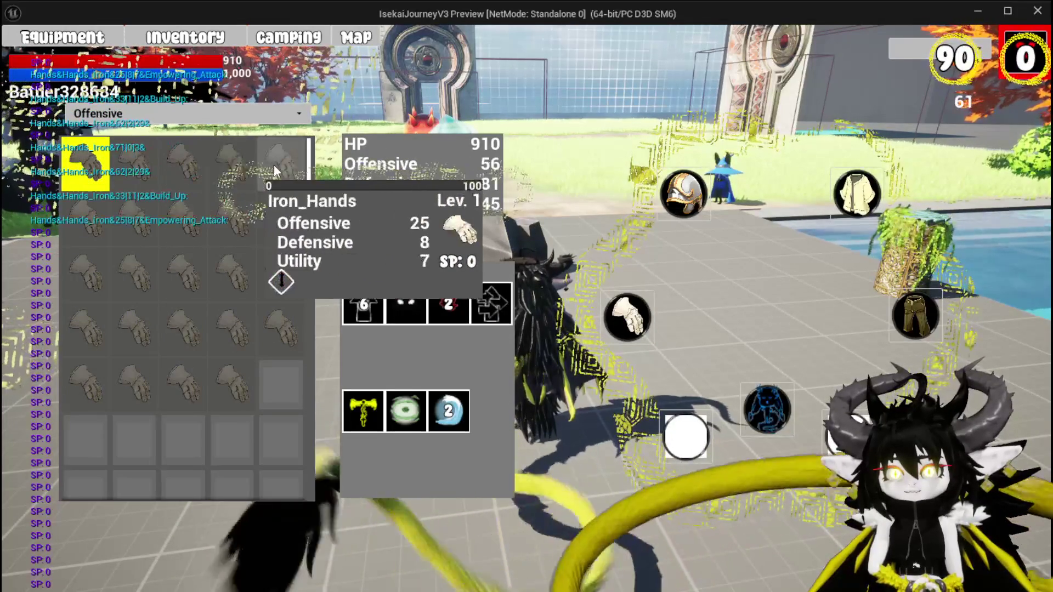
click(127, 115)
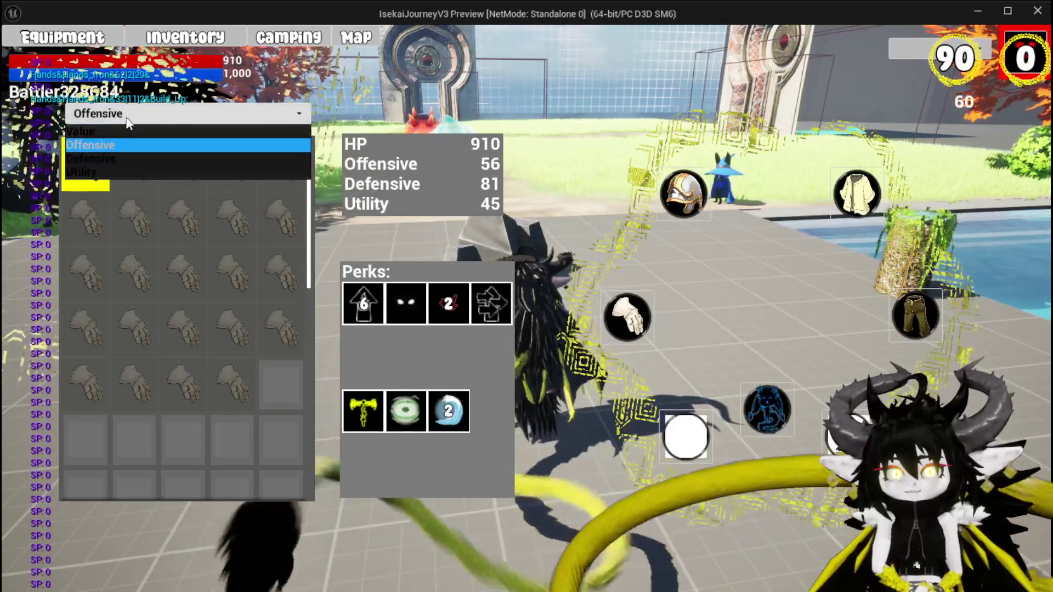
click(90, 144)
click(683, 194)
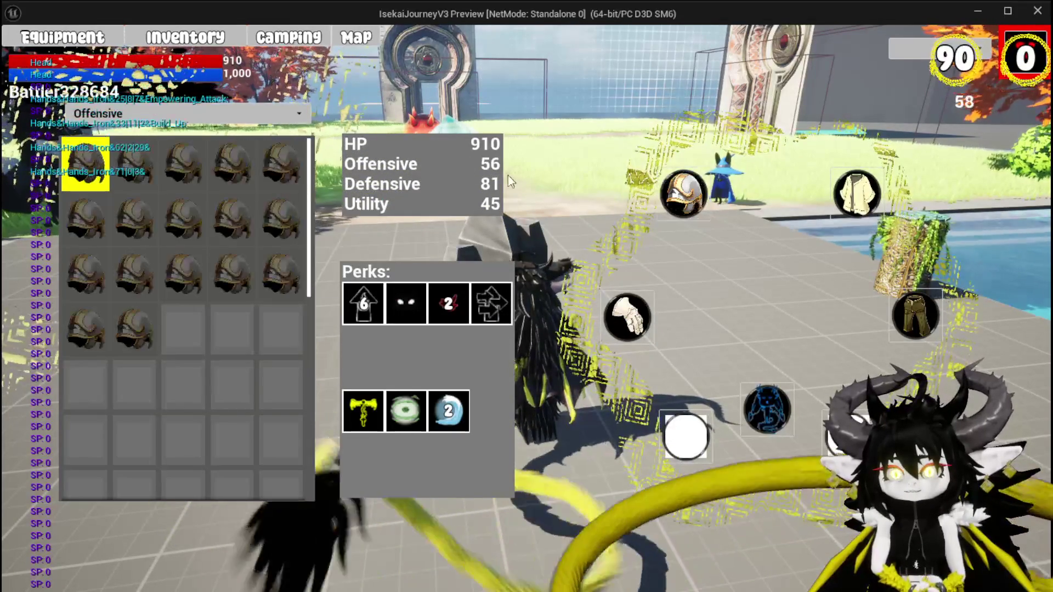
mouse_move(172, 163)
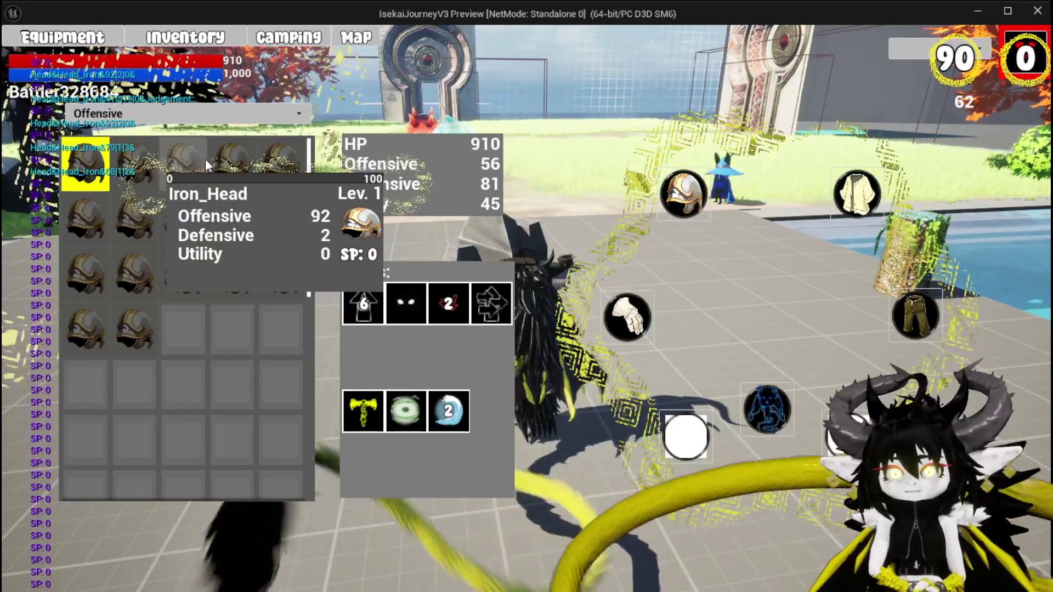
mouse_move(262, 202)
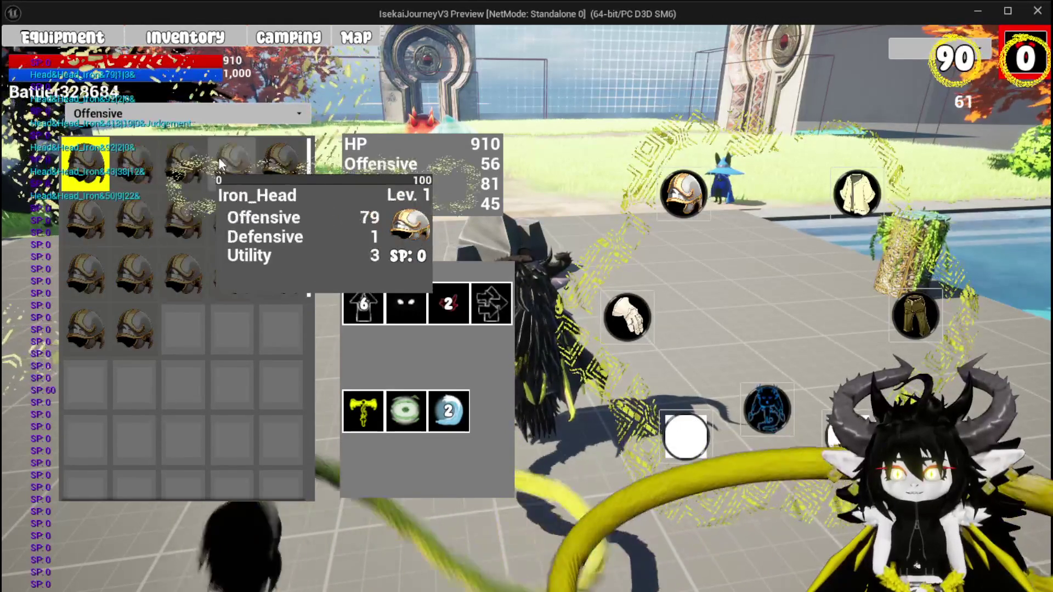
click(627, 317)
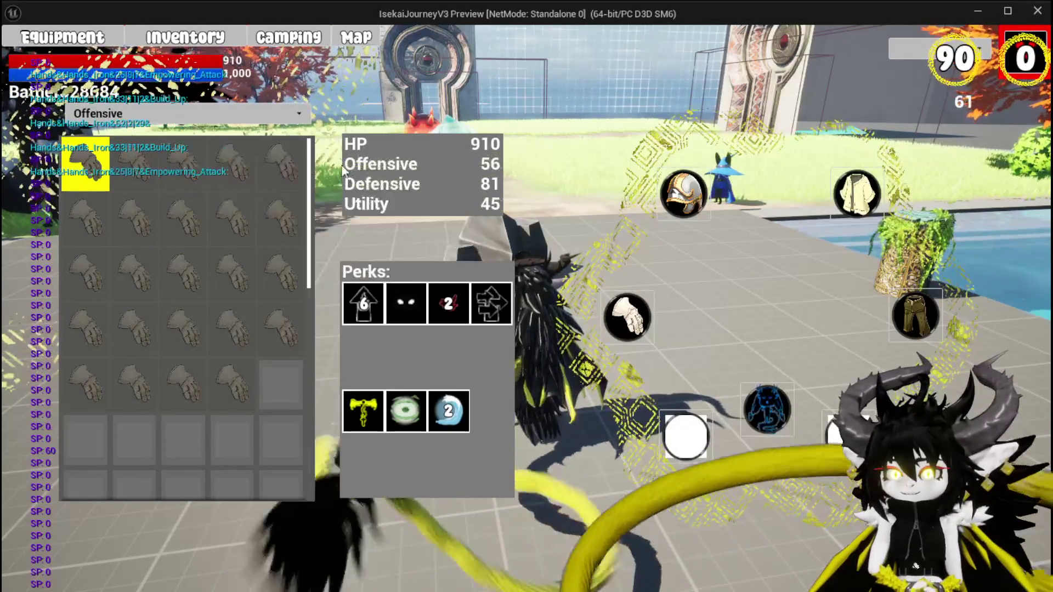
click(245, 174)
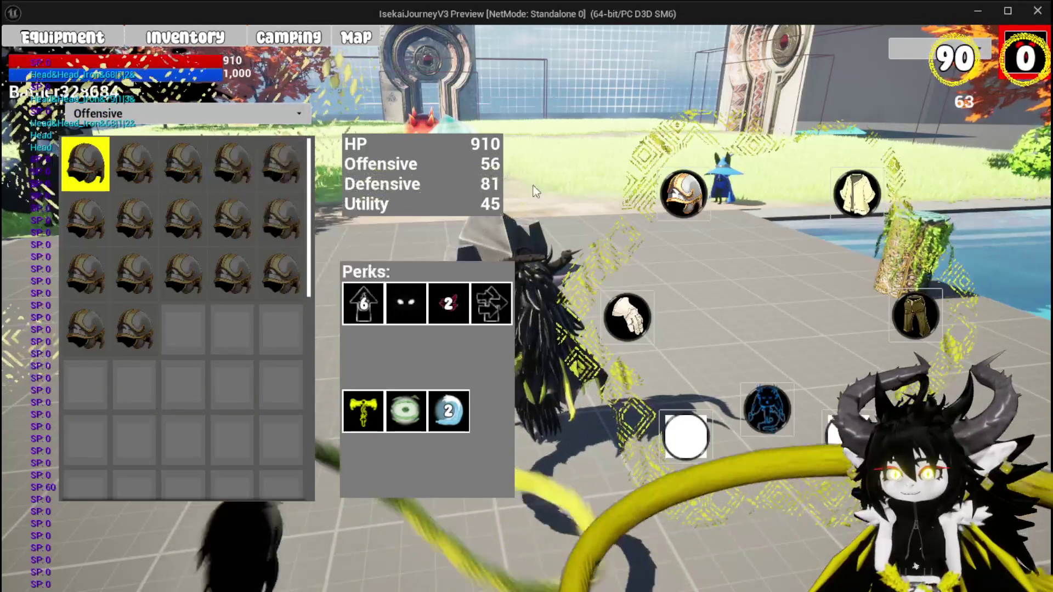
click(865, 190)
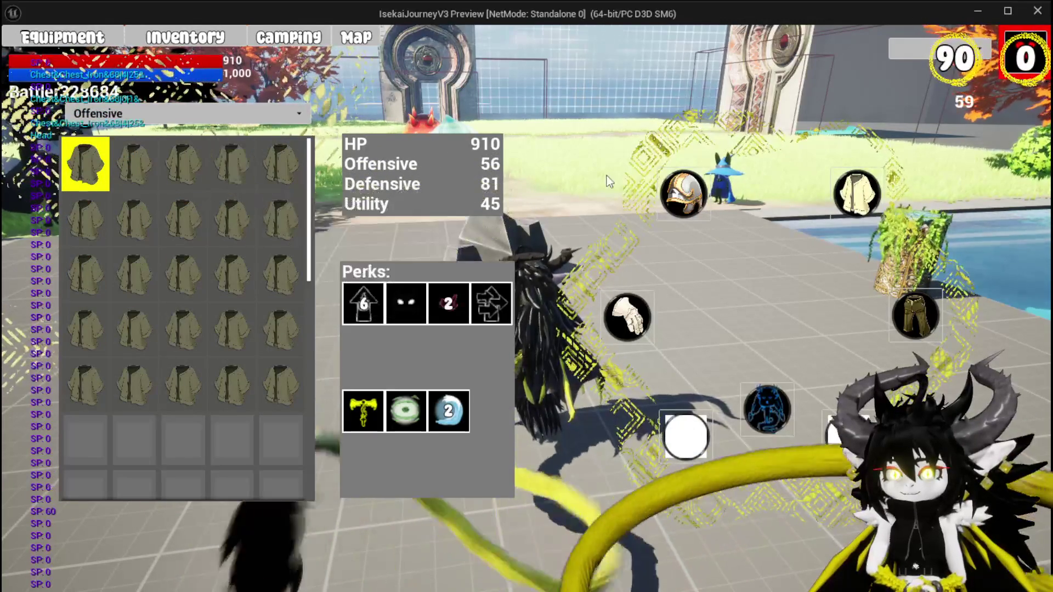
Step: Recheck the head items under the Offensive sort, then stop the preview with Esc
click(680, 205)
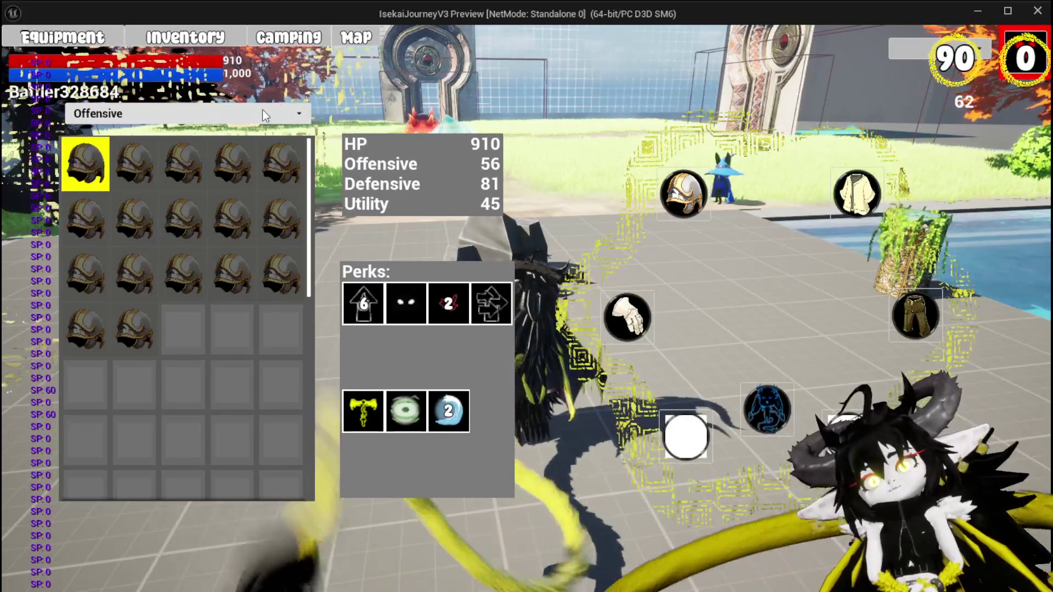
click(195, 109)
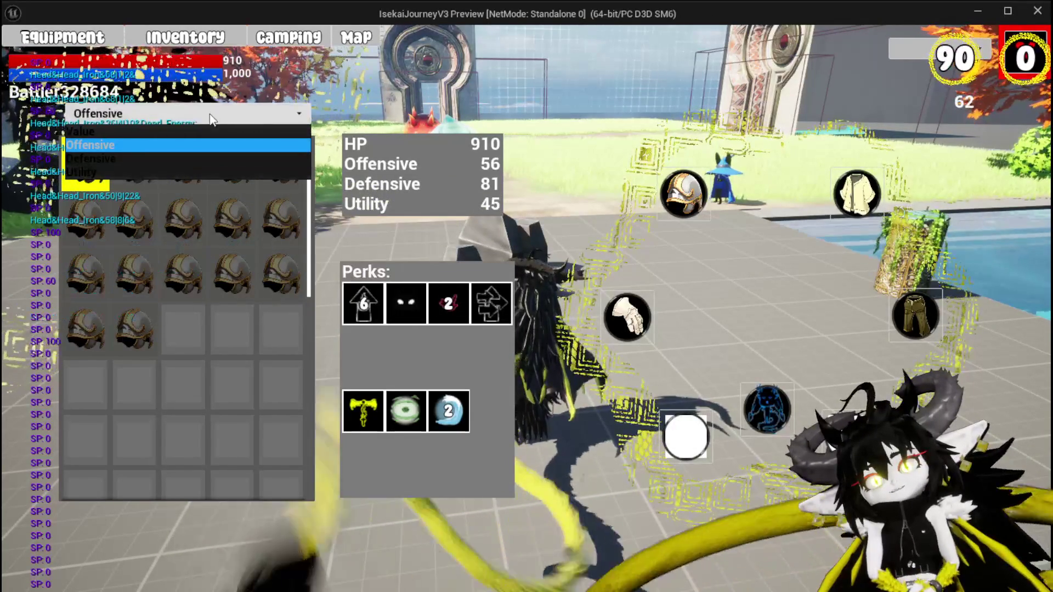
click(206, 114)
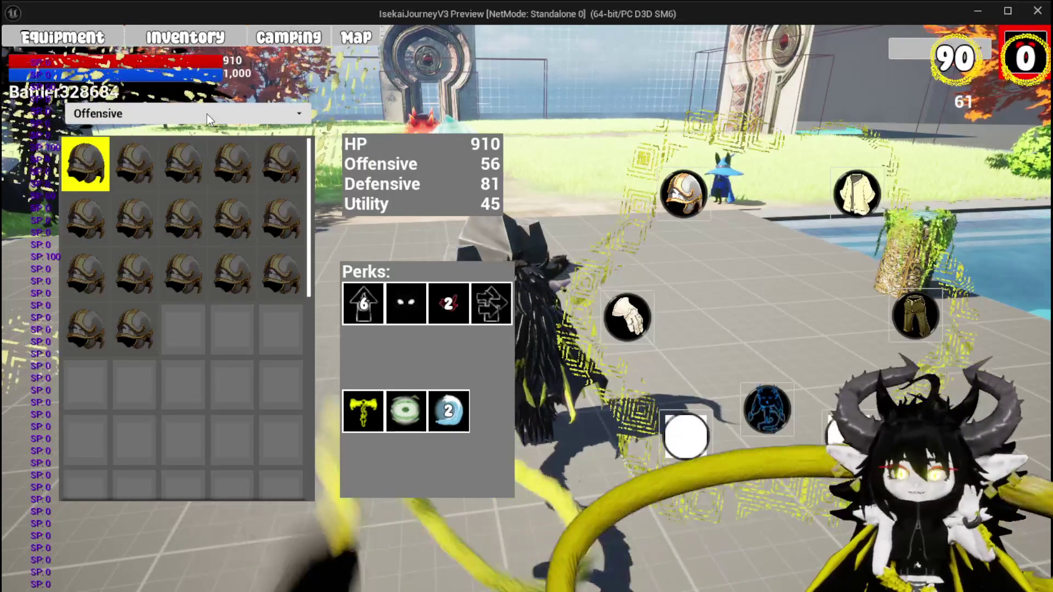
mouse_move(148, 155)
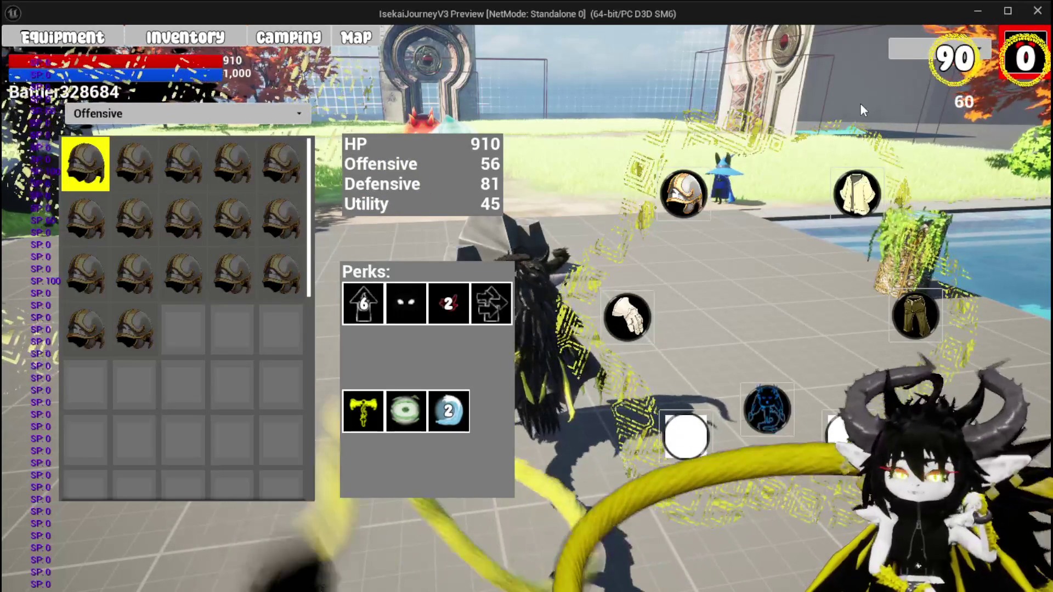
key(Escape)
Step: Save the level with Ctrl+S and return to the PlayerStatsHUD SortInventoryMap graph
key(ctrl+s)
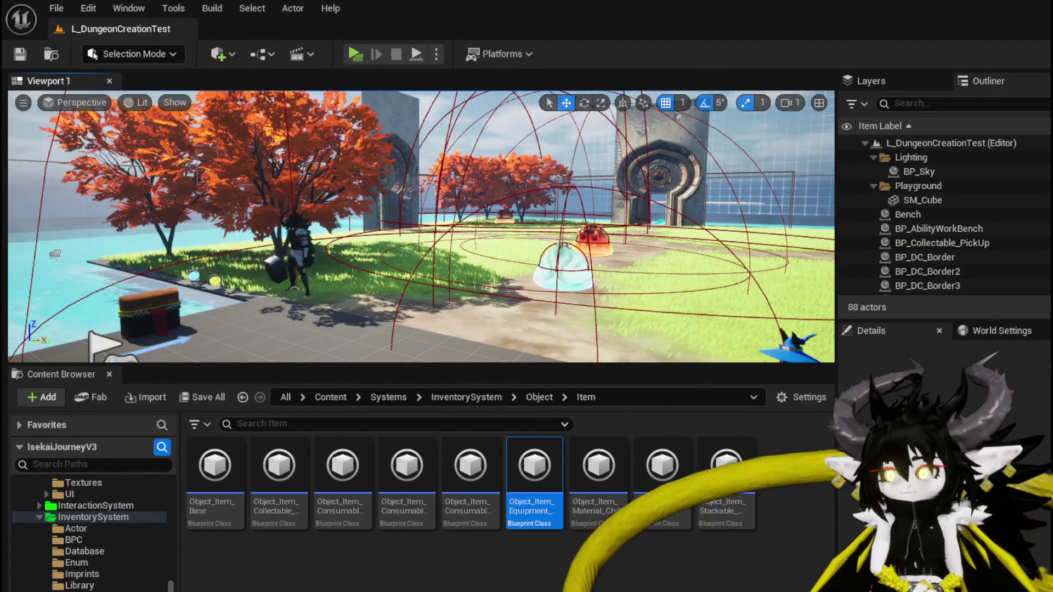
key(alt+Tab)
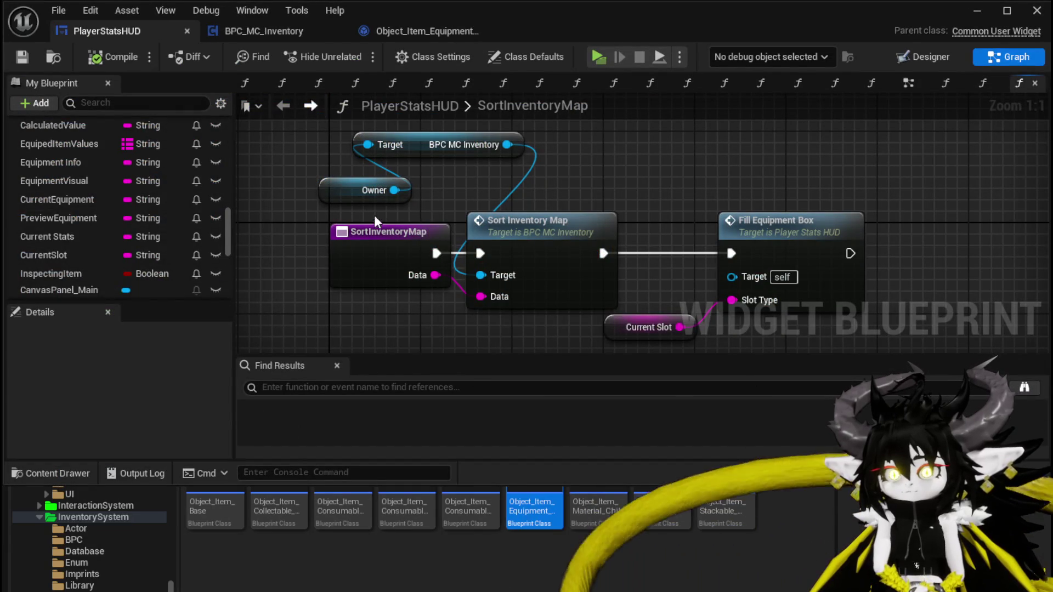
scroll(135, 190, up, 10)
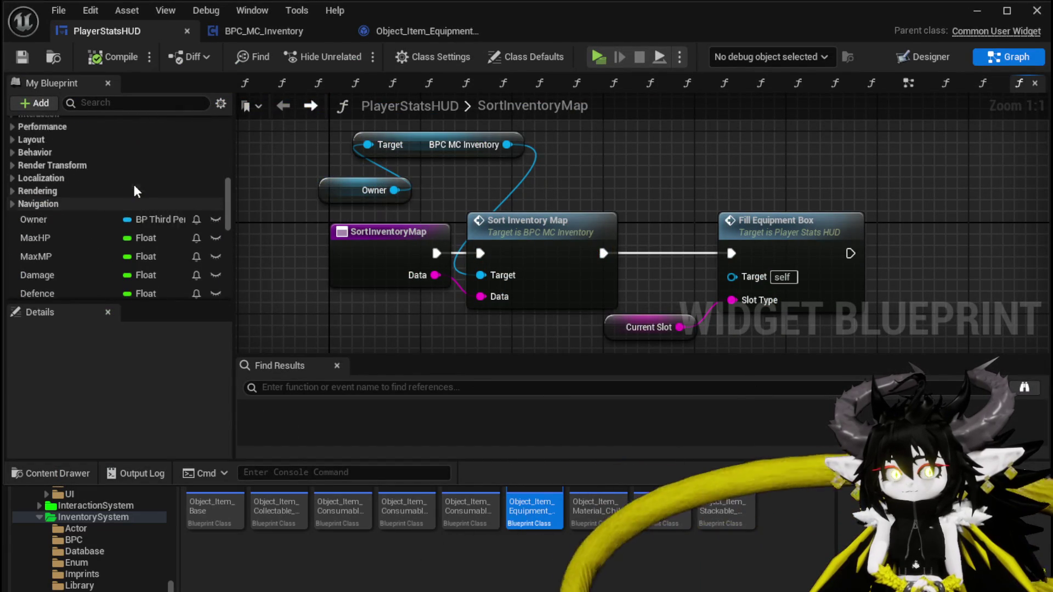
scroll(134, 184, up, 5)
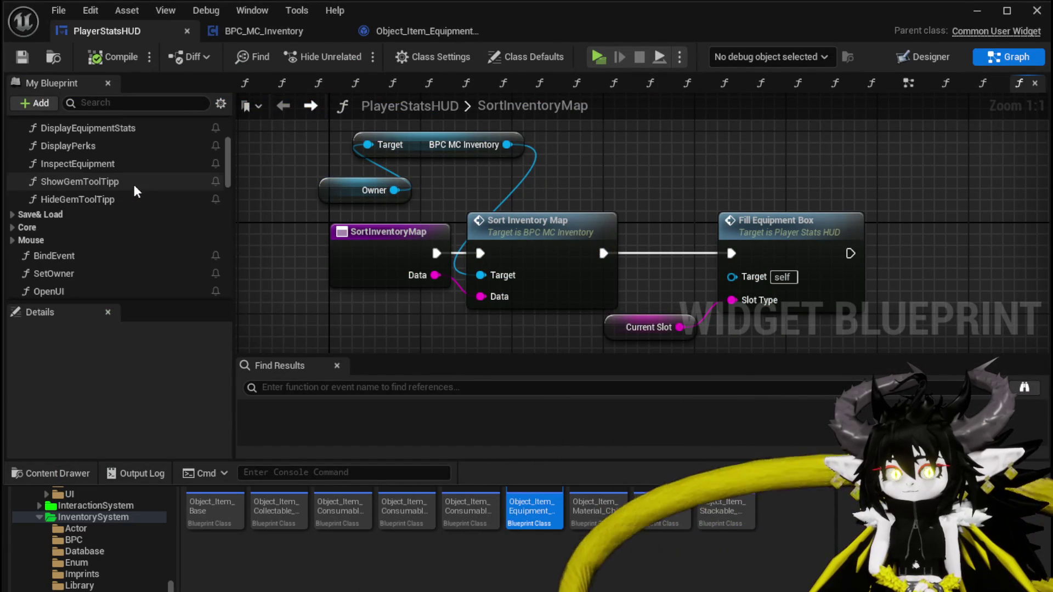
scroll(104, 172, up, 5)
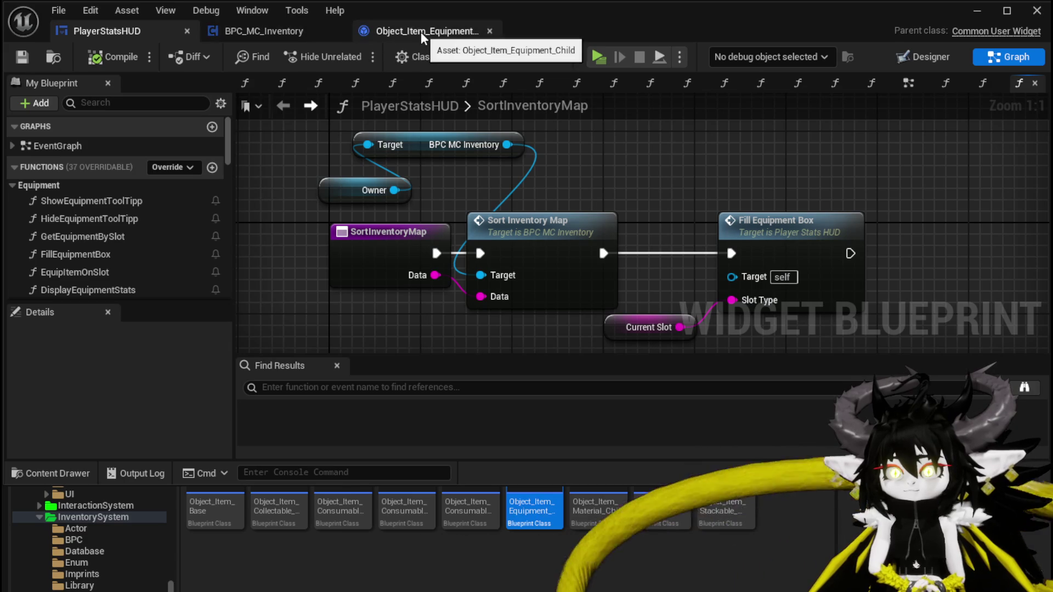
Step: Raise the GetEquipmentValues node, then open BPC_MC_Inventory's SortByUtility and select its nodes
click(393, 31)
drag(382, 176, 391, 134)
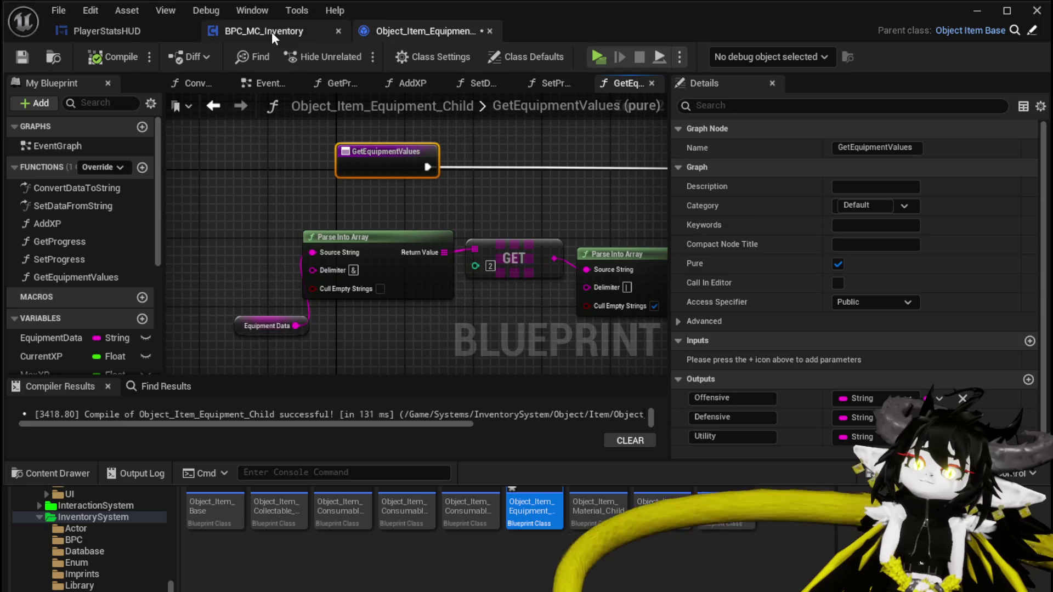
click(271, 32)
scroll(341, 322, down, 1)
mouse_move(361, 245)
mouse_down()
mouse_move(353, 282)
mouse_move(306, 300)
mouse_move(318, 299)
mouse_up()
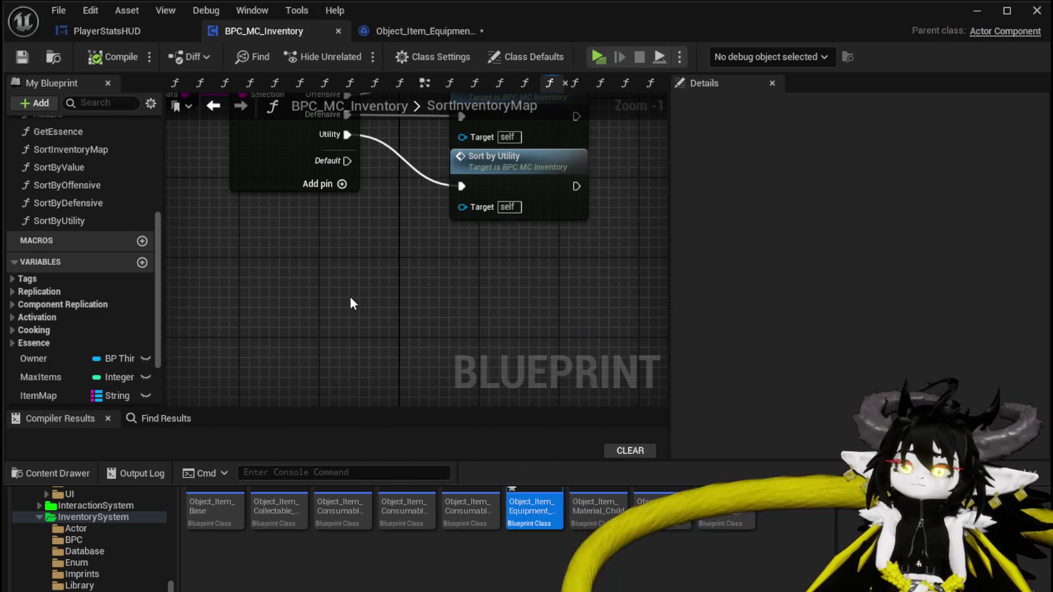
double_click(554, 184)
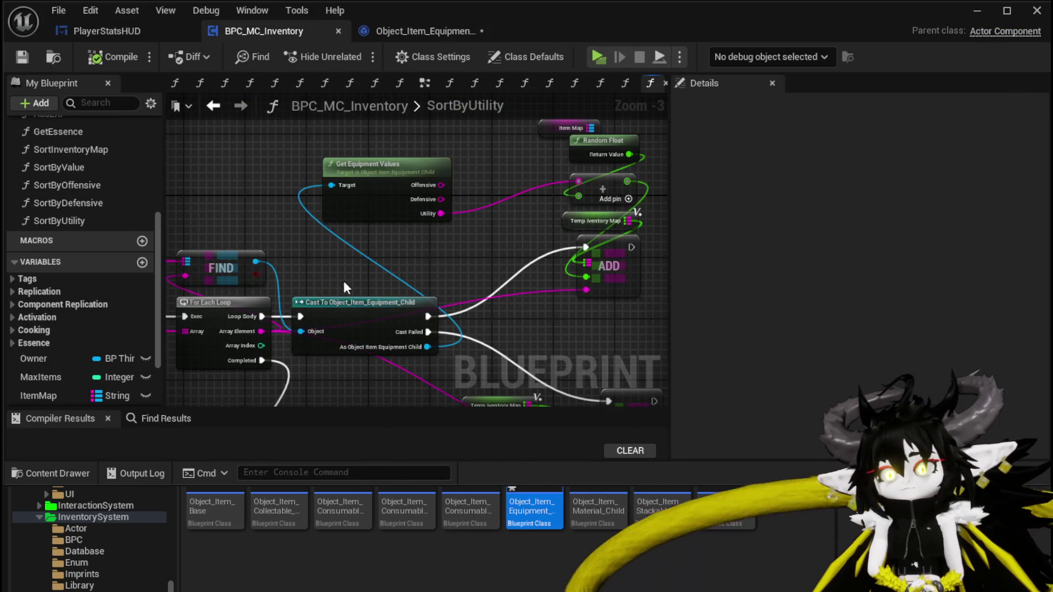
scroll(344, 293, down, 1)
scroll(384, 181, down, 3)
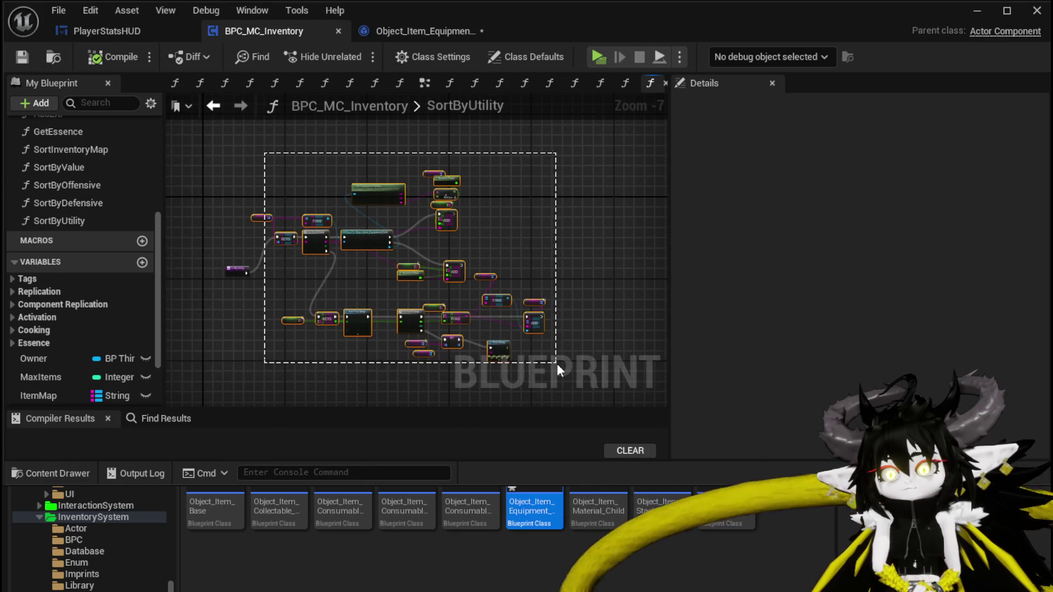
drag(557, 363, 557, 360)
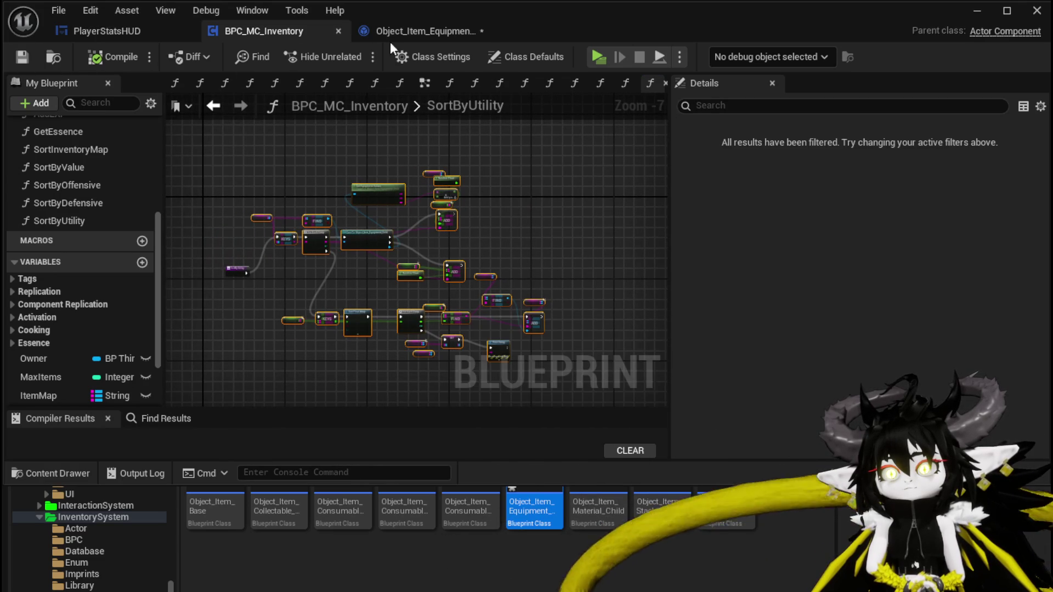
Step: Save Object_Item_Equipment_Child, look over the other graphs, and come back to it
click(372, 33)
click(22, 57)
click(250, 33)
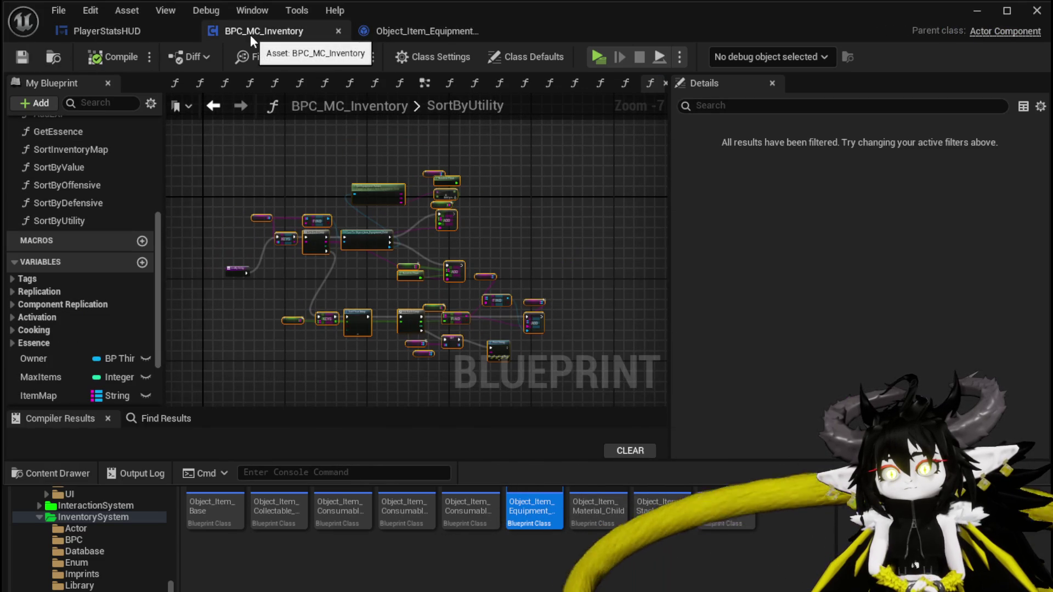
click(109, 25)
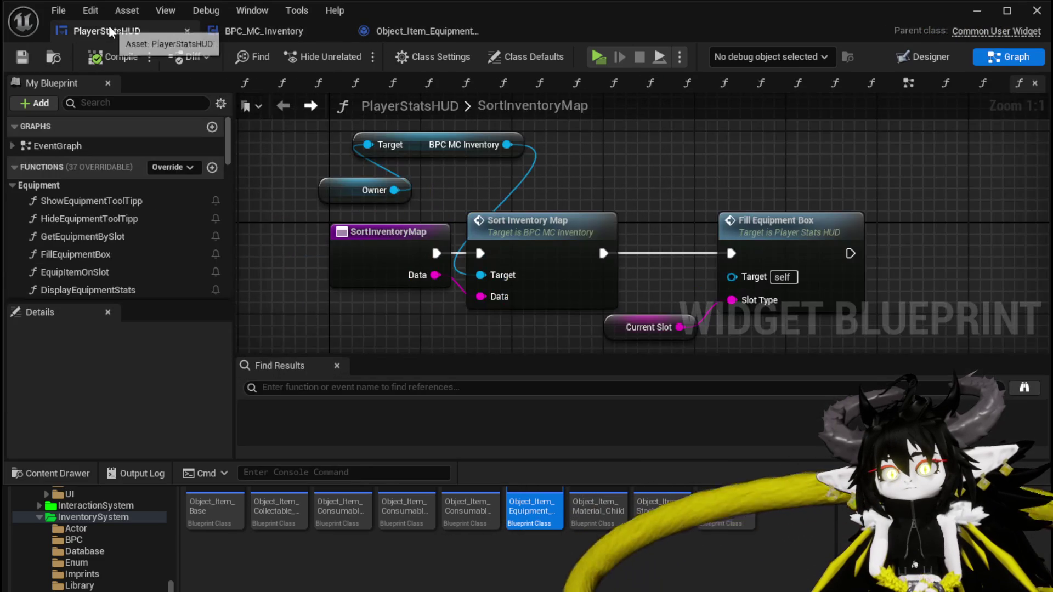
click(241, 32)
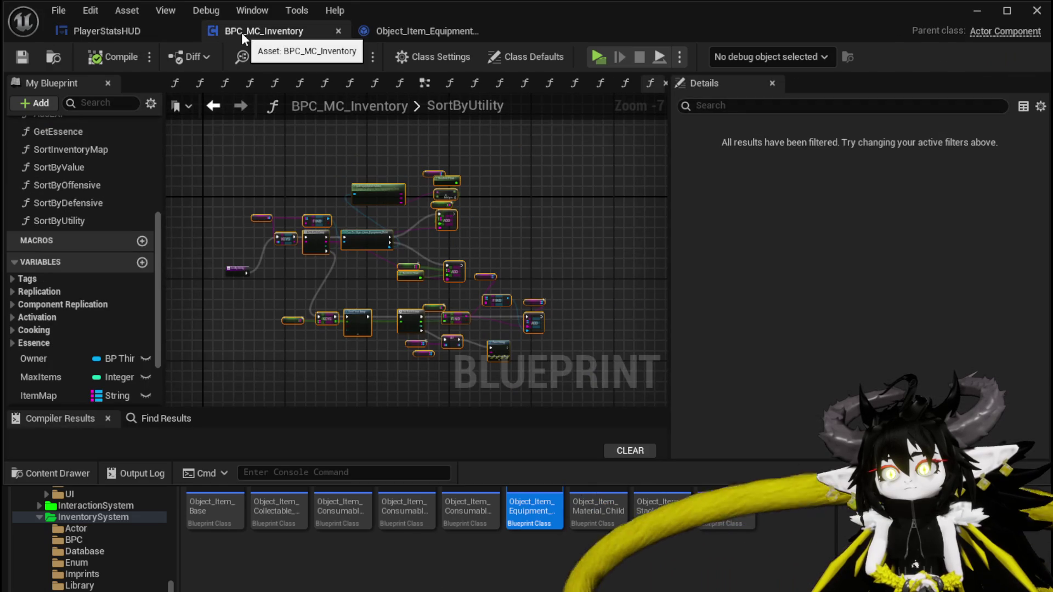
click(422, 86)
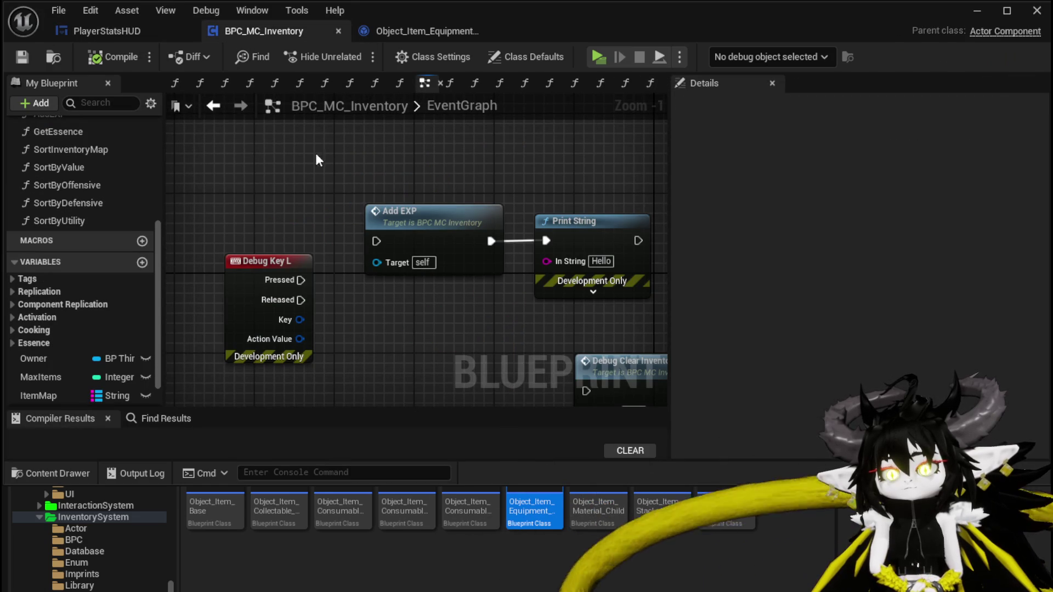
click(412, 33)
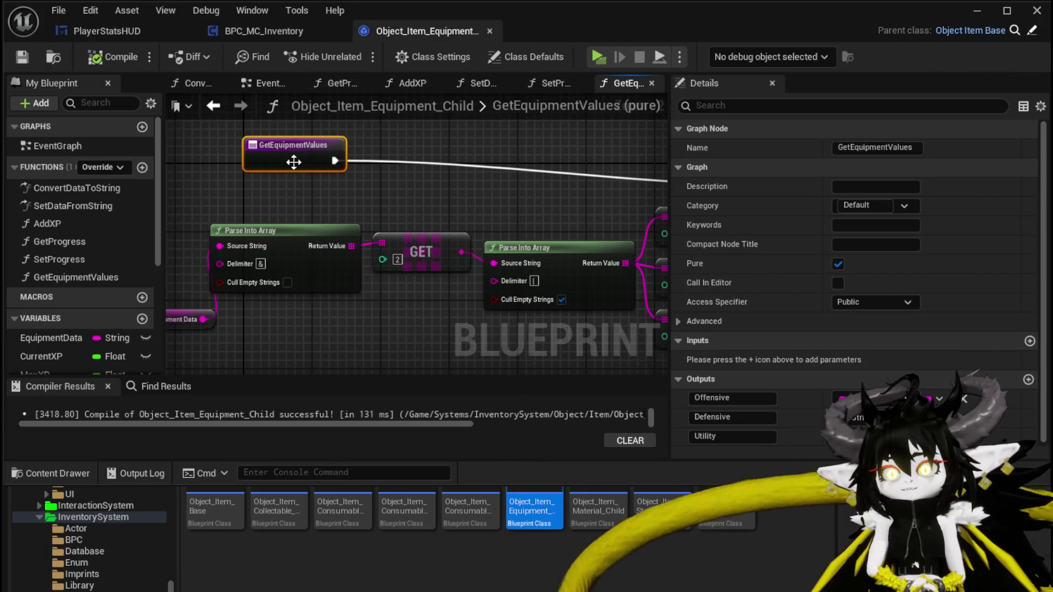
Step: Add a 'get Perks' comment over GetEquipmentValues' Return Node and GET nodes
drag(294, 162, 277, 179)
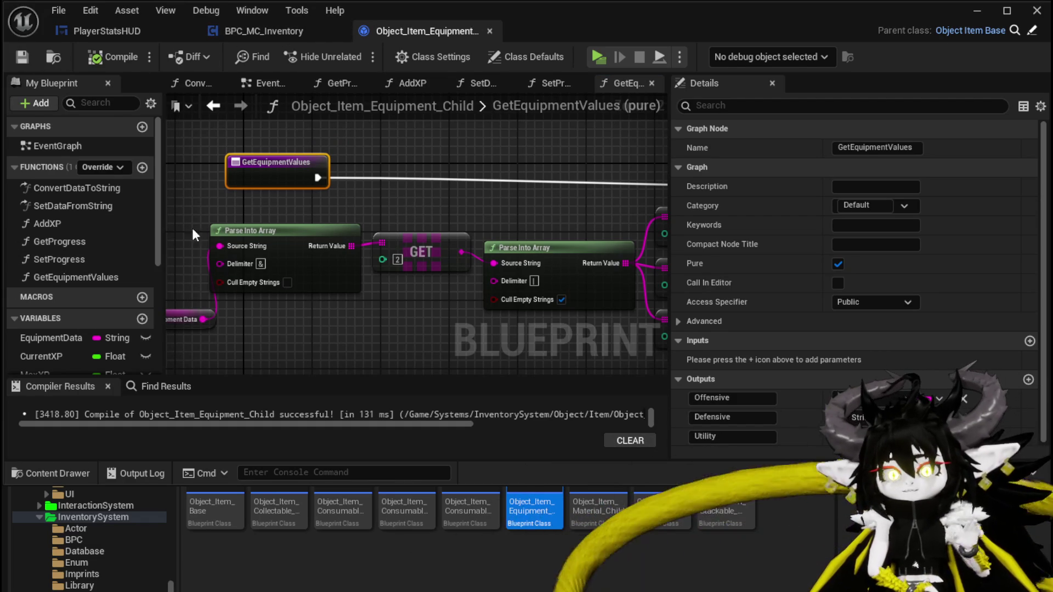
mouse_move(450, 230)
mouse_down()
mouse_move(155, 230)
mouse_move(455, 248)
mouse_up()
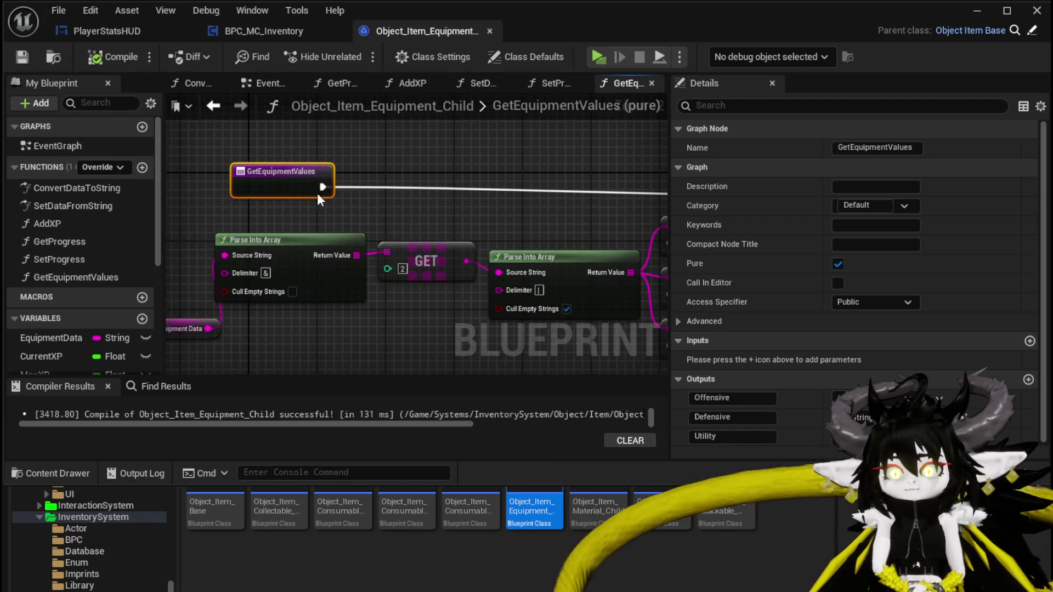
drag(284, 202, 483, 145)
text(c)
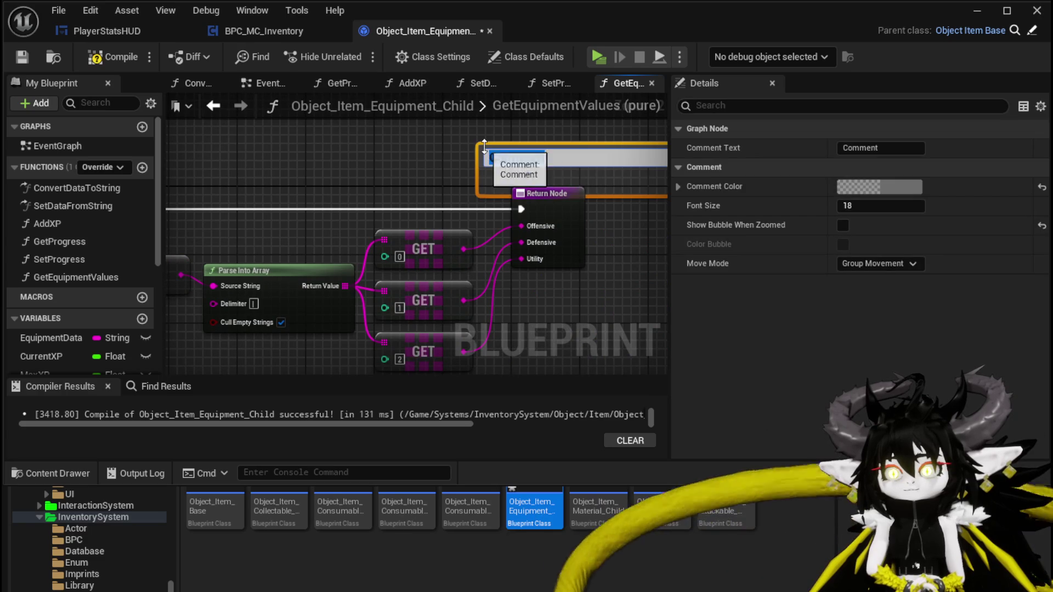
text(et)
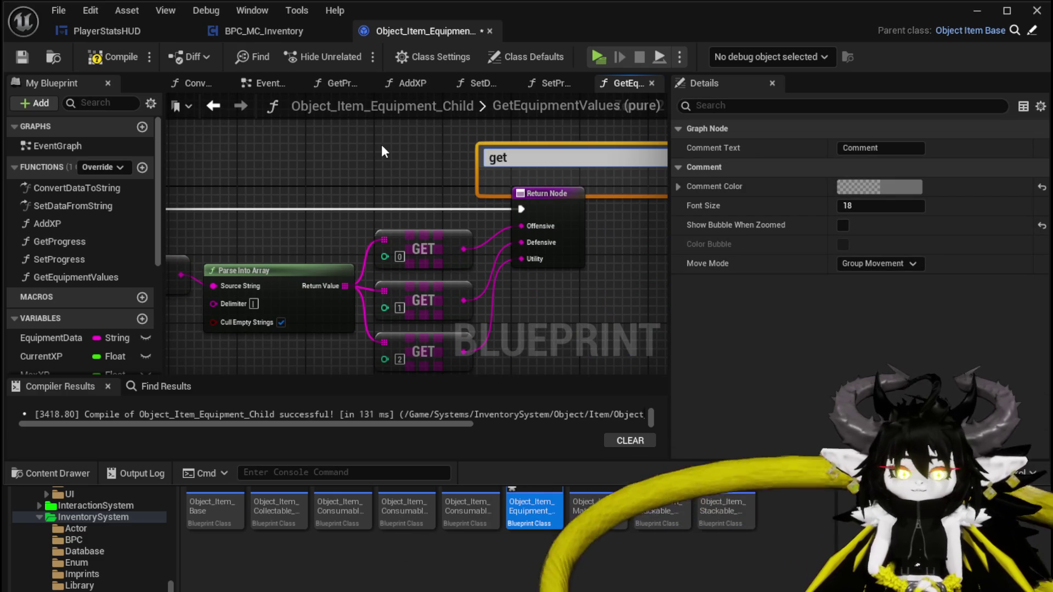
text( Perks)
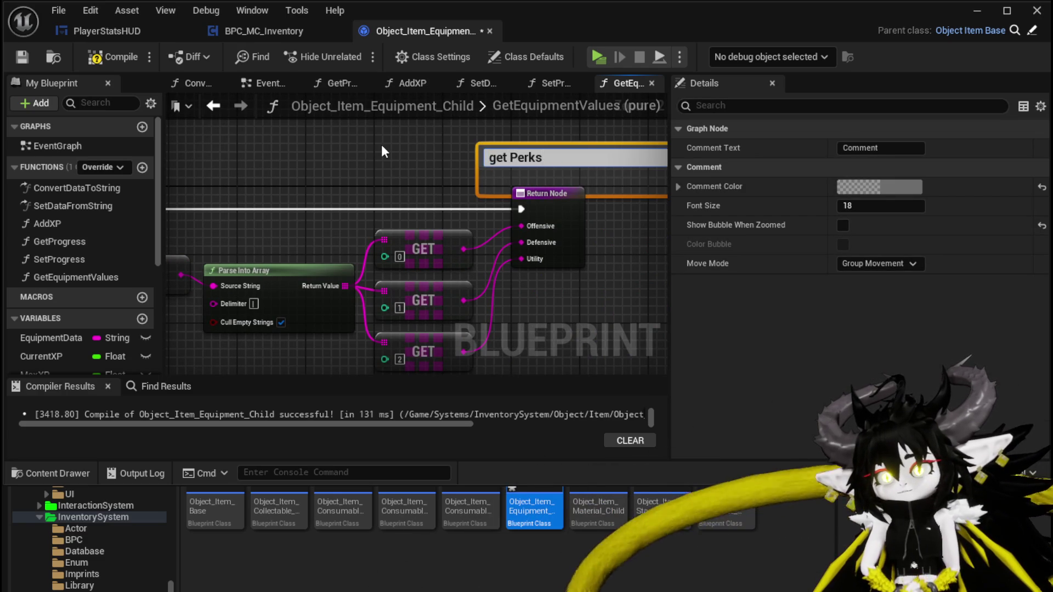
key(Return)
drag(381, 144, 209, 176)
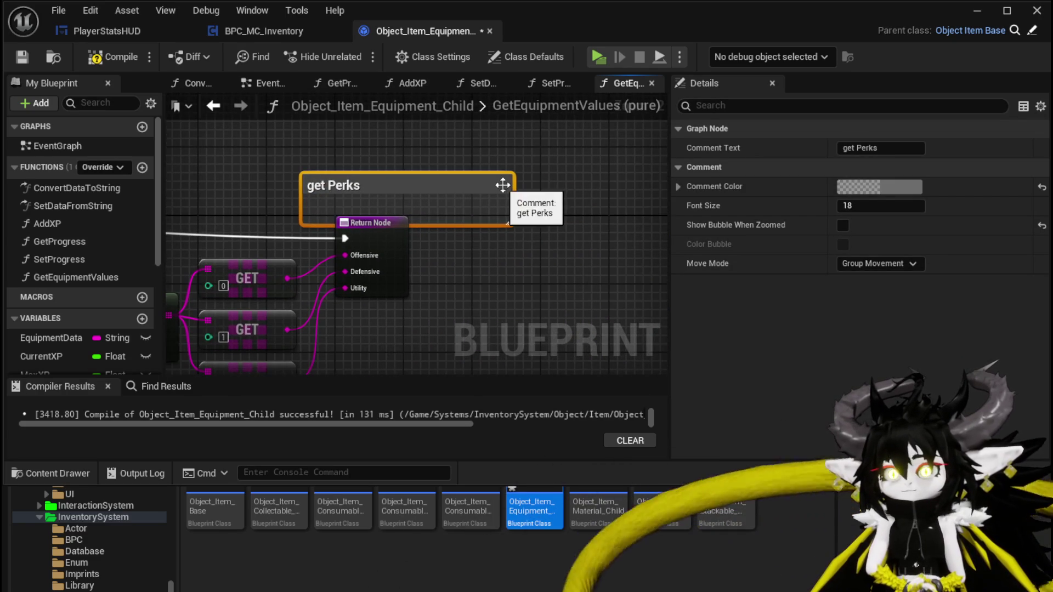
click(294, 130)
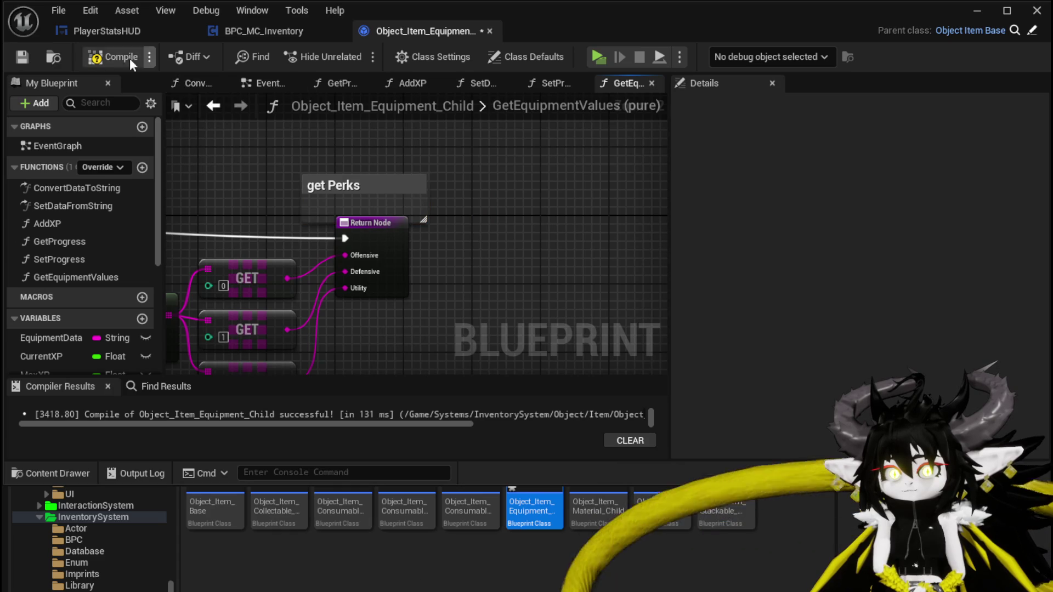
click(270, 33)
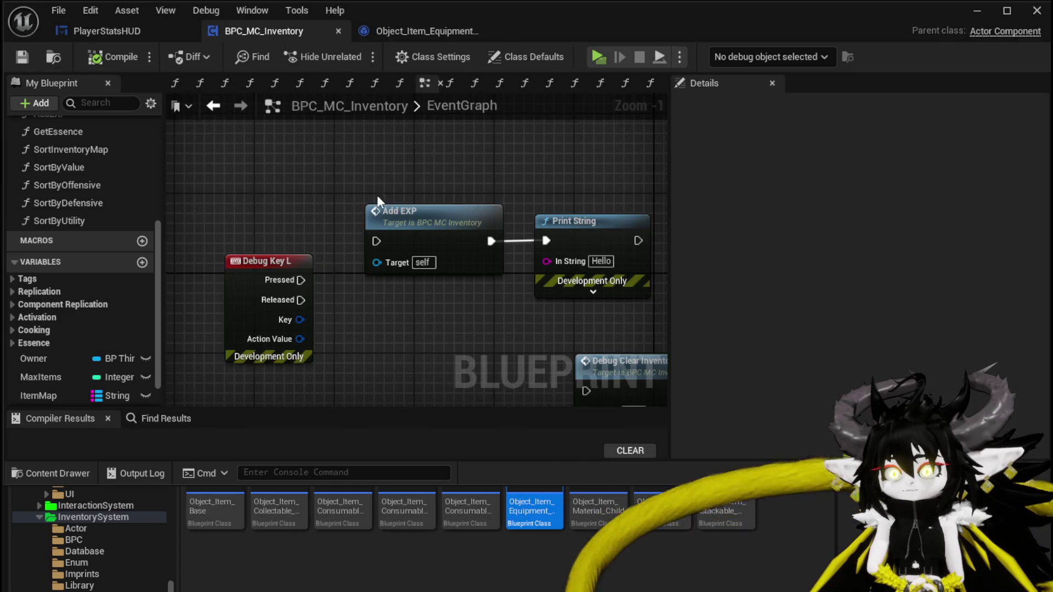
Step: Add a 'Contains?' comment in the SortInventoryMap graph
double_click(88, 153)
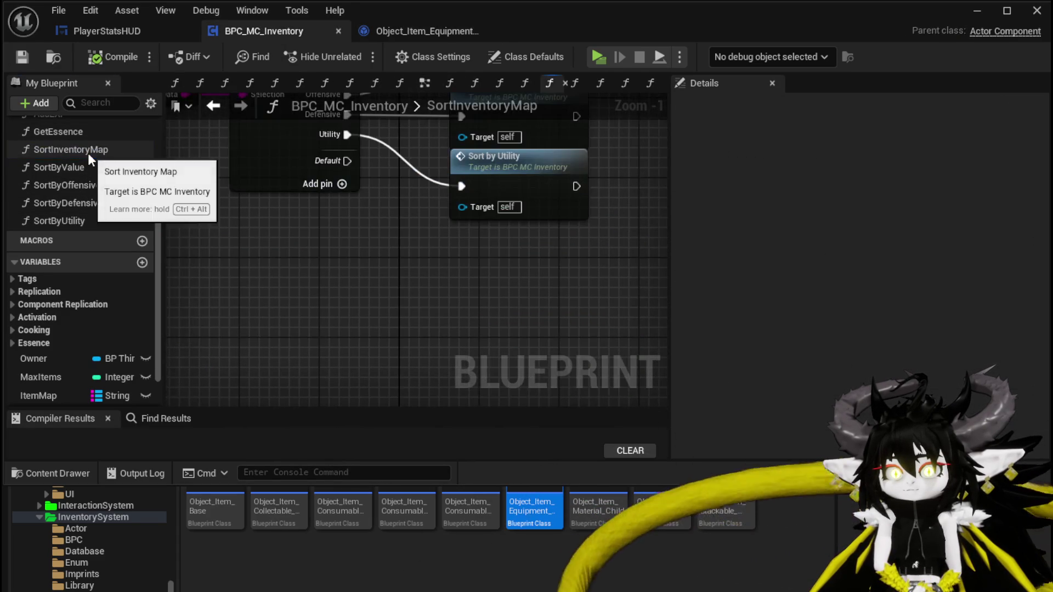
text(c)
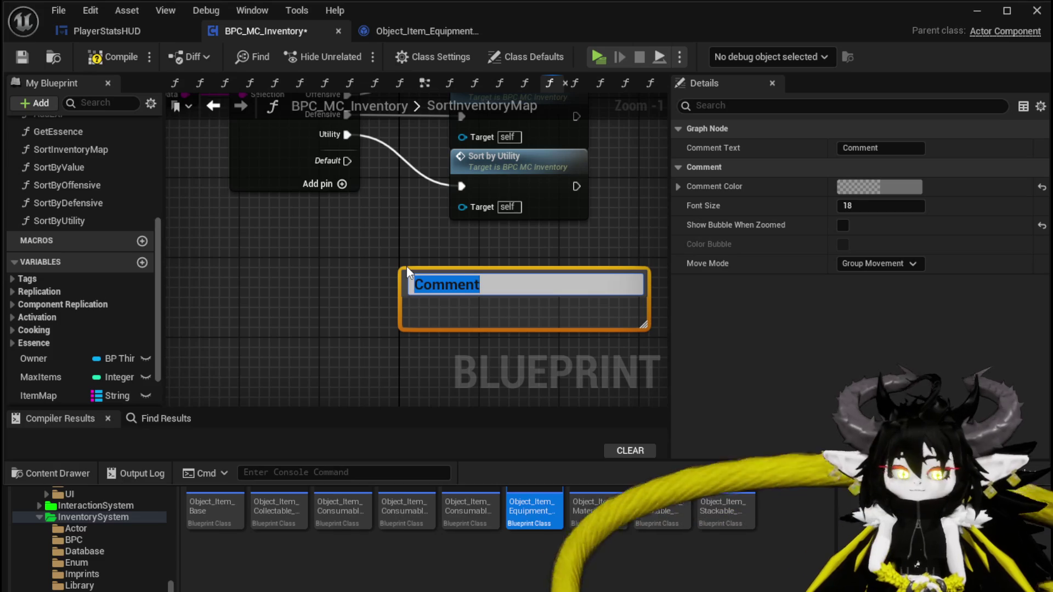
text(Cont)
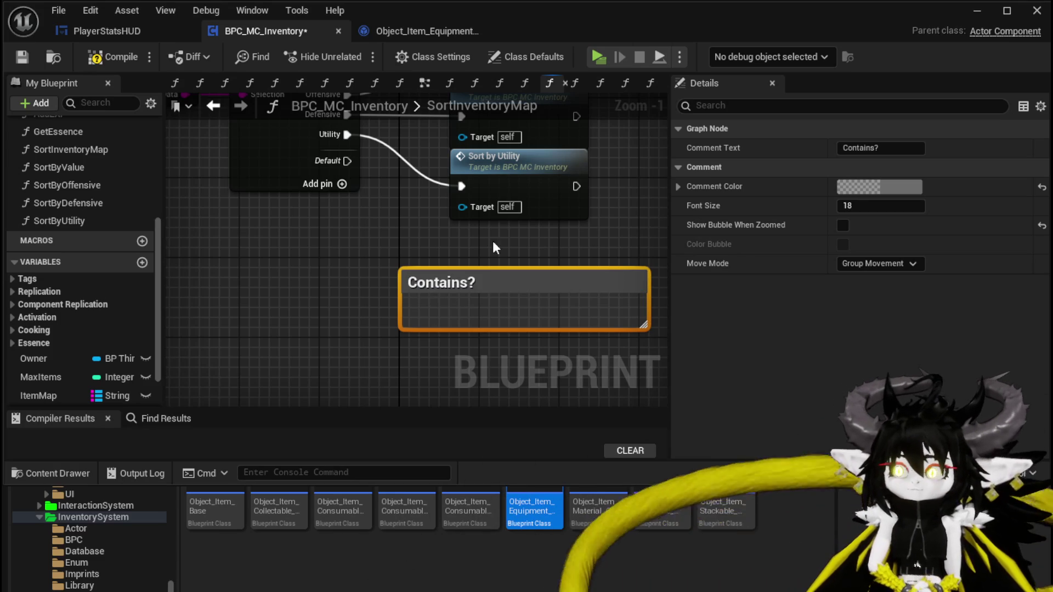
drag(616, 282, 594, 281)
click(466, 244)
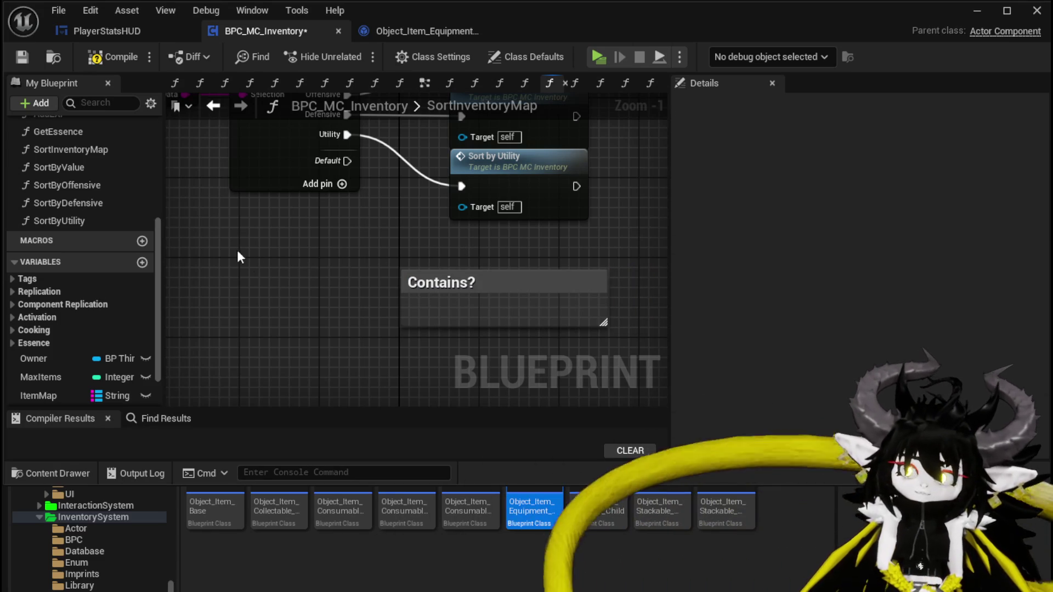
drag(308, 302, 272, 260)
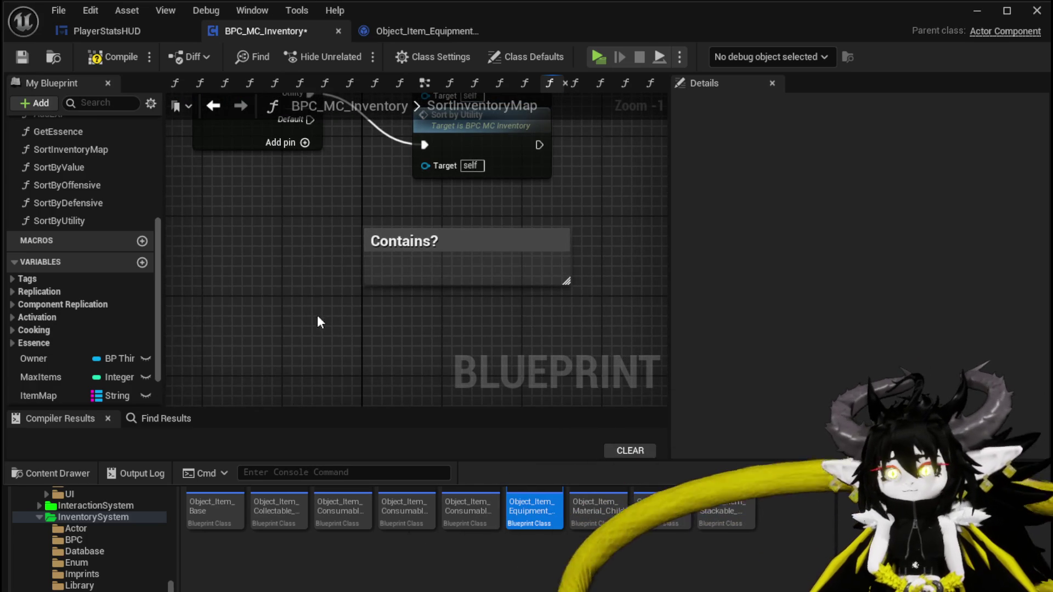
scroll(125, 215, up, 8)
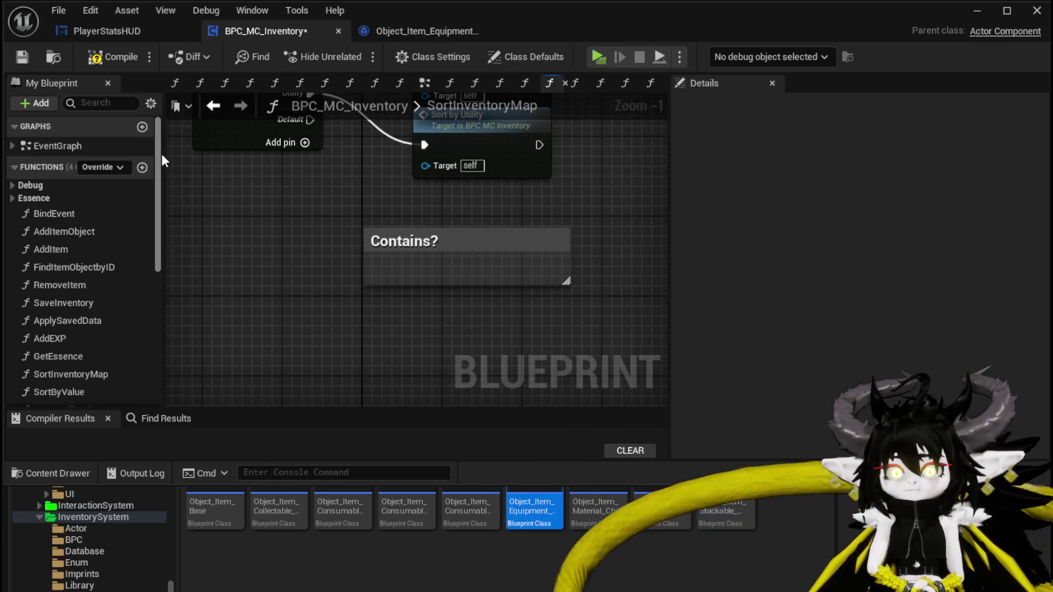
Step: Create the SortForPerk function with a String Contains node searching in 'Dead_Energy'
click(142, 167)
text(SortFo)
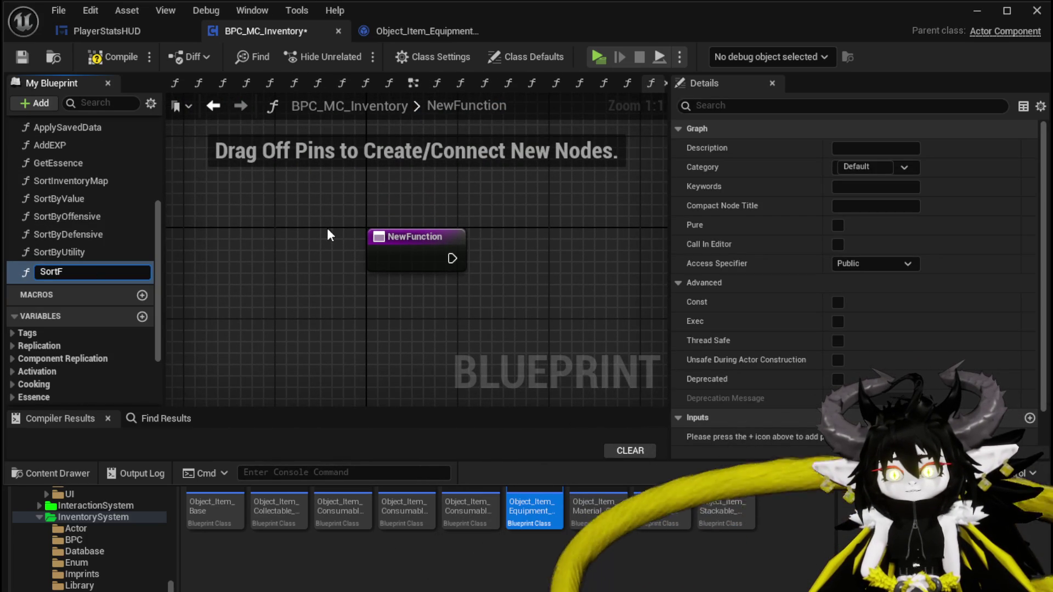
text(rPerk)
key(Return)
right_click(376, 221)
text(string contain)
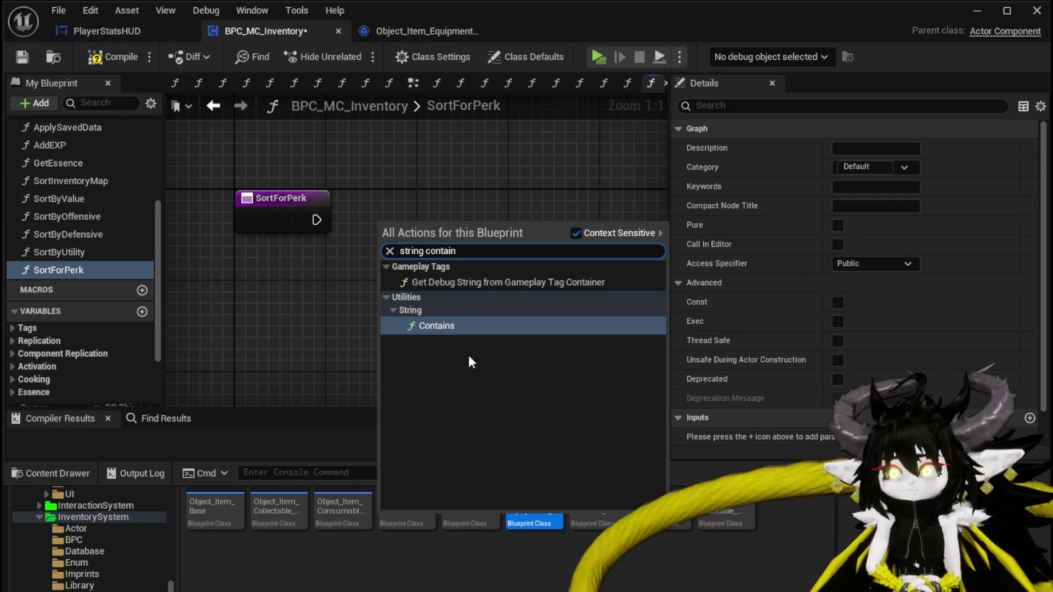
click(455, 325)
mouse_move(447, 274)
mouse_down()
mouse_move(606, 235)
mouse_move(561, 246)
mouse_up()
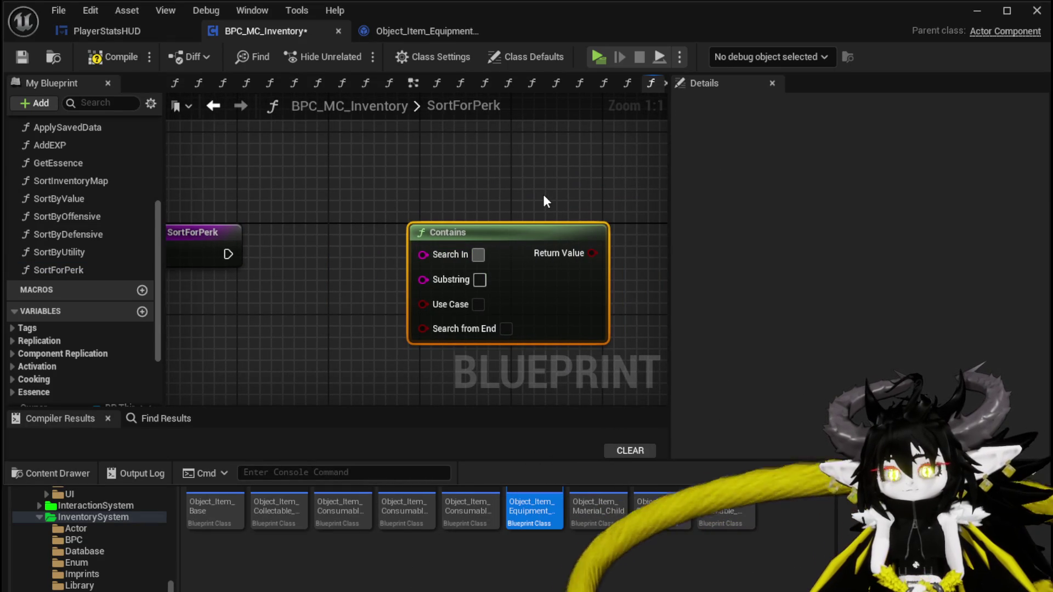
text(Dead_)
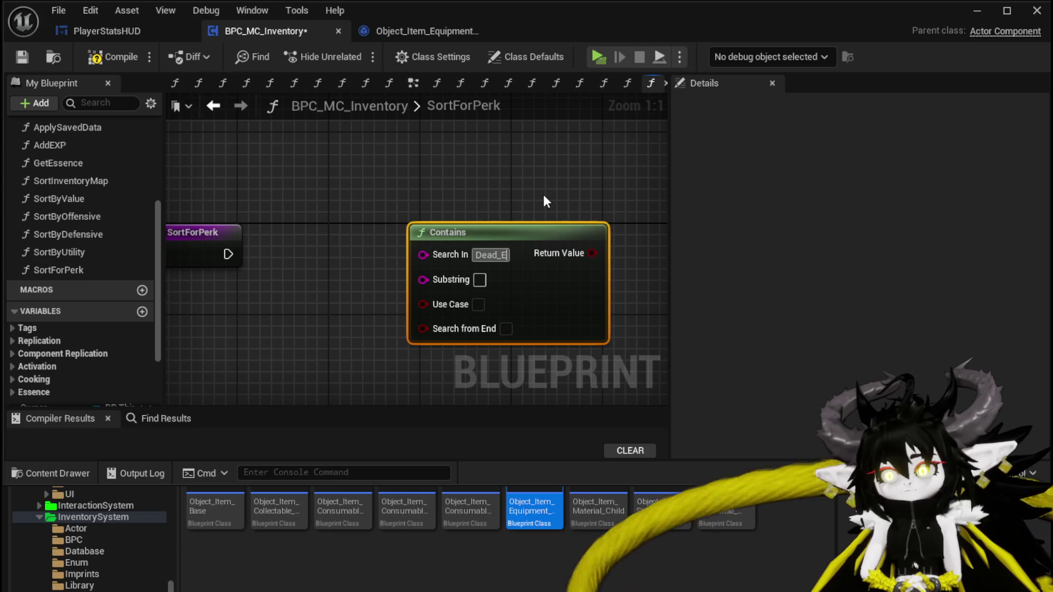
text(Energy)
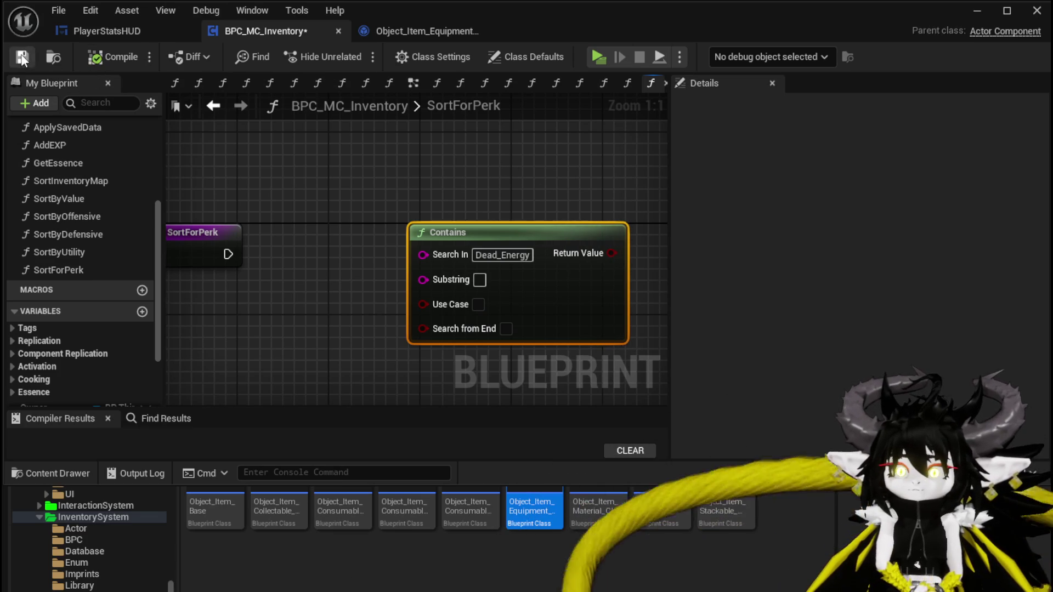
Step: Open SortByUtility and select all of its nodes
scroll(440, 299, down, 3)
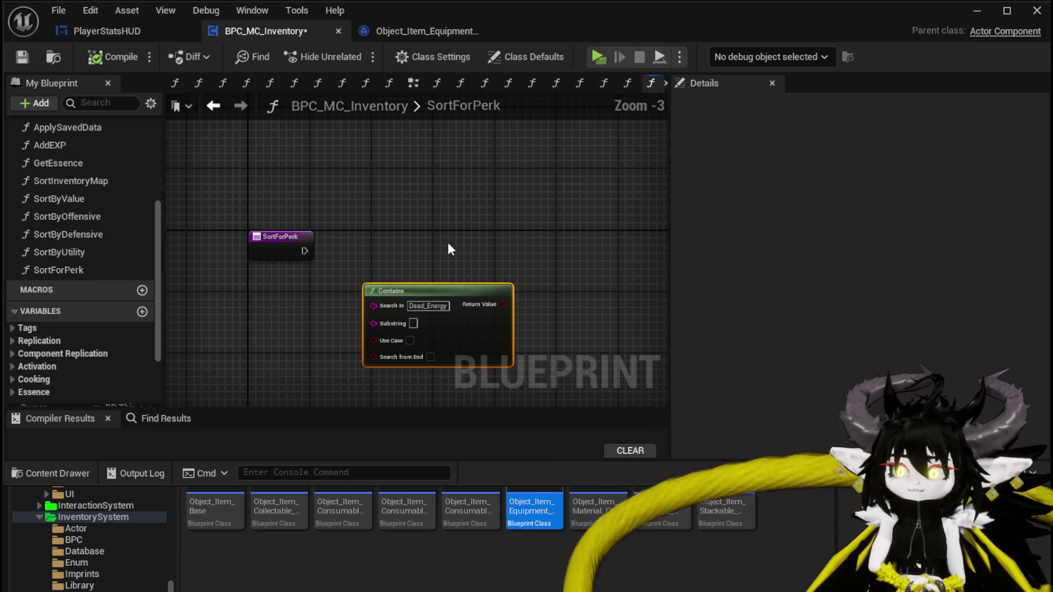
double_click(99, 252)
mouse_move(266, 167)
mouse_down()
mouse_move(438, 326)
mouse_move(554, 374)
mouse_up()
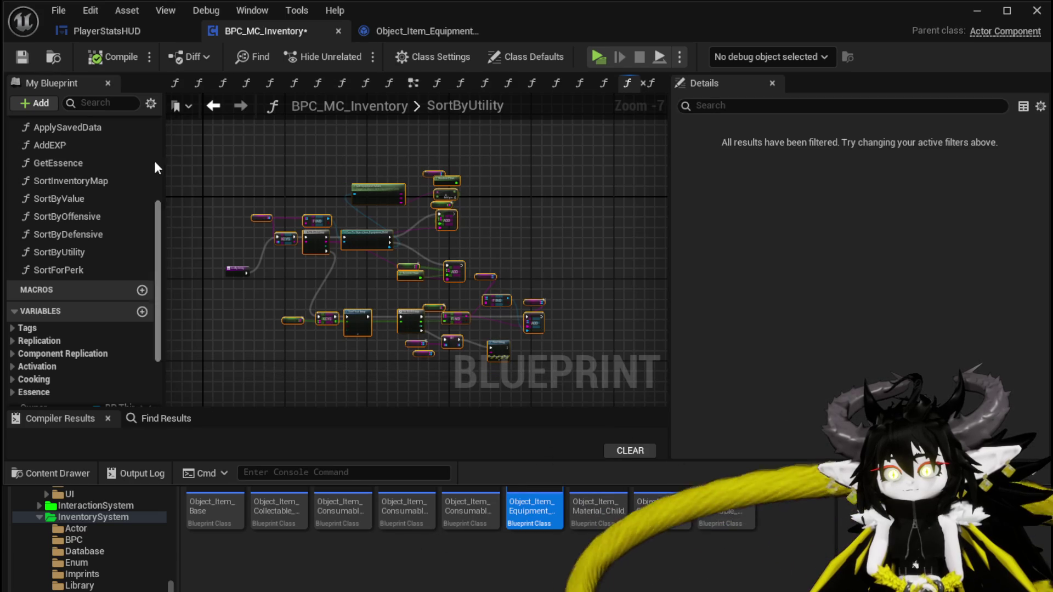
Step: Save, then paste the copied SortByUtility nodes into SortForPerk
click(22, 56)
click(81, 269)
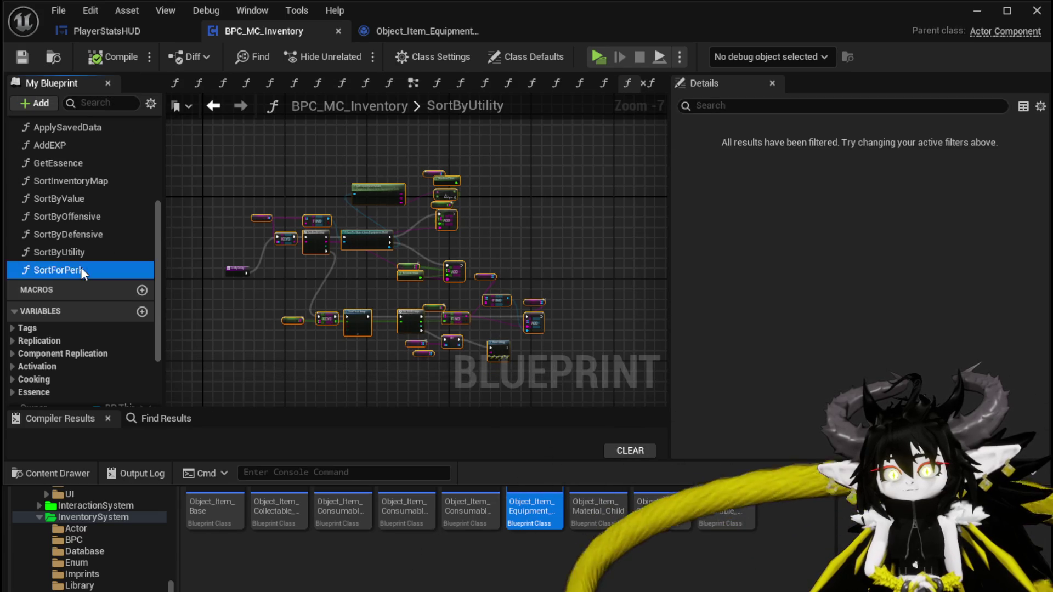
double_click(80, 270)
key(ctrl+v)
mouse_move(416, 283)
mouse_down()
mouse_move(646, 297)
mouse_move(446, 164)
mouse_move(660, 327)
mouse_move(453, 296)
mouse_up()
Step: Create a TempInventoryMap variable and a local SortedMap variable from the pasted nodes
click(212, 322)
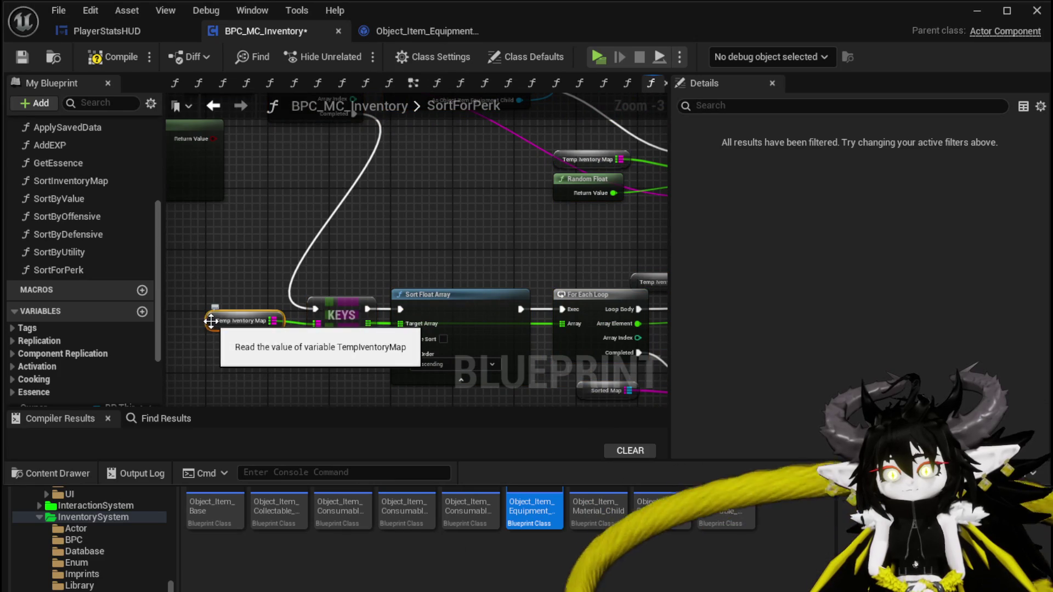
right_click(211, 321)
click(284, 351)
drag(485, 227, 525, 260)
click(500, 273)
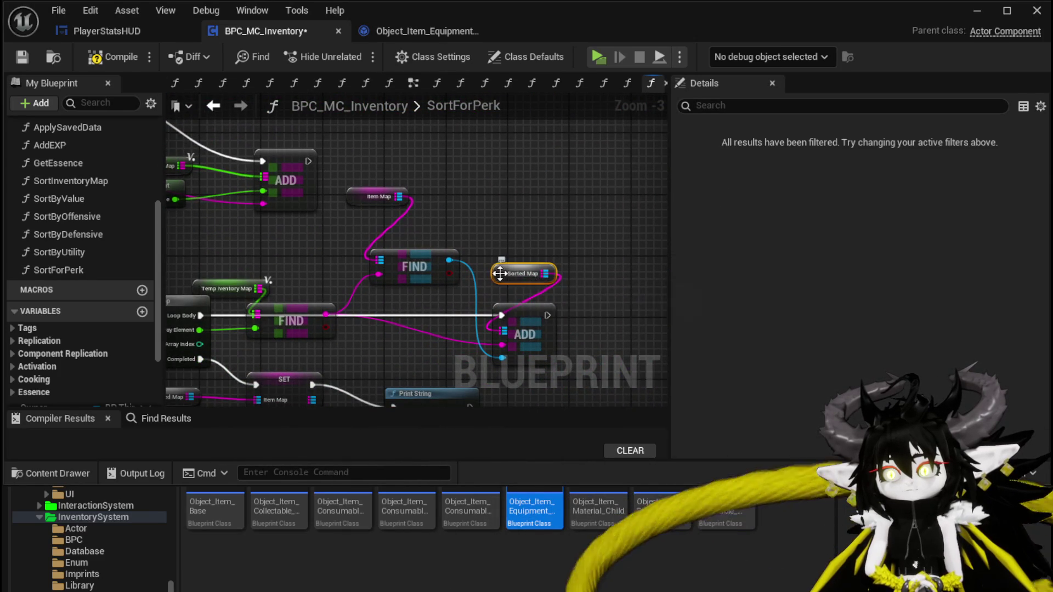
right_click(500, 273)
mouse_move(546, 350)
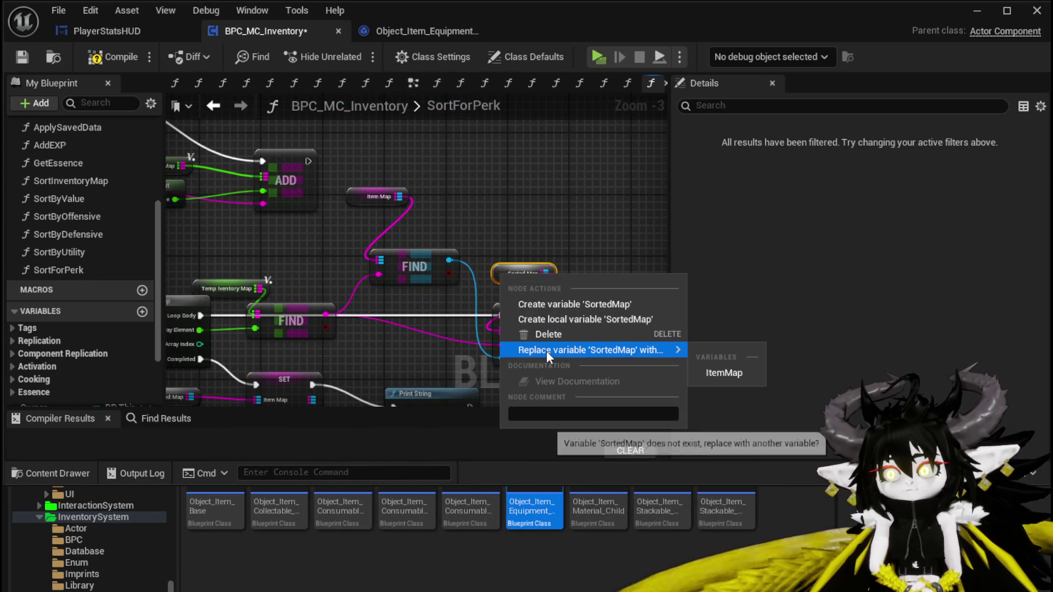
click(550, 320)
click(488, 215)
scroll(488, 215, down, 4)
scroll(550, 234, up, 1)
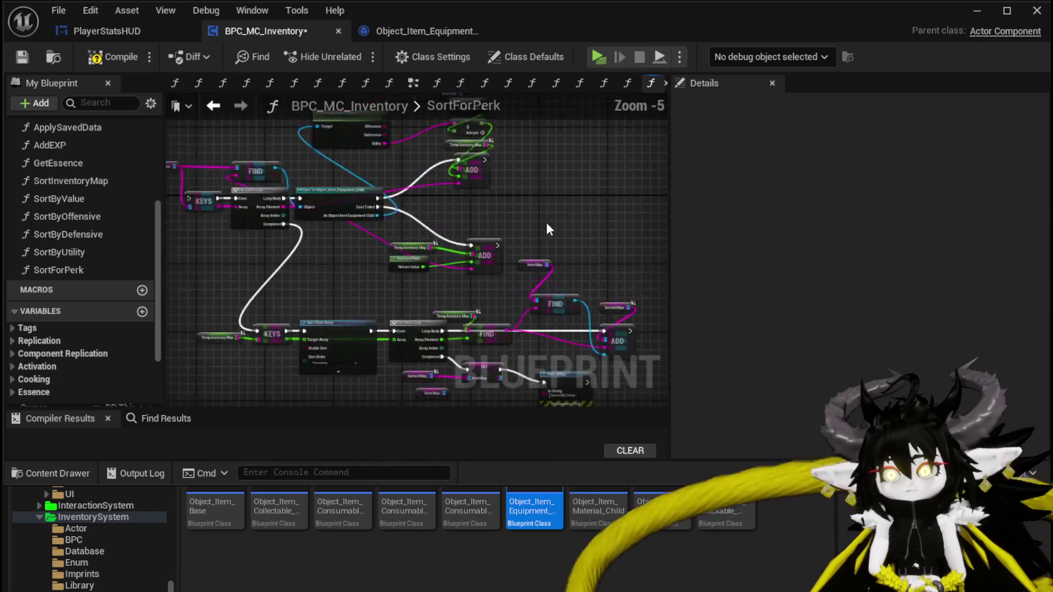
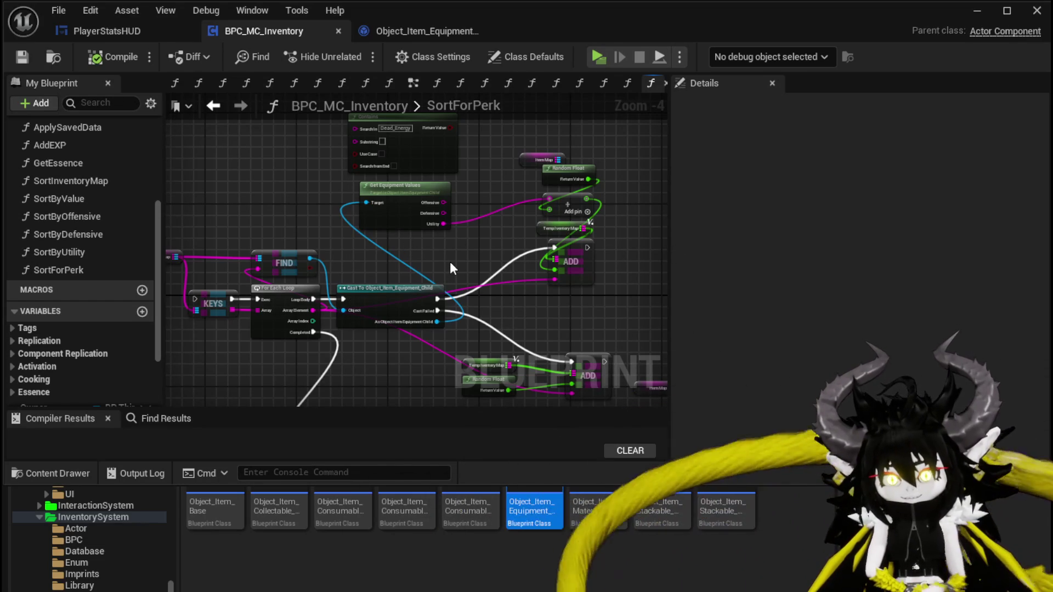
Step: Pan across SortForPerk's key loop and cast logic, then save BPC_MC_Inventory
mouse_move(288, 183)
mouse_down()
mouse_move(505, 180)
mouse_move(341, 228)
mouse_move(438, 200)
mouse_move(329, 212)
mouse_move(417, 215)
mouse_up()
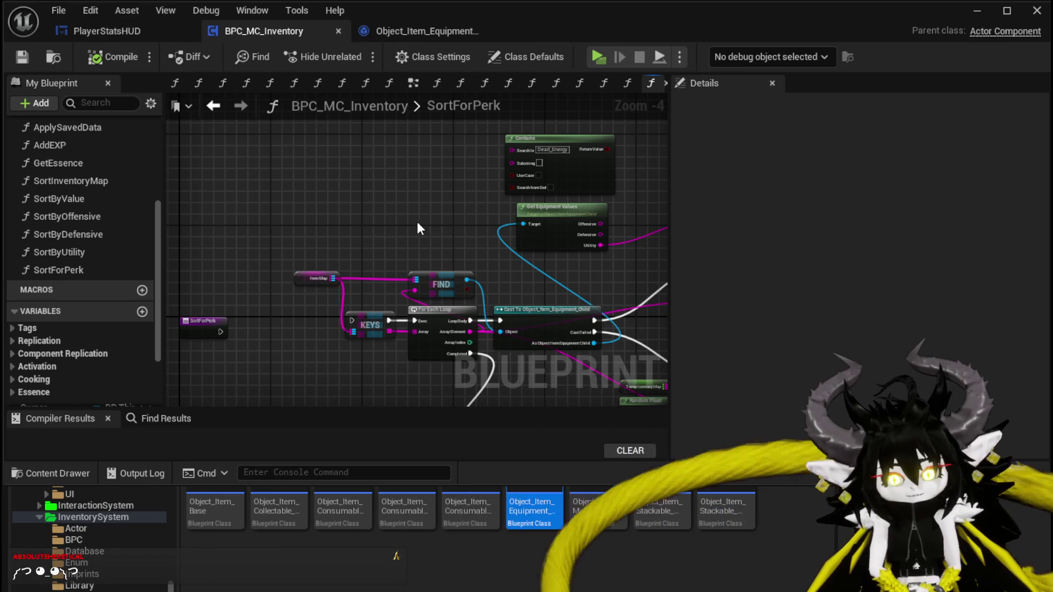
mouse_move(485, 176)
mouse_down()
mouse_move(314, 173)
mouse_move(283, 160)
mouse_up()
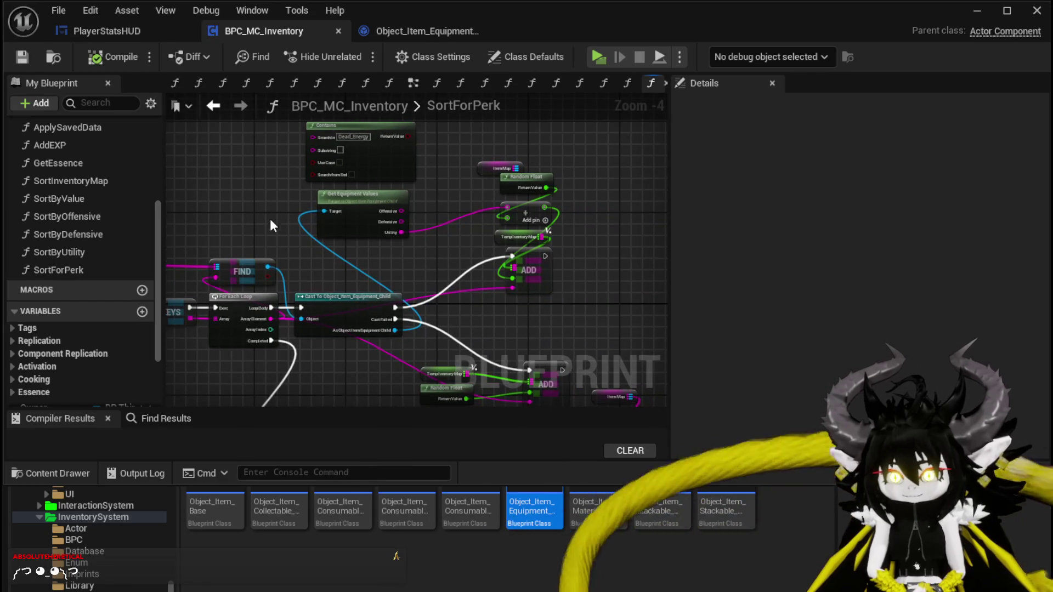
drag(271, 221, 302, 221)
click(22, 57)
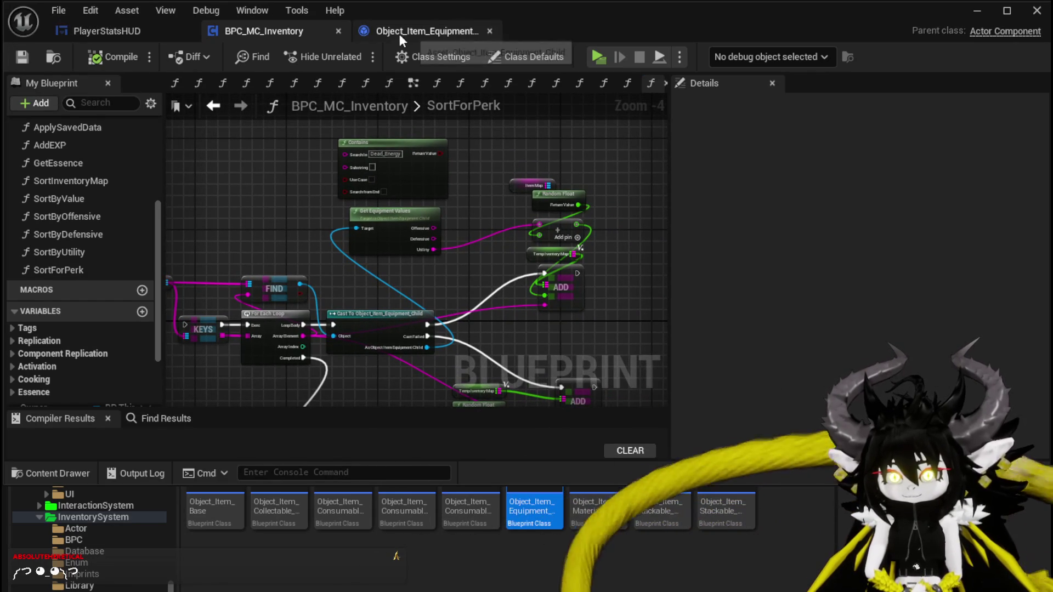
Step: In Object_Item_Equipment_Child, inspect GetEquipmentValues' get Perks comment, Parse Into Array and GET nodes
click(401, 32)
drag(459, 153, 627, 125)
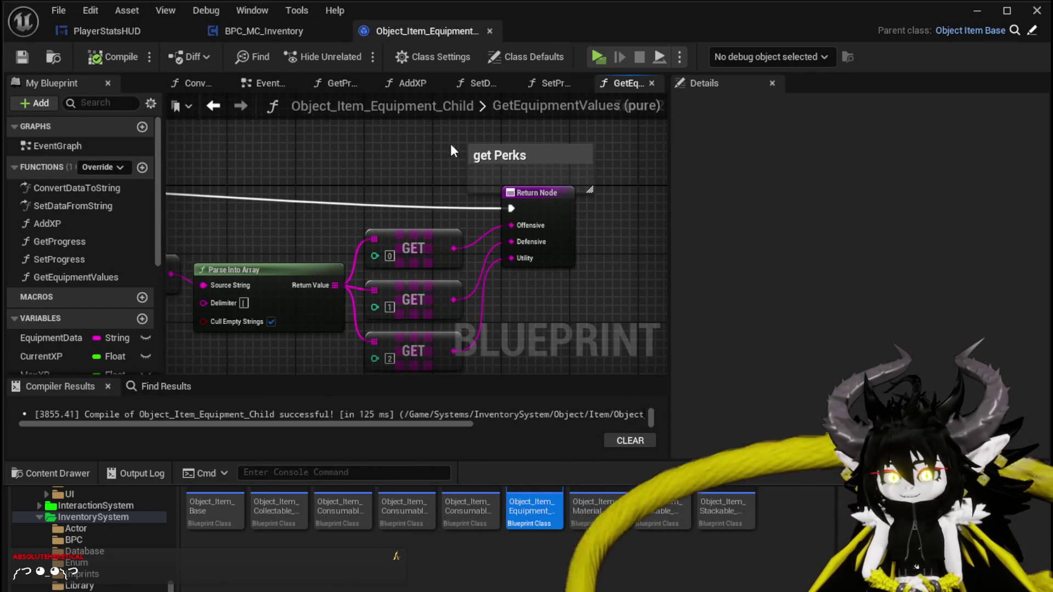
click(556, 165)
scroll(376, 162, down, 2)
drag(376, 163, 462, 170)
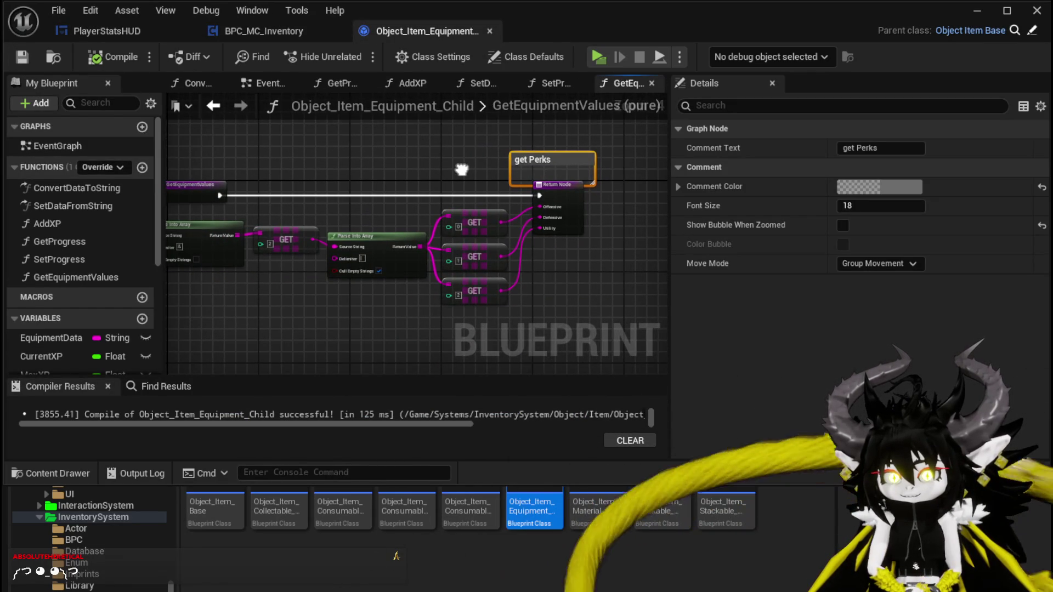
drag(462, 169, 498, 165)
drag(284, 288, 311, 219)
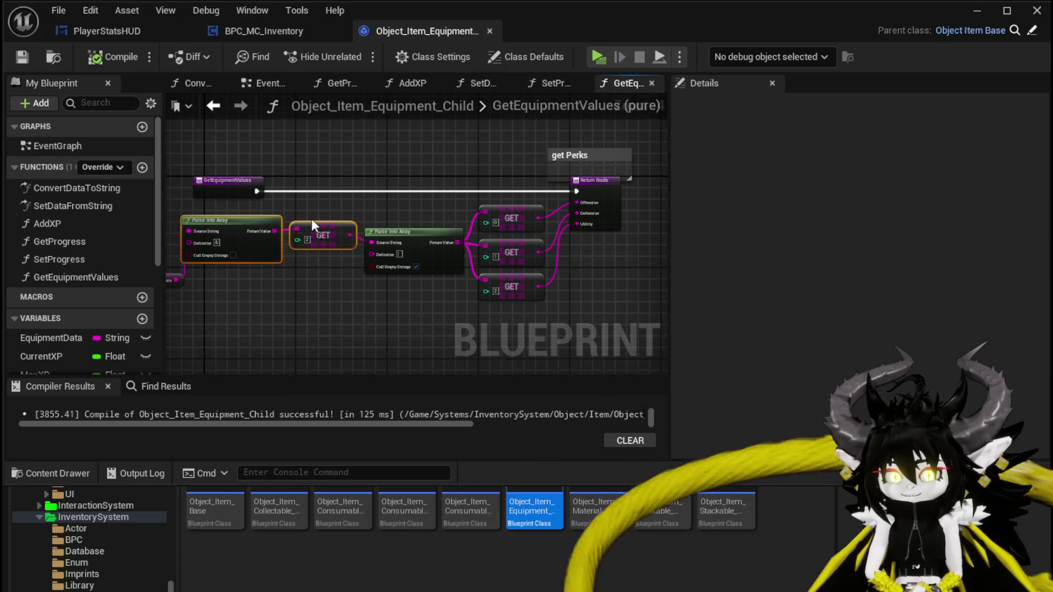
Step: Add a new blueprint function named GetPerks
click(142, 167)
text(GetPerks)
key(Return)
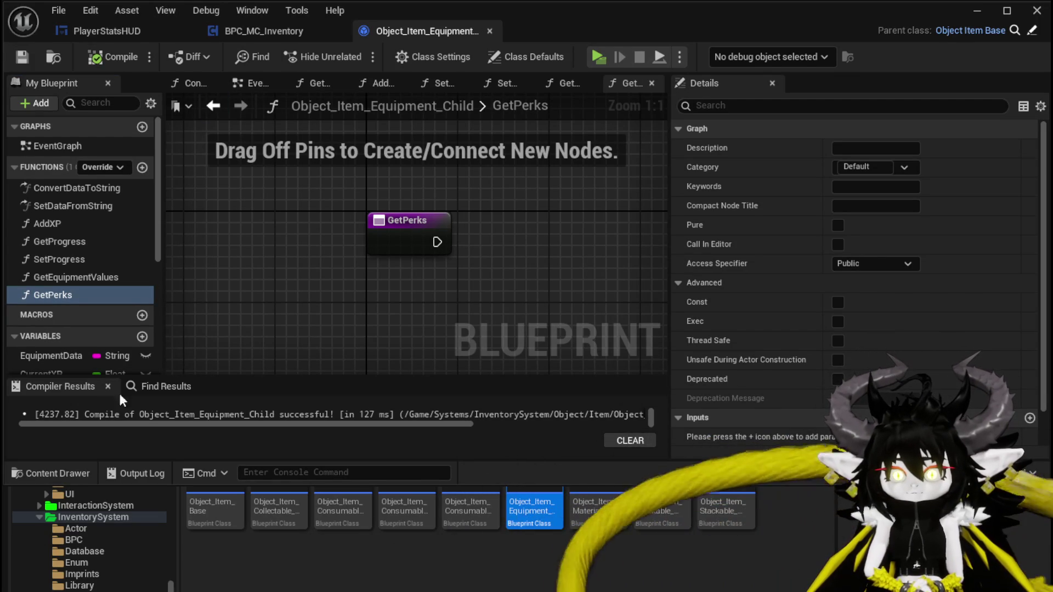
Step: Place an EquipmentData getter in GetPerks, undoing an unwanted pasted node block
mouse_move(62, 354)
mouse_down()
mouse_move(337, 292)
mouse_move(371, 322)
mouse_up()
click(378, 327)
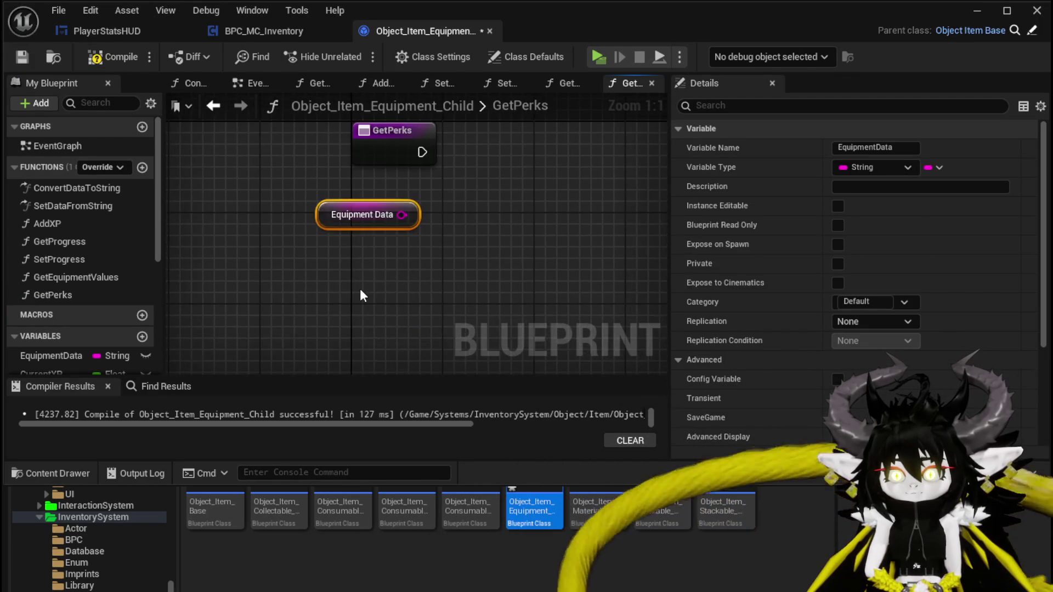
key(ctrl+v)
scroll(491, 284, down, 5)
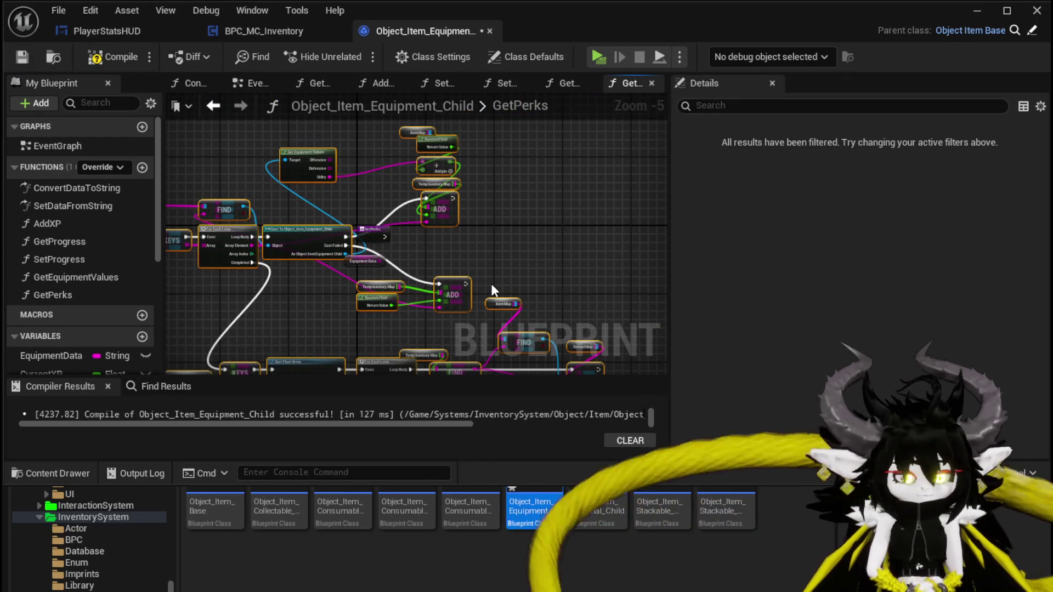
key(ctrl+z)
scroll(377, 259, up, 3)
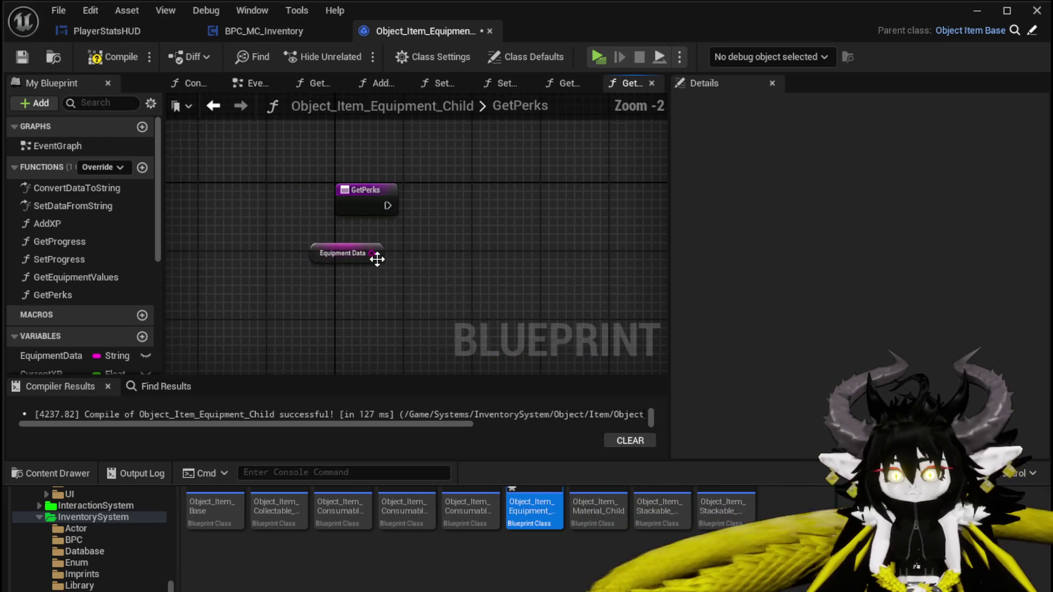
Step: Copy Parse Into Array and GET from GetEquipmentValues into GetPerks, fed by Equipment Data
double_click(82, 276)
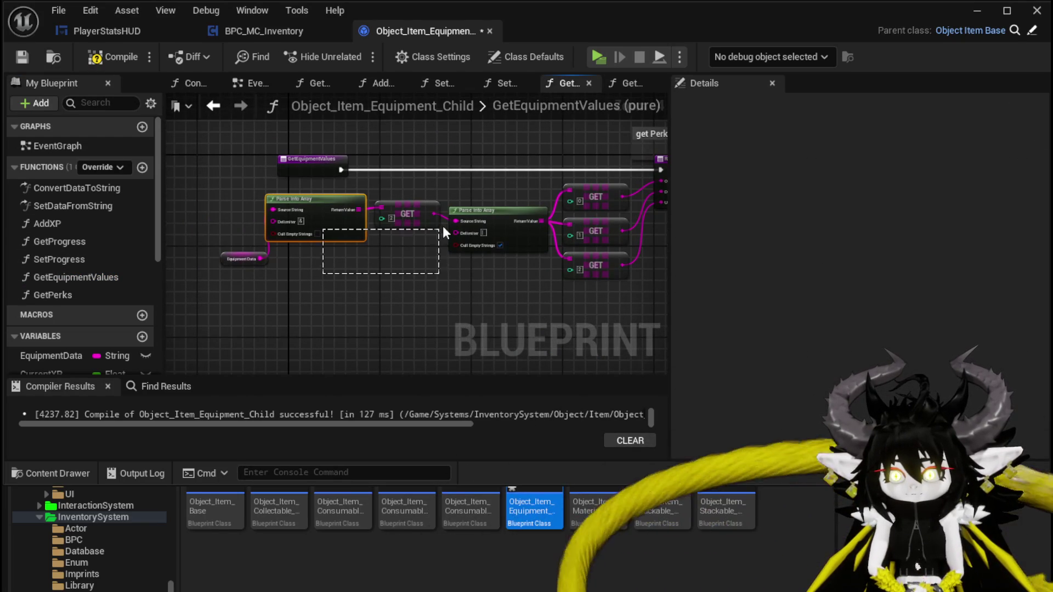
drag(423, 215, 416, 196)
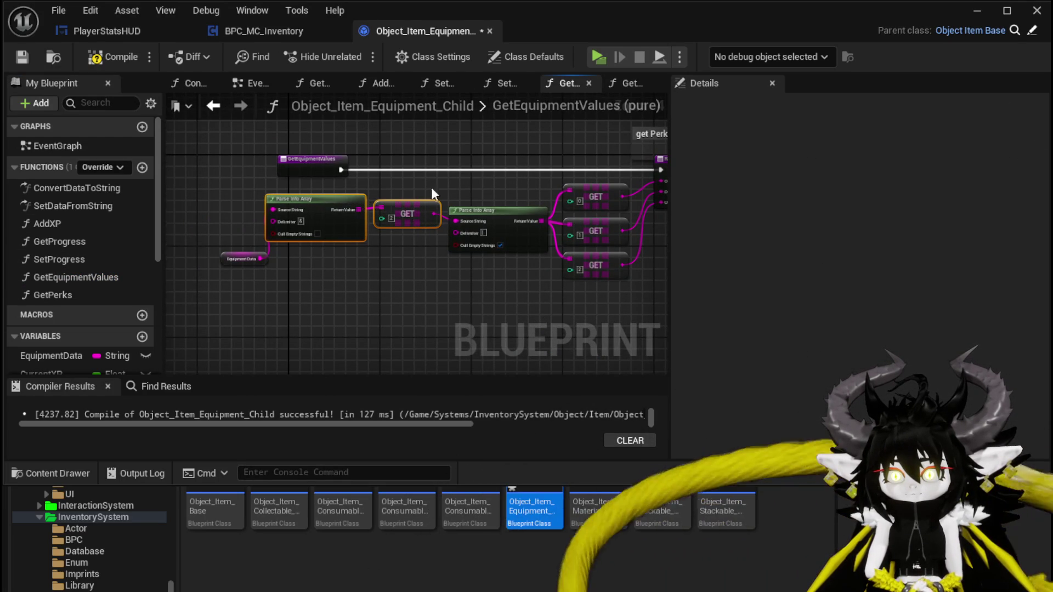
click(559, 165)
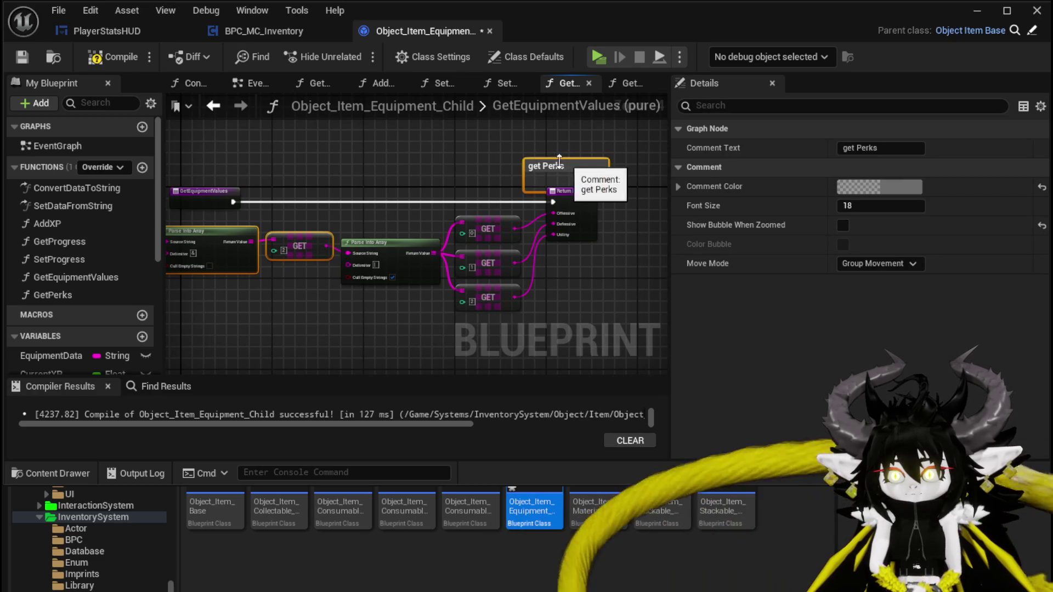
double_click(77, 299)
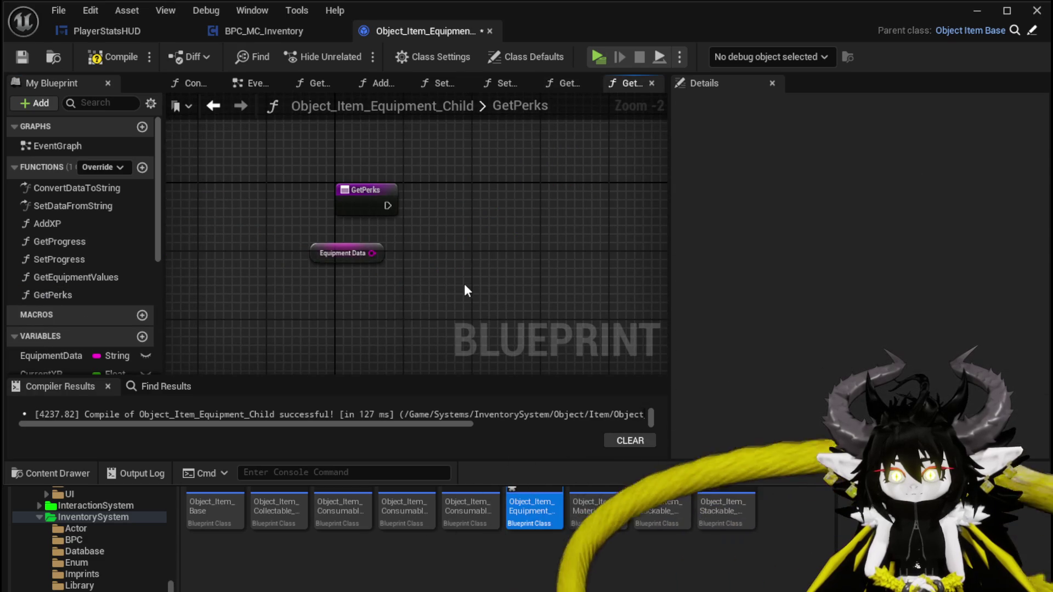
key(ctrl+v)
drag(439, 311, 580, 275)
drag(370, 252, 380, 283)
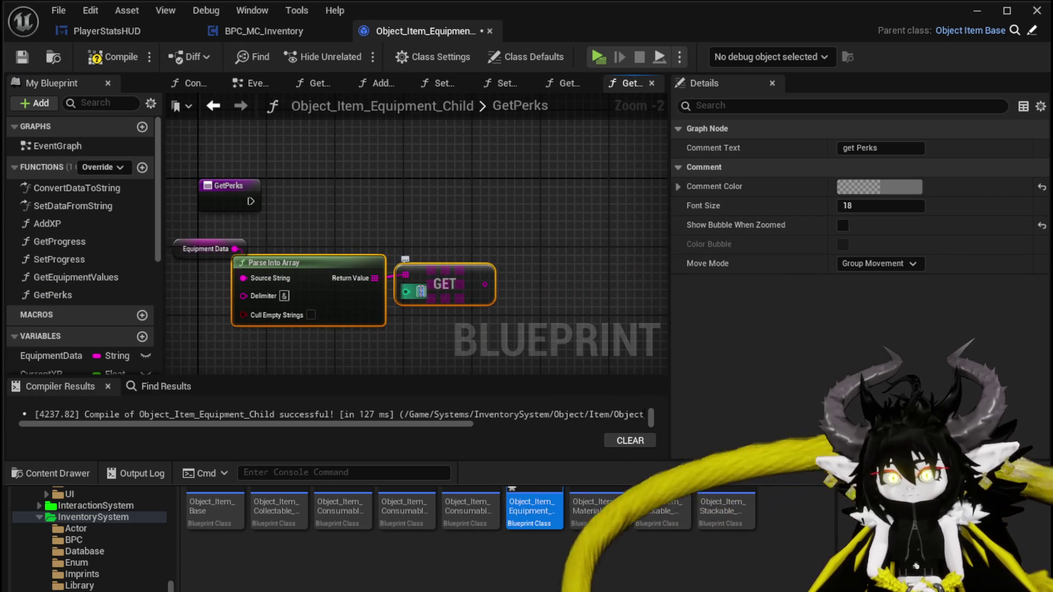
click(456, 248)
Step: Select the GetPerks entry node and add an output to the function
scroll(355, 241, down, 4)
click(507, 228)
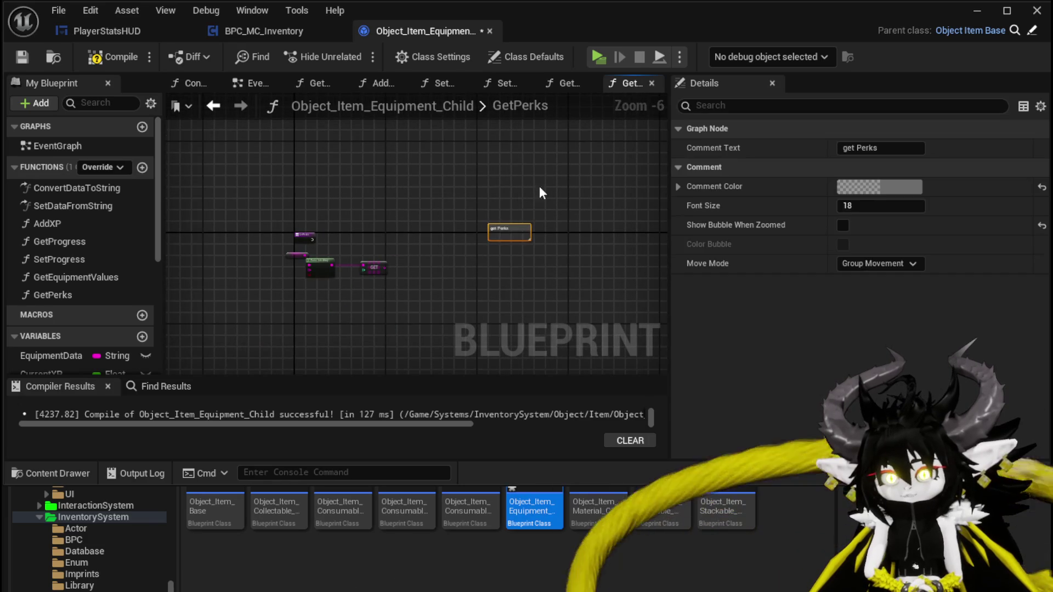
scroll(385, 241, up, 4)
click(355, 278)
click(235, 205)
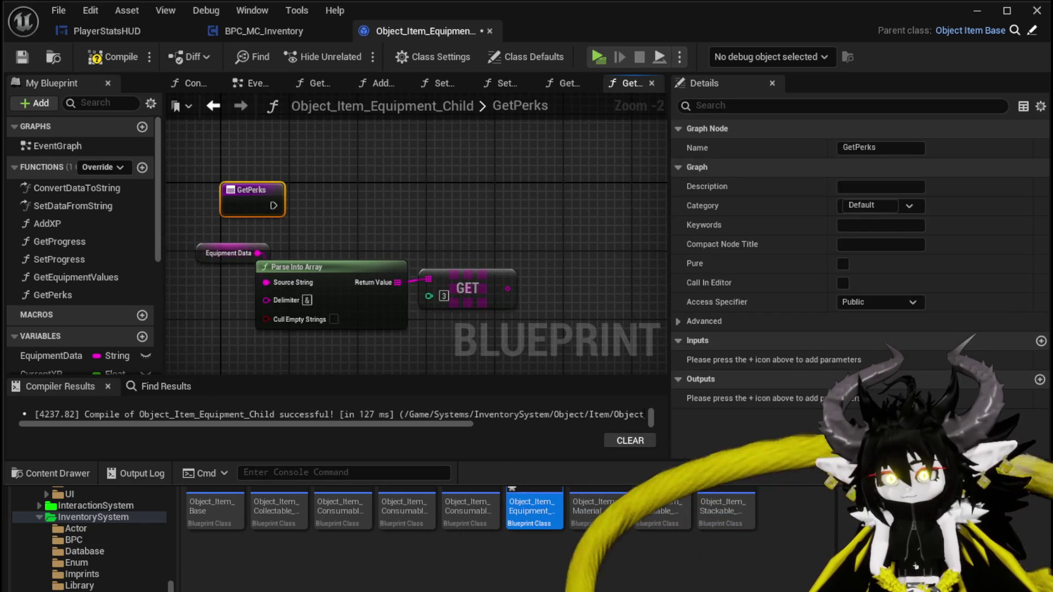
click(1039, 379)
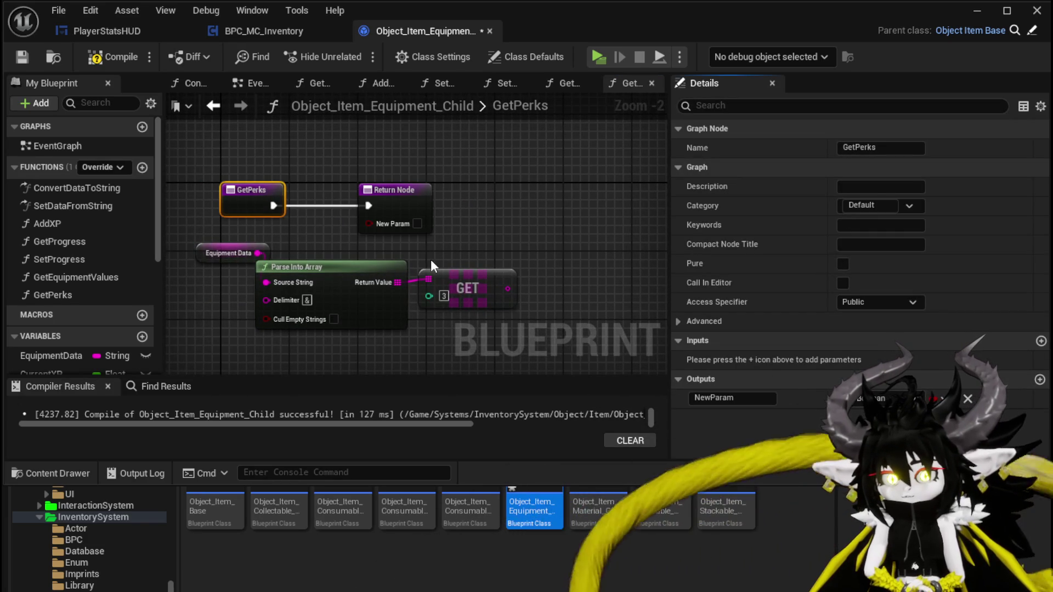
Step: Connect the GET element 3 result to the Return Node, removing a stray Parse Into Array
drag(507, 289, 579, 291)
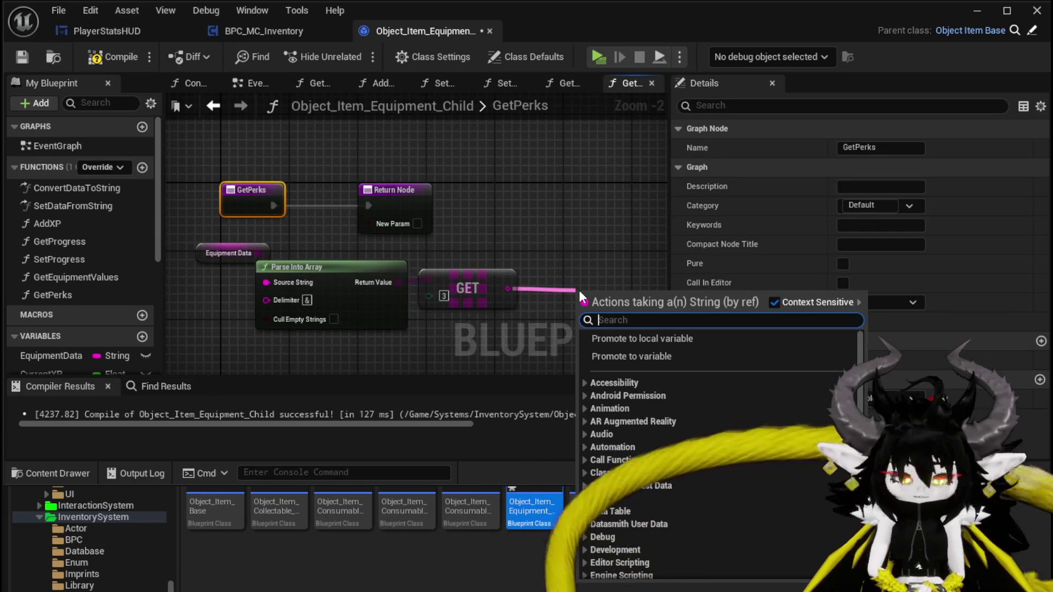
text(Pars)
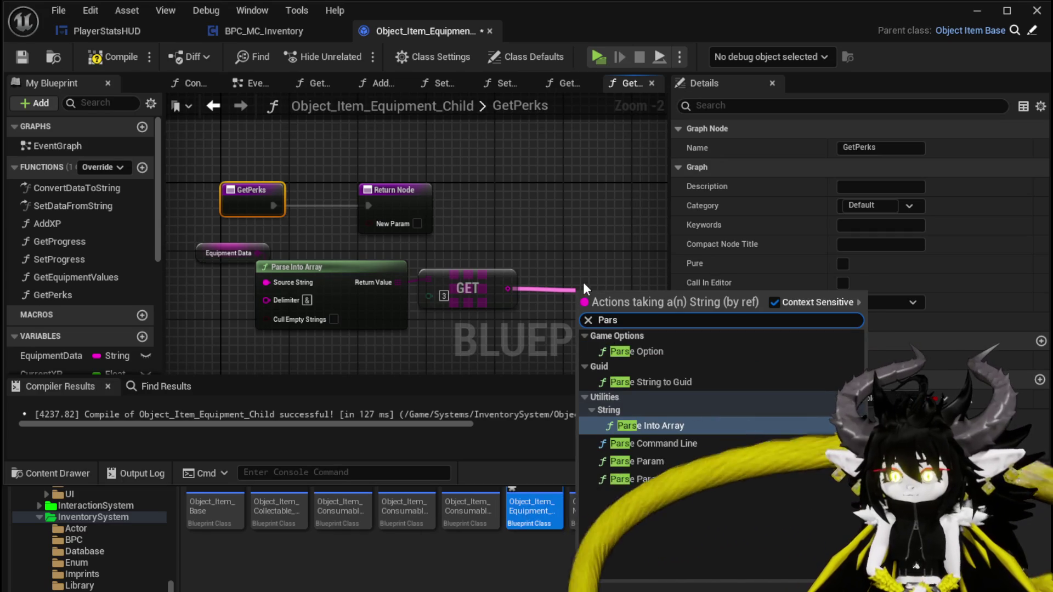
click(639, 426)
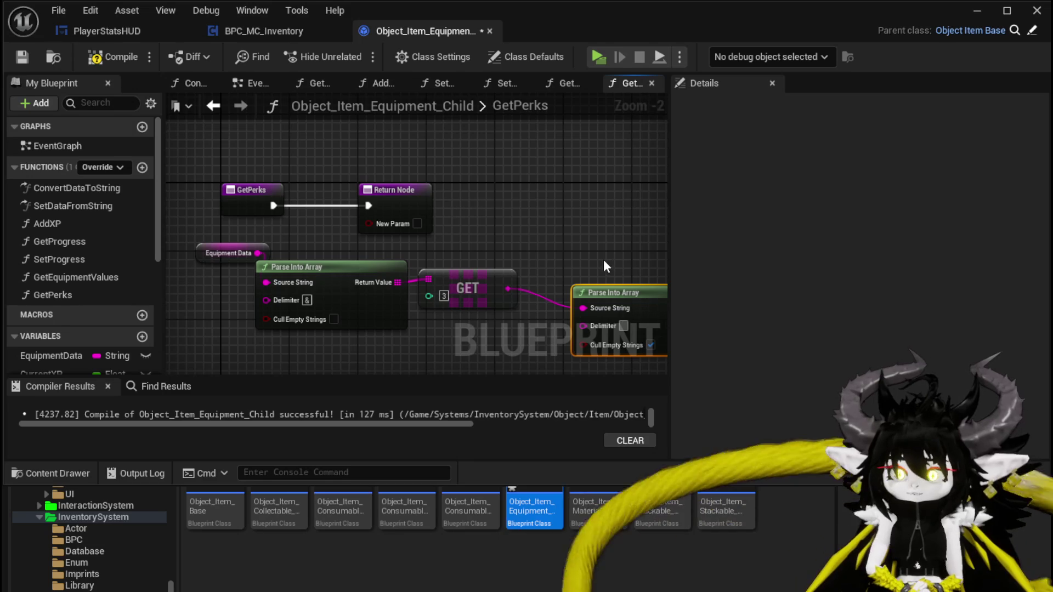
key(Delete)
mouse_move(508, 289)
mouse_down()
mouse_move(400, 213)
mouse_move(605, 209)
mouse_up()
Step: Remove the Boolean NewParam, name the String output PerkData, and compile
click(968, 360)
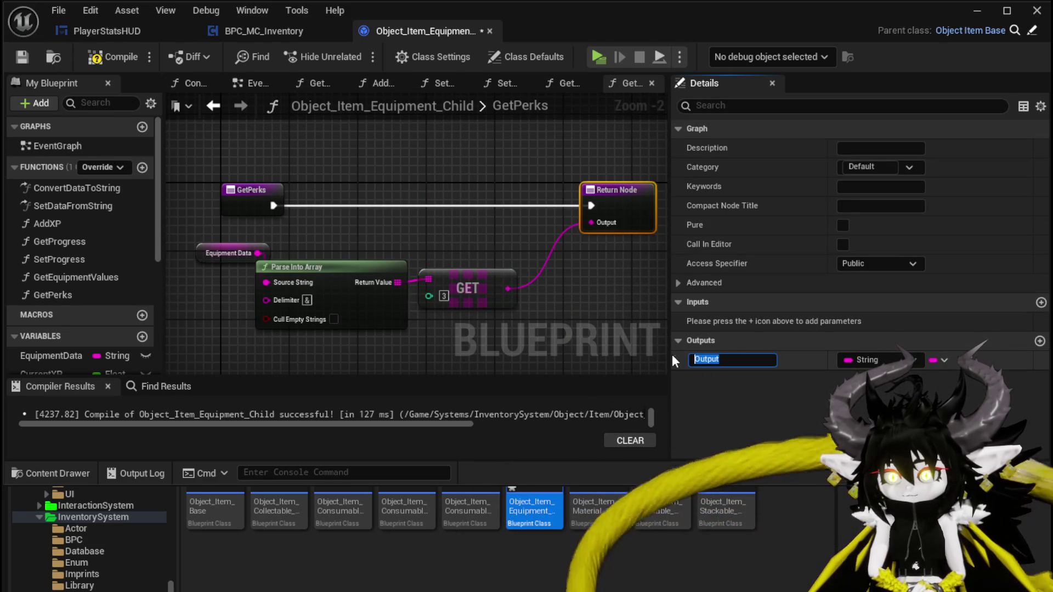
text(PerkData)
key(Return)
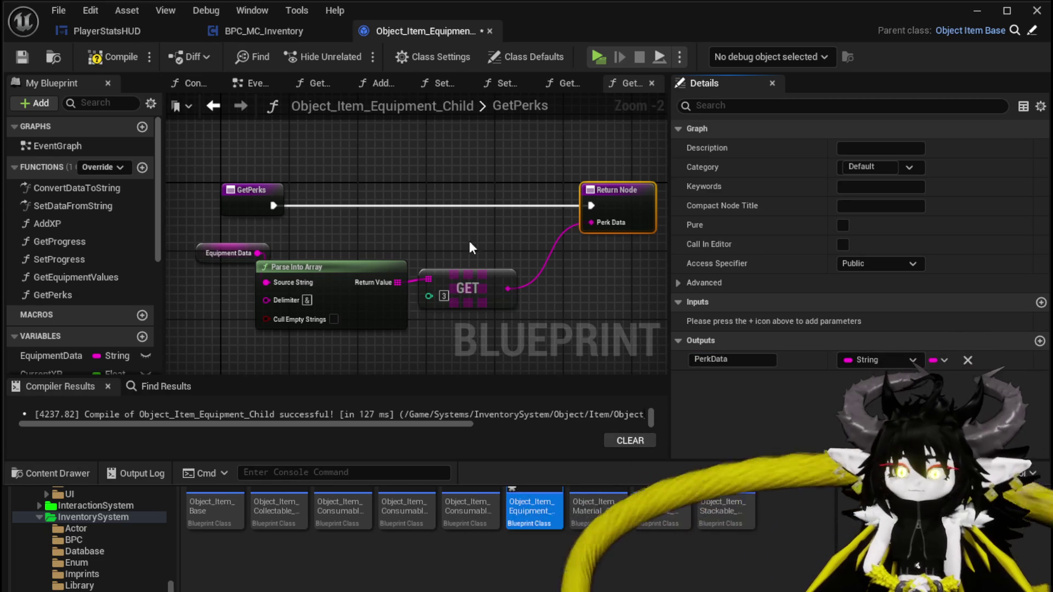
click(94, 57)
Step: Save the equipment blueprint and add a Get Perks call off the cast in SortForPerk
click(22, 58)
click(283, 31)
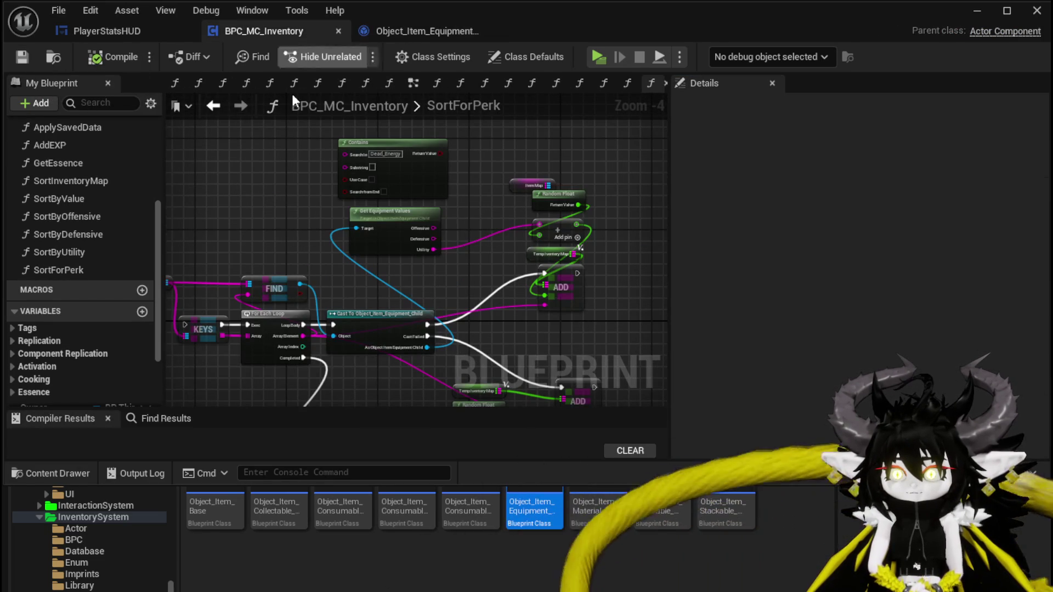
mouse_move(427, 336)
mouse_down()
mouse_move(437, 308)
mouse_move(367, 276)
mouse_up()
text(get)
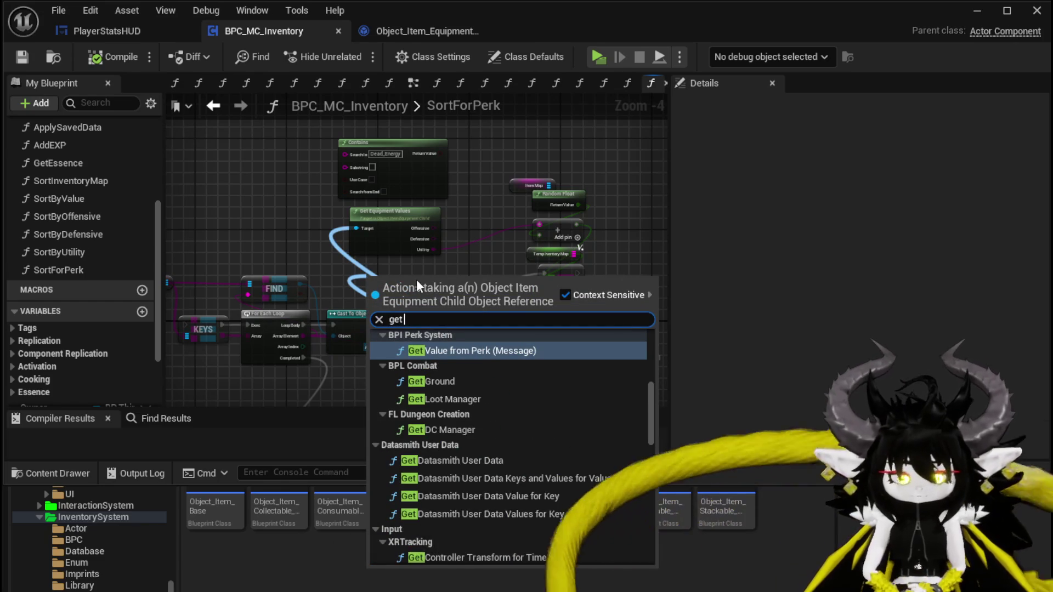
text( Per)
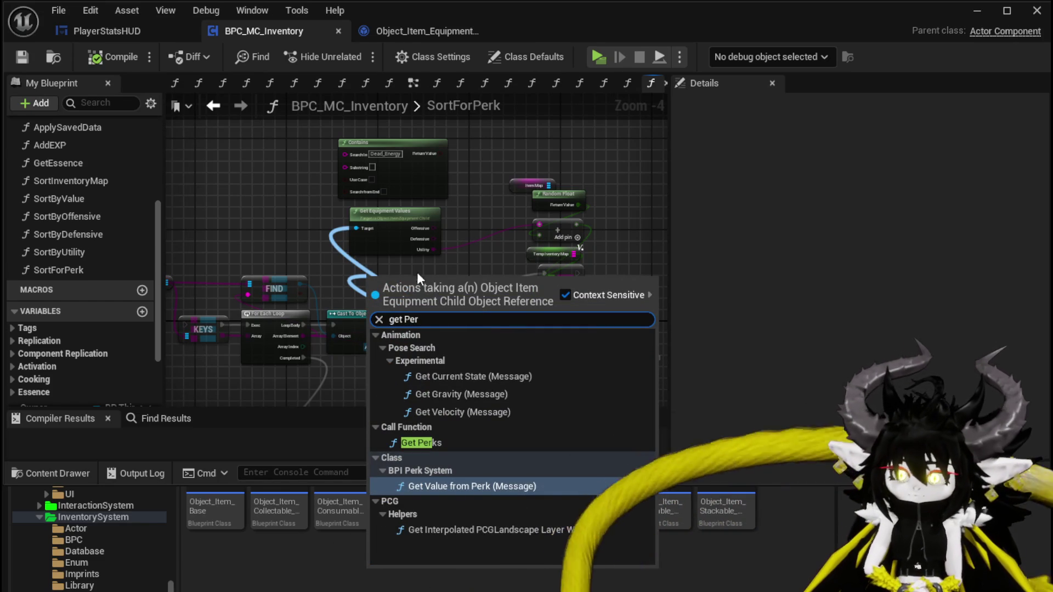
click(429, 443)
Step: Mark GetPerks as a pure function, then recompile and save the equipment blueprint
double_click(423, 282)
click(242, 193)
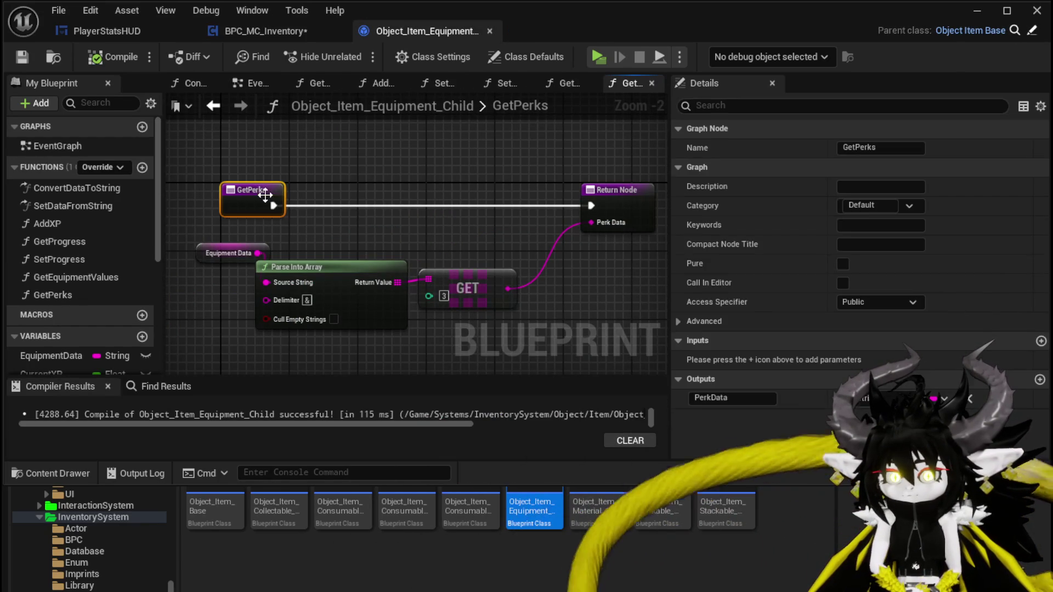
click(843, 263)
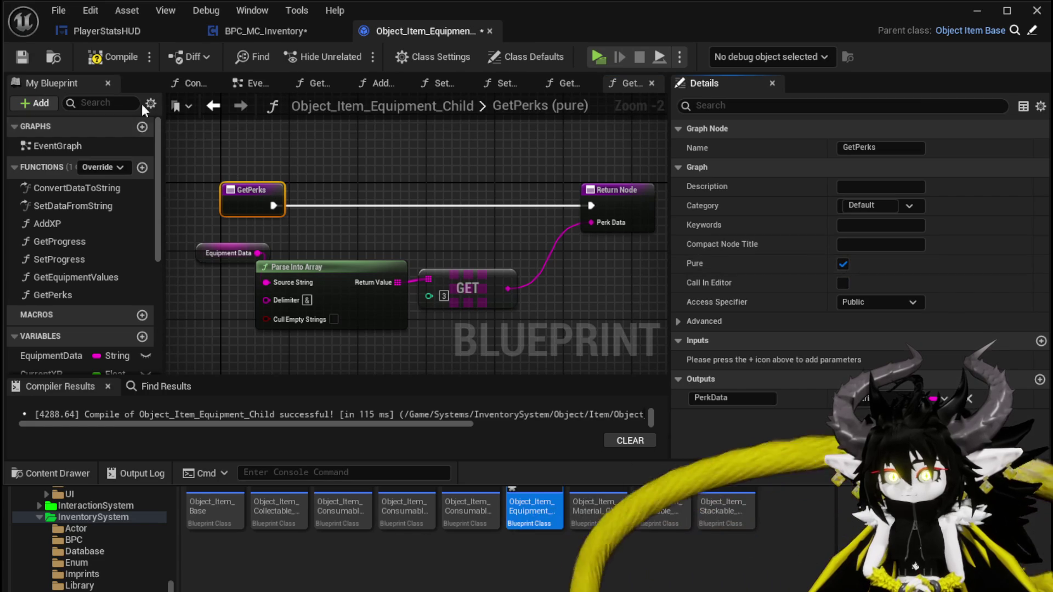
click(105, 57)
click(21, 57)
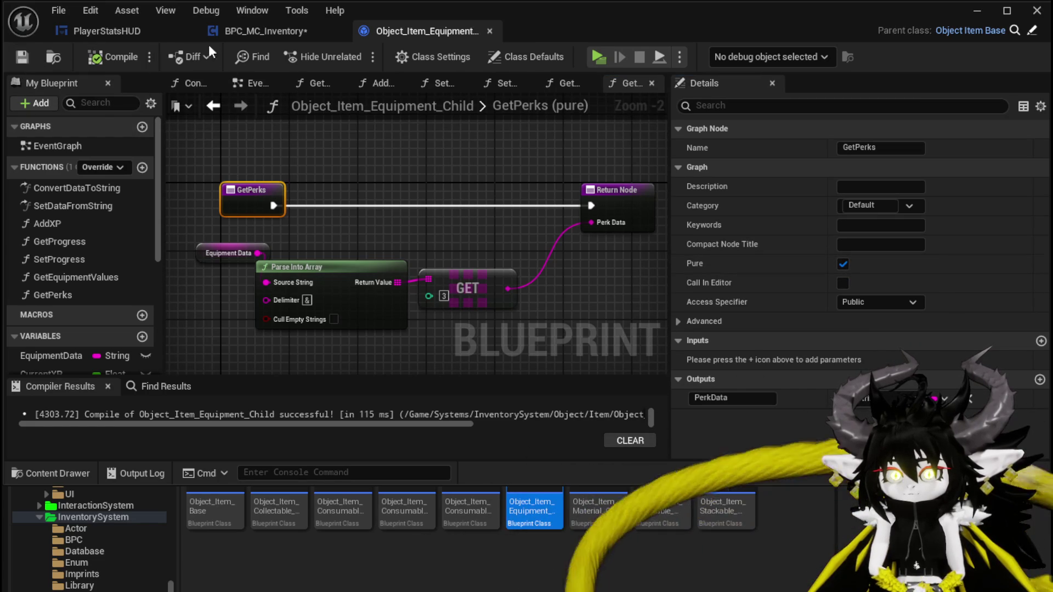
click(225, 34)
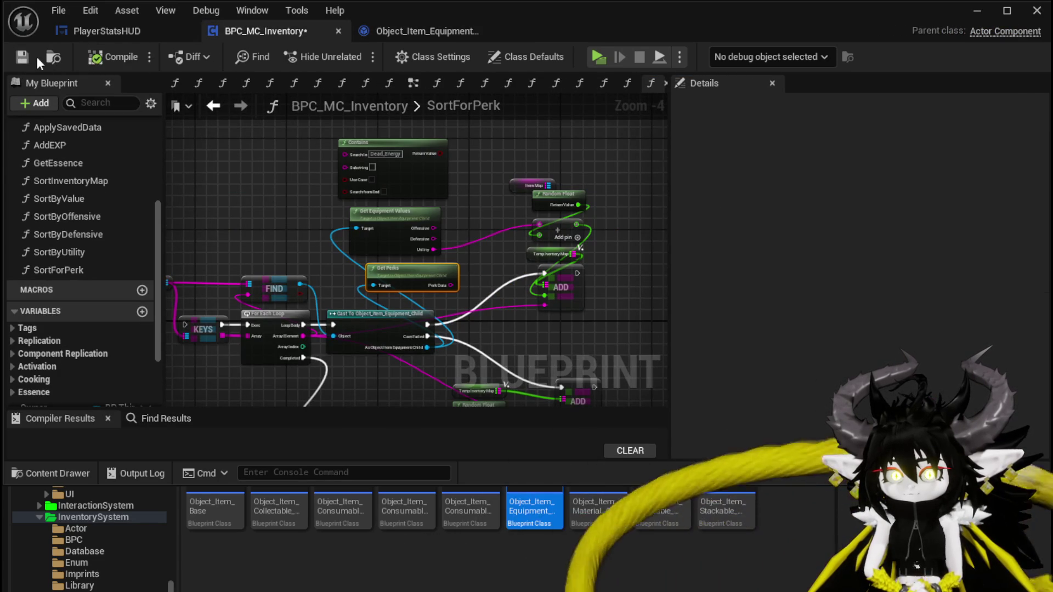
Step: Delete Get Equipment Values and insert a Branch between the Cast and ADD
drag(433, 249, 356, 243)
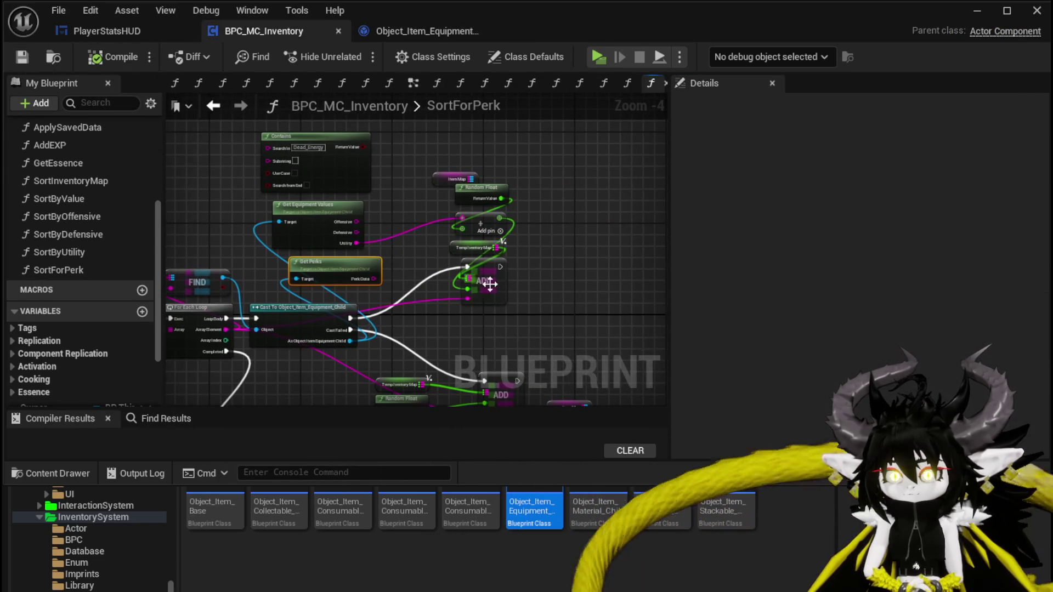
click(563, 296)
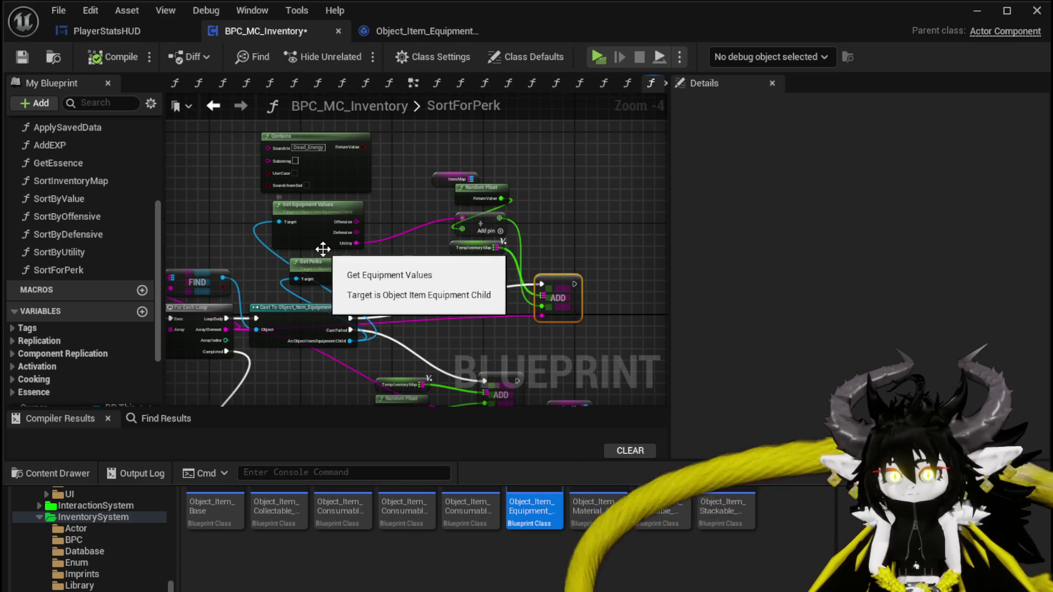
drag(392, 205, 317, 222)
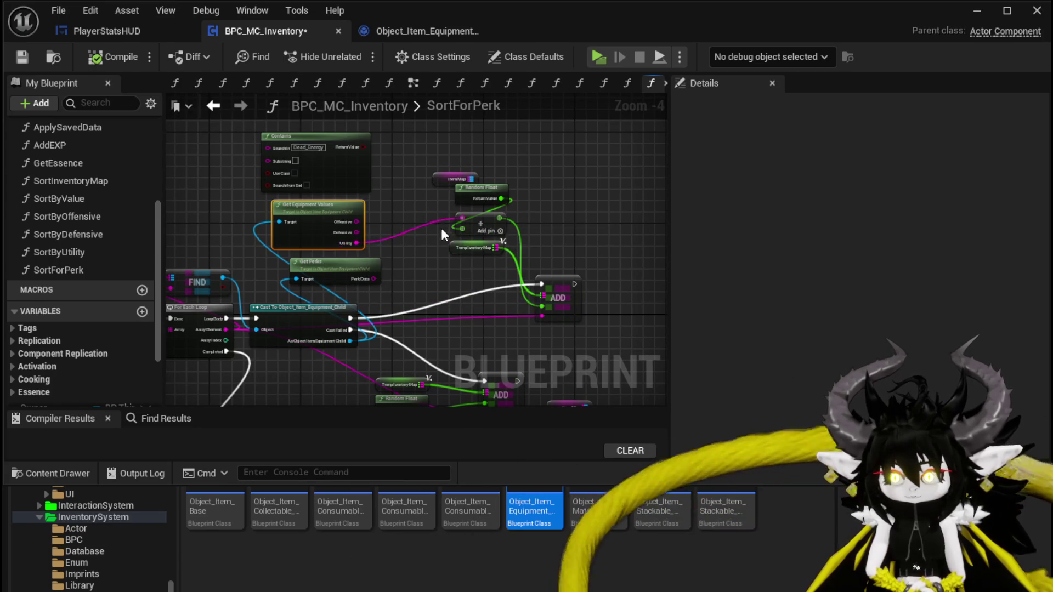
key(Delete)
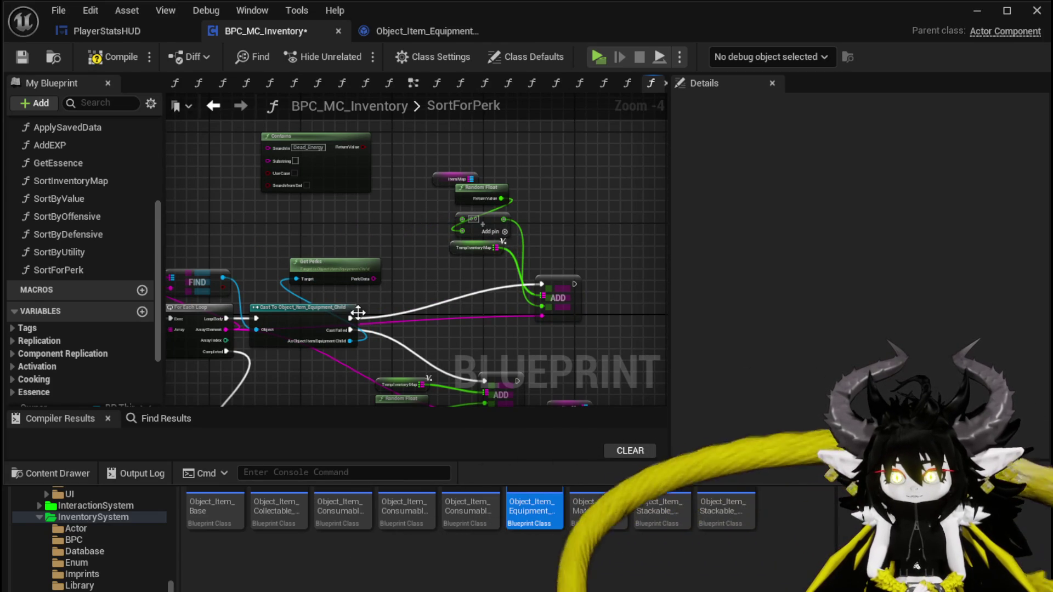
click(428, 294)
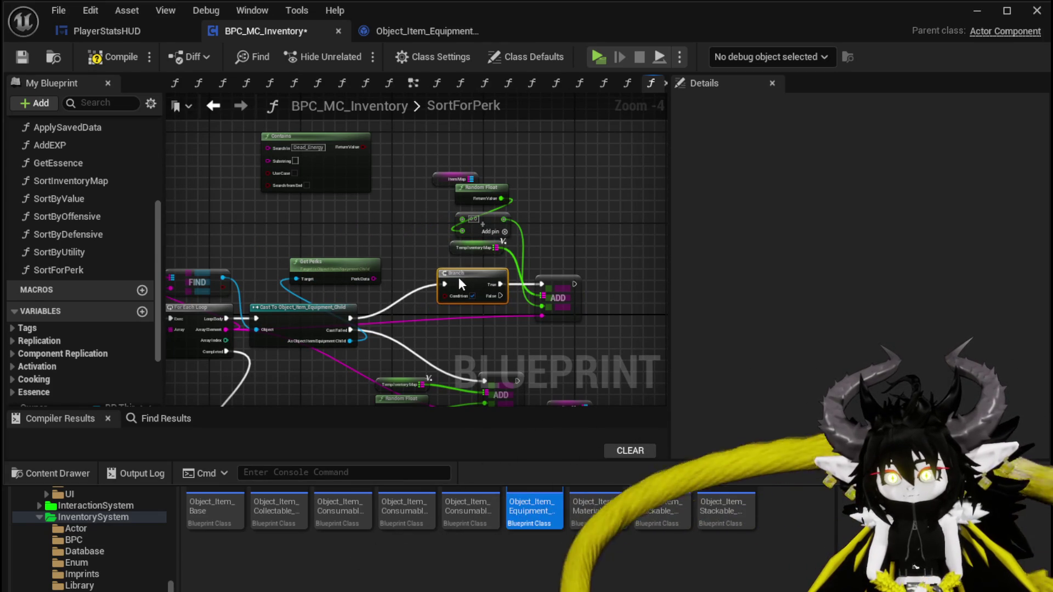
Step: Reposition Get Perks and wire its Perk Data into Contains' Search In pin
scroll(436, 309, up, 3)
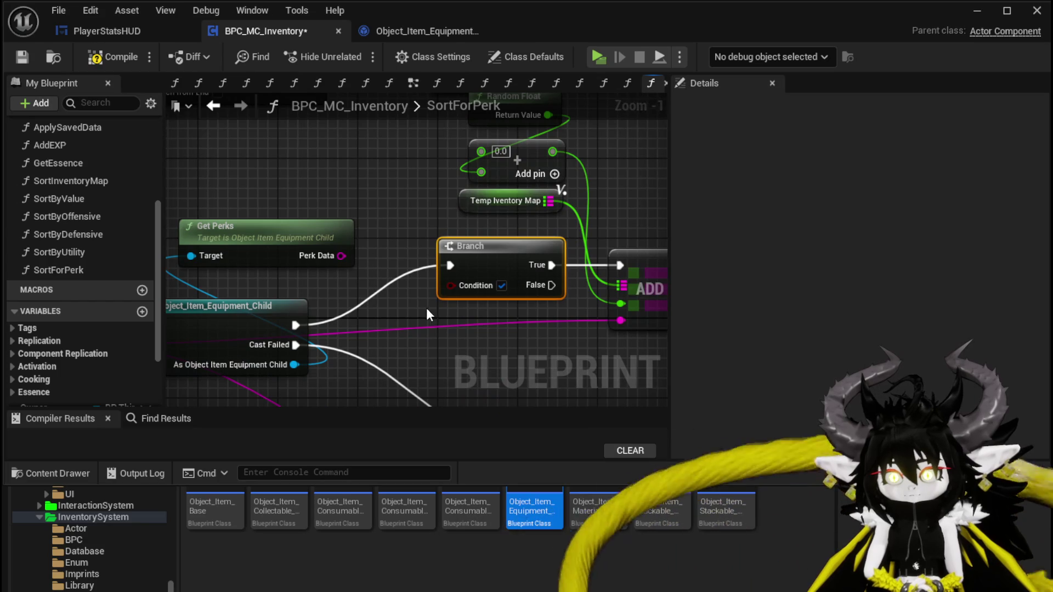
scroll(429, 308, down, 2)
drag(459, 304, 487, 337)
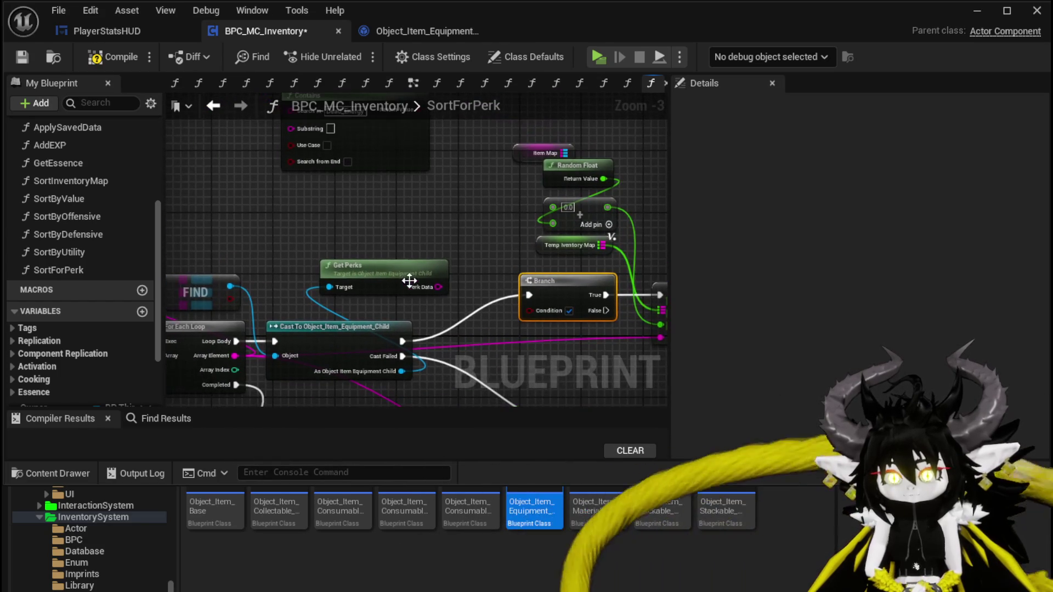
click(365, 227)
drag(402, 245, 334, 198)
mouse_move(420, 238)
mouse_down()
mouse_move(296, 190)
mouse_move(312, 190)
mouse_up()
mouse_move(365, 275)
mouse_down()
mouse_move(218, 192)
mouse_move(236, 175)
mouse_up()
Step: Wire Contains' Substring to the entry input and the entry's execution to KEYS
mouse_move(313, 204)
mouse_down()
mouse_move(8, 307)
mouse_move(275, 373)
mouse_move(225, 248)
mouse_move(258, 254)
mouse_move(346, 236)
mouse_up()
scroll(368, 294, down, 2)
scroll(350, 287, up, 4)
drag(464, 216, 464, 217)
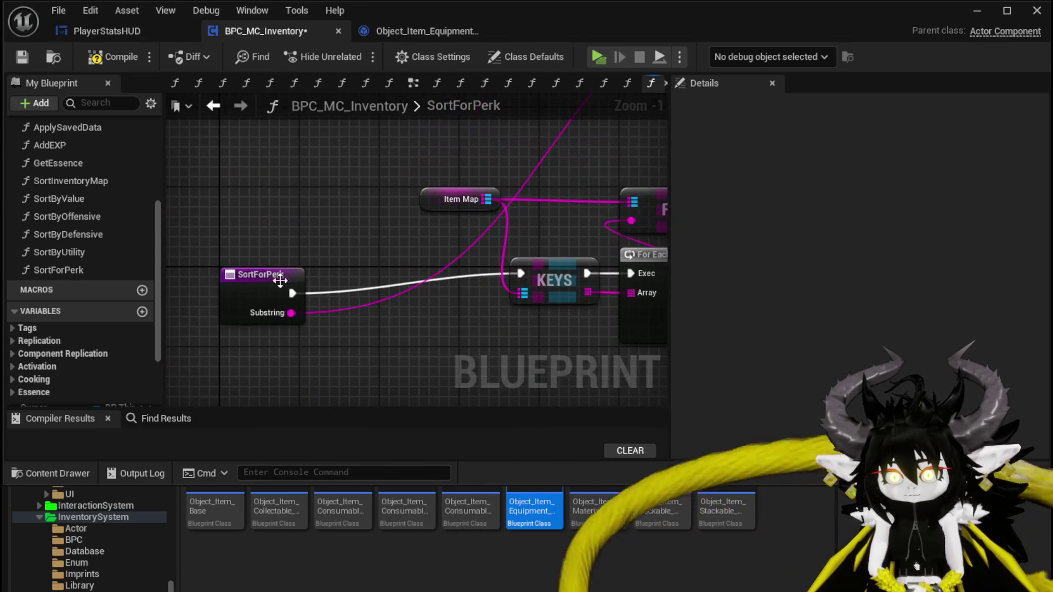
Step: Rename SortForPerk's Substring input to SearchData and compile
click(261, 265)
click(744, 359)
text(Sear)
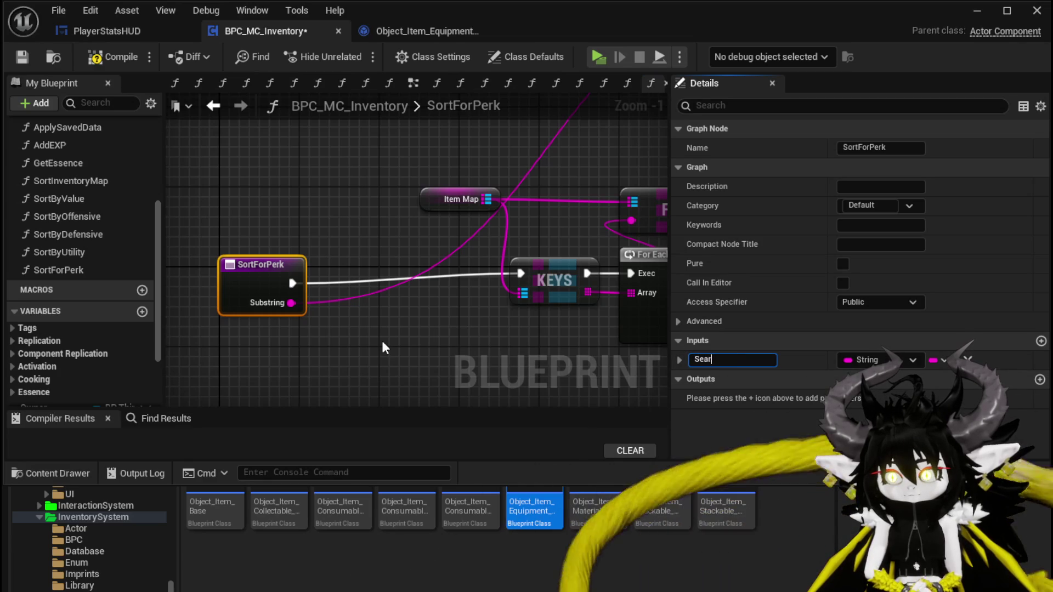
text(chData)
key(Return)
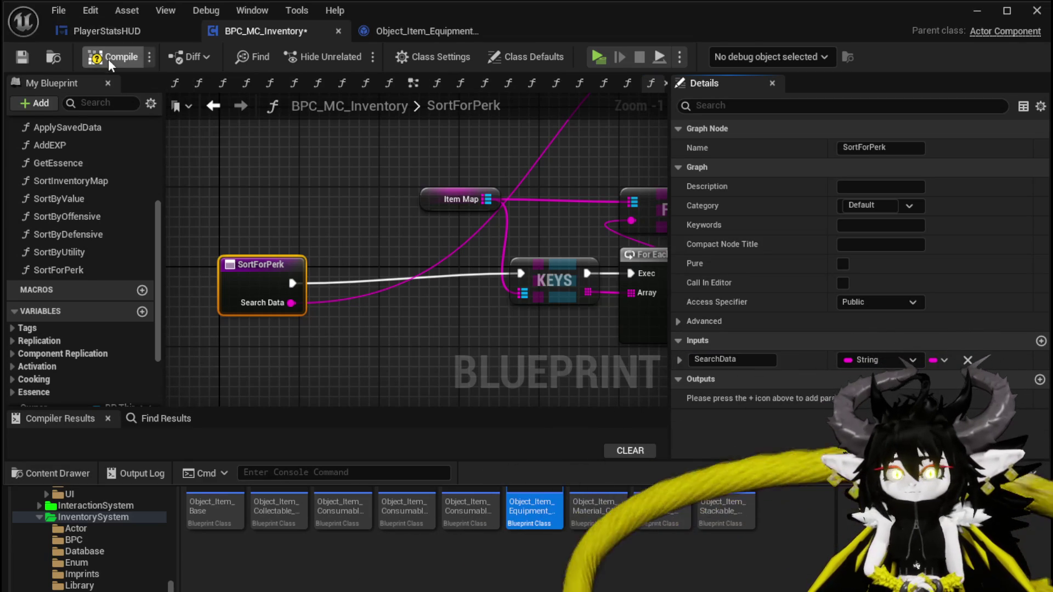
click(21, 57)
Step: Drive the Branch Condition from Contains' result and set the add value to 10.0
scroll(361, 142, down, 4)
scroll(557, 281, up, 3)
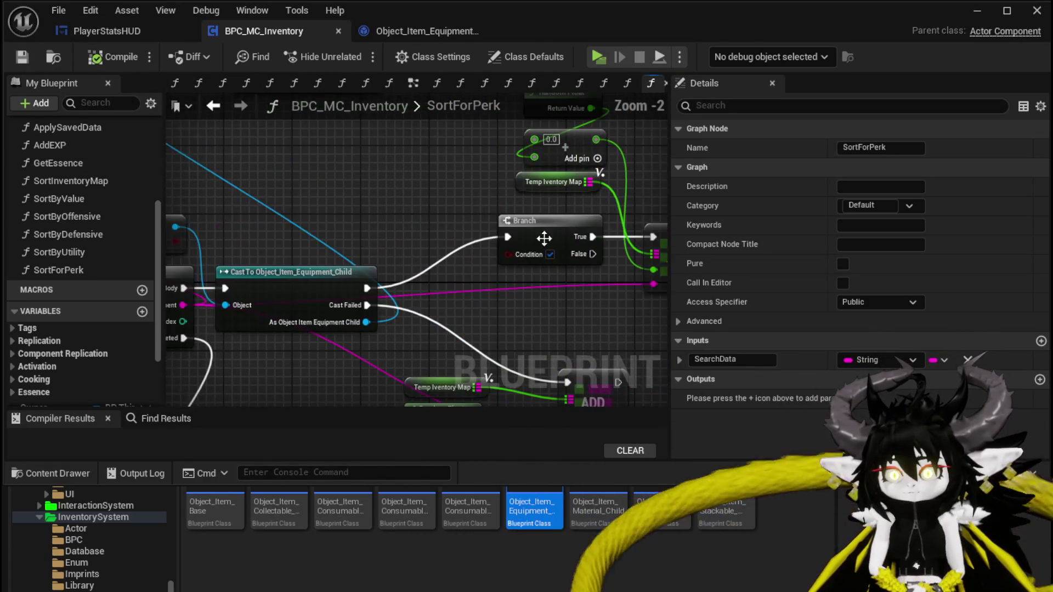
mouse_move(557, 282)
mouse_down()
mouse_move(447, 248)
mouse_move(516, 241)
mouse_move(550, 336)
mouse_move(340, 236)
mouse_up()
mouse_move(337, 166)
mouse_down()
mouse_move(442, 382)
mouse_move(483, 377)
mouse_move(481, 317)
mouse_up()
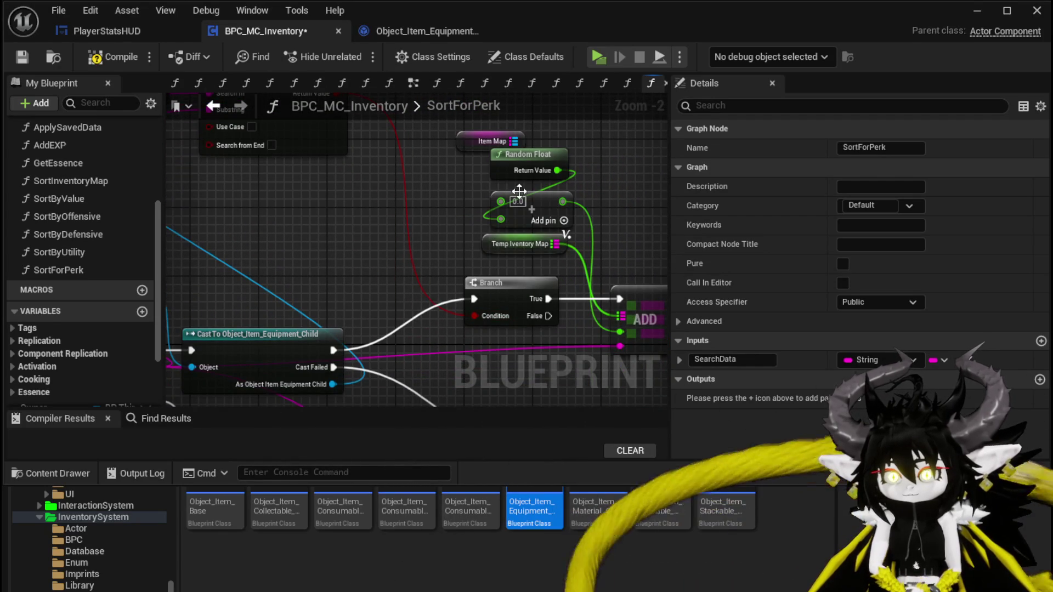
text(10)
mouse_move(476, 118)
mouse_down()
mouse_move(385, 125)
mouse_move(347, 141)
mouse_up()
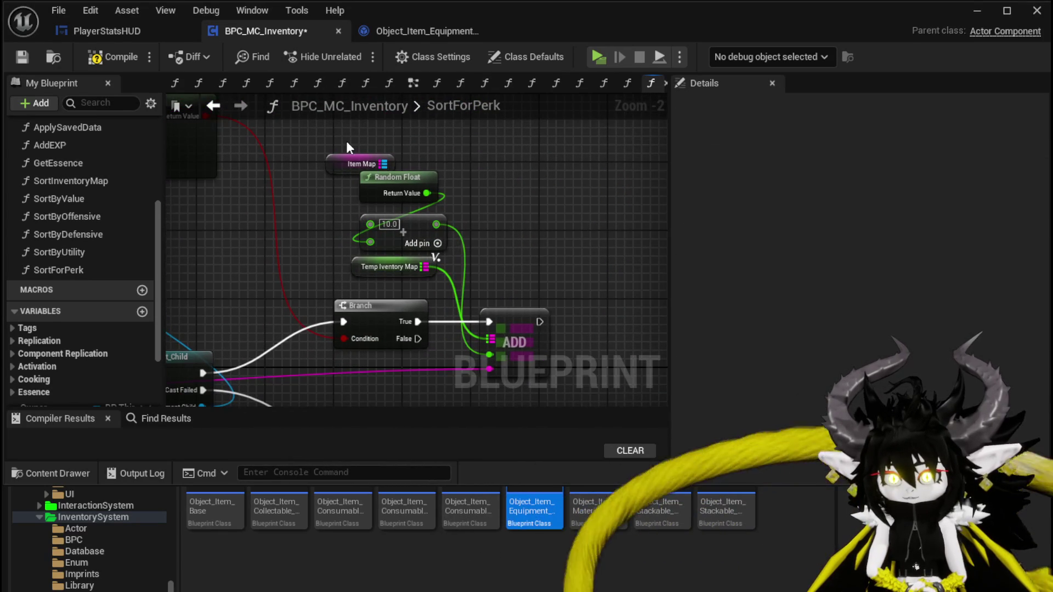
drag(402, 183, 282, 260)
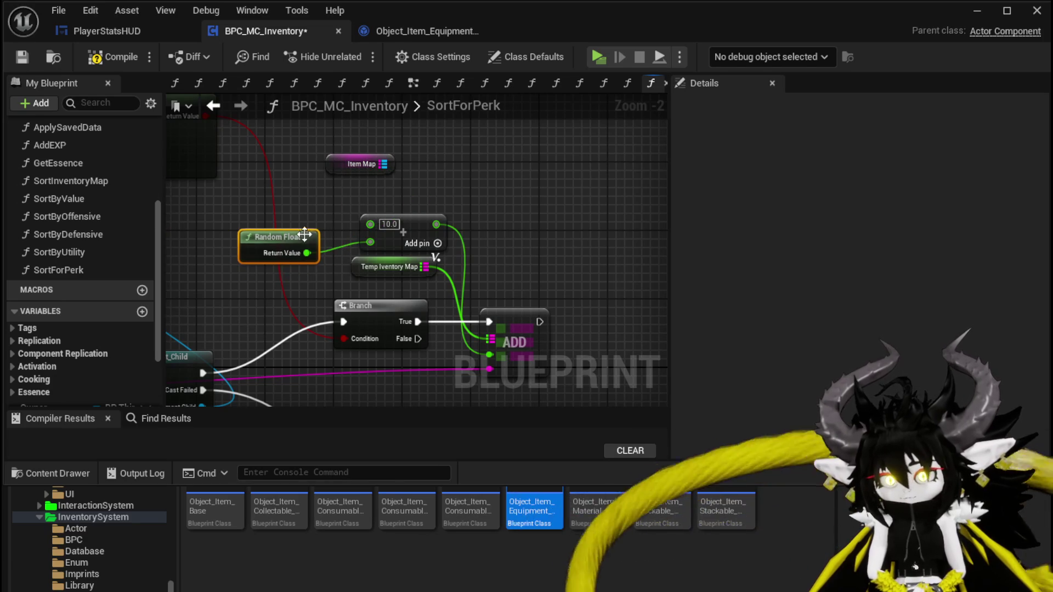
Step: Duplicate the map, Random Float and ADD nodes below the originals
shift+drag(350, 247, 458, 284)
mouse_move(418, 322)
mouse_down()
mouse_move(519, 312)
mouse_move(530, 245)
mouse_move(498, 265)
mouse_up()
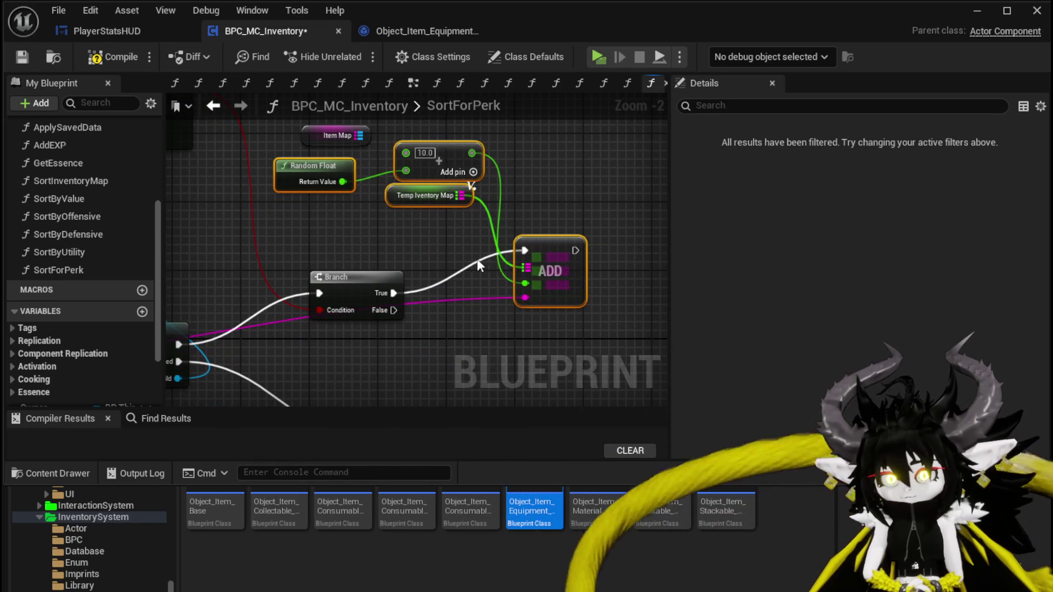
mouse_move(324, 134)
mouse_down()
mouse_move(289, 137)
mouse_move(333, 152)
mouse_up()
click(363, 207)
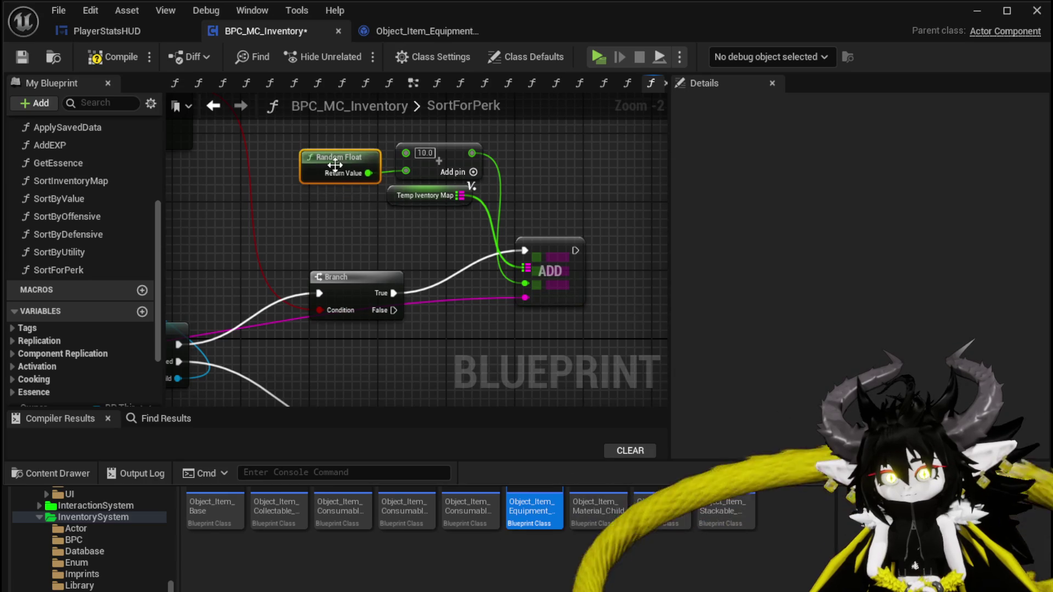
scroll(351, 165, down, 2)
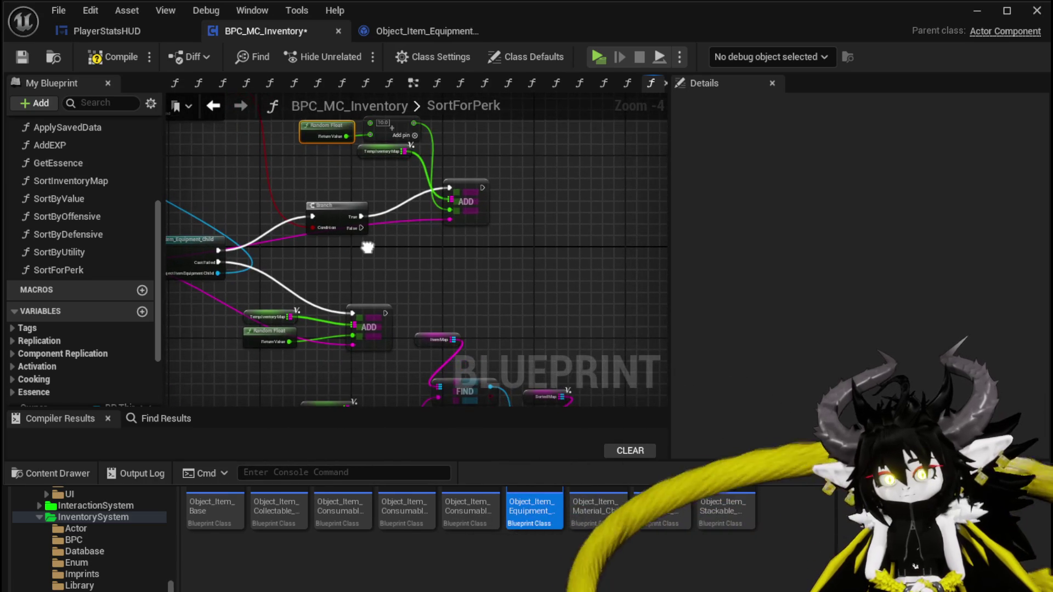
drag(230, 291, 356, 359)
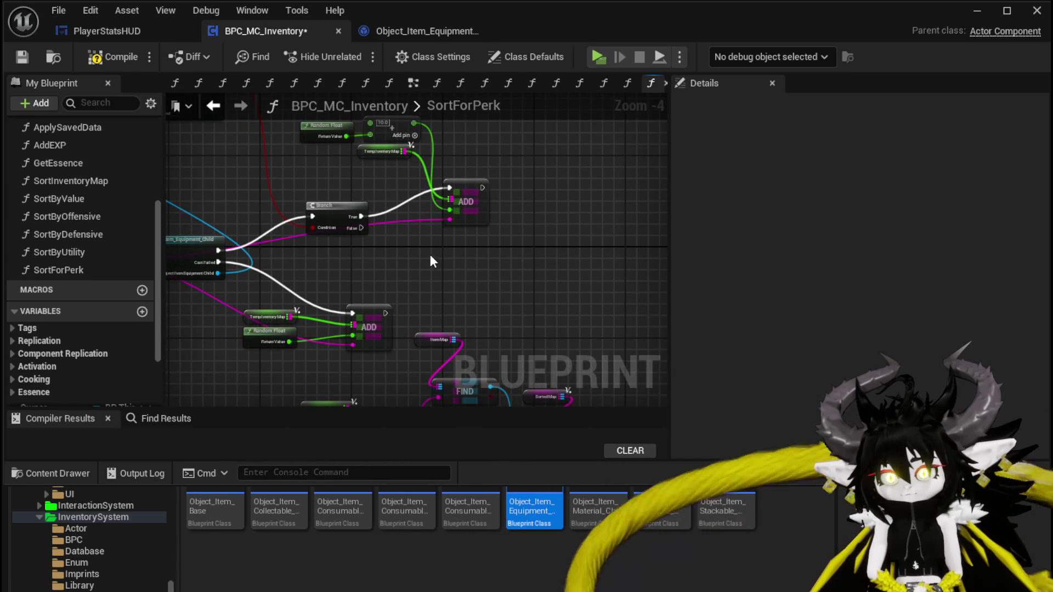
key(ctrl+v)
Step: Wire Branch False and the map into the duplicated ADD, then compile
mouse_move(350, 227)
mouse_down()
mouse_move(442, 264)
mouse_move(446, 250)
mouse_up()
drag(353, 344, 449, 284)
scroll(544, 294, down, 1)
mouse_move(609, 281)
mouse_down()
mouse_move(597, 196)
mouse_move(678, 327)
mouse_up()
click(105, 56)
Step: Review the whole SortForPerk graph, then go back to the SortByUtility graph
mouse_move(384, 241)
mouse_down()
mouse_move(343, 154)
mouse_move(329, 240)
mouse_up()
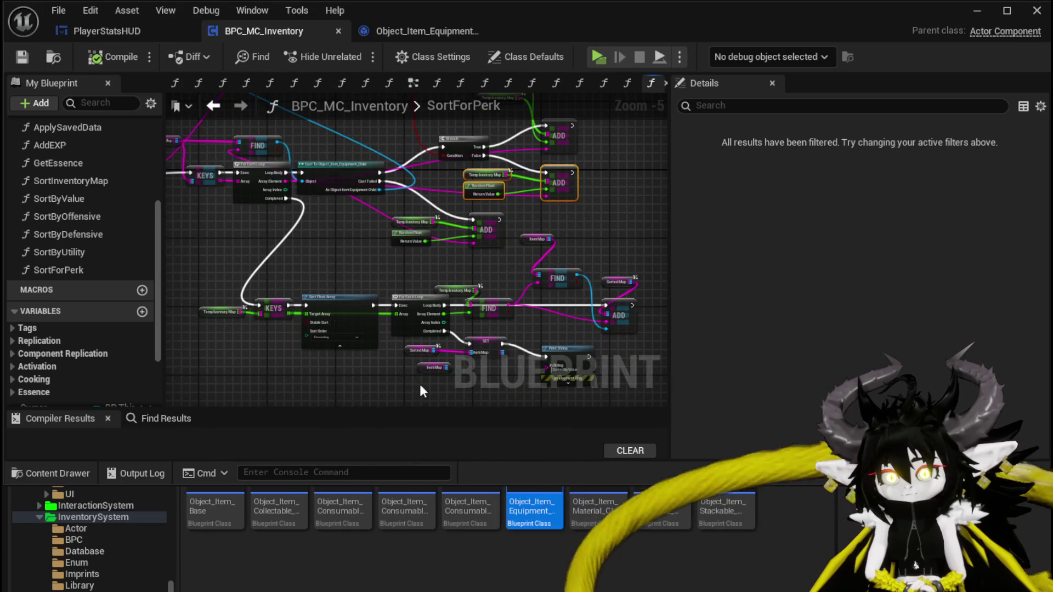
drag(398, 245, 430, 375)
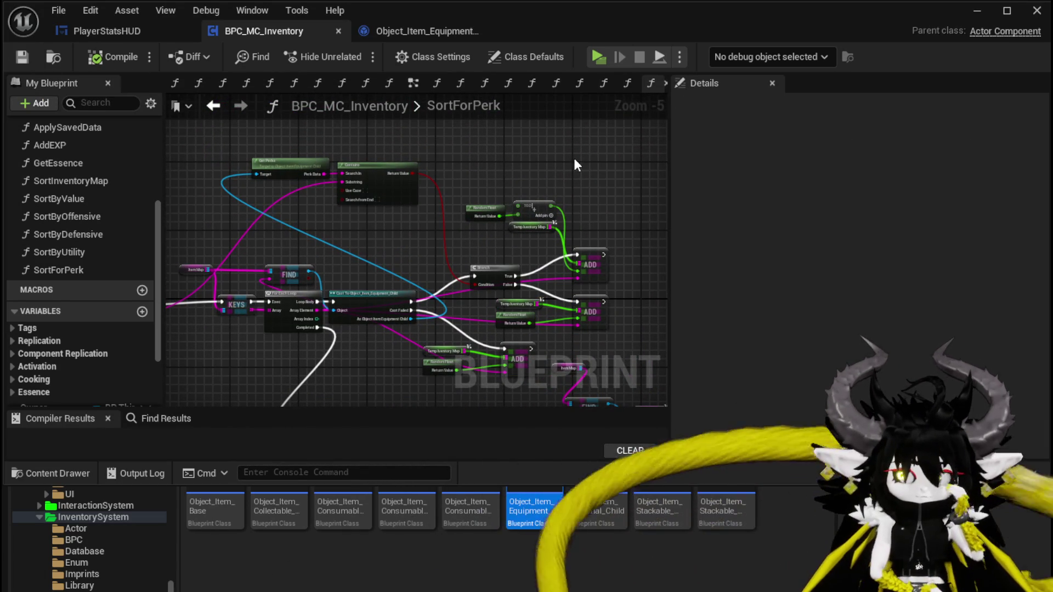
mouse_move(574, 165)
mouse_down()
mouse_move(690, 160)
mouse_move(656, 152)
mouse_up()
drag(247, 305, 327, 233)
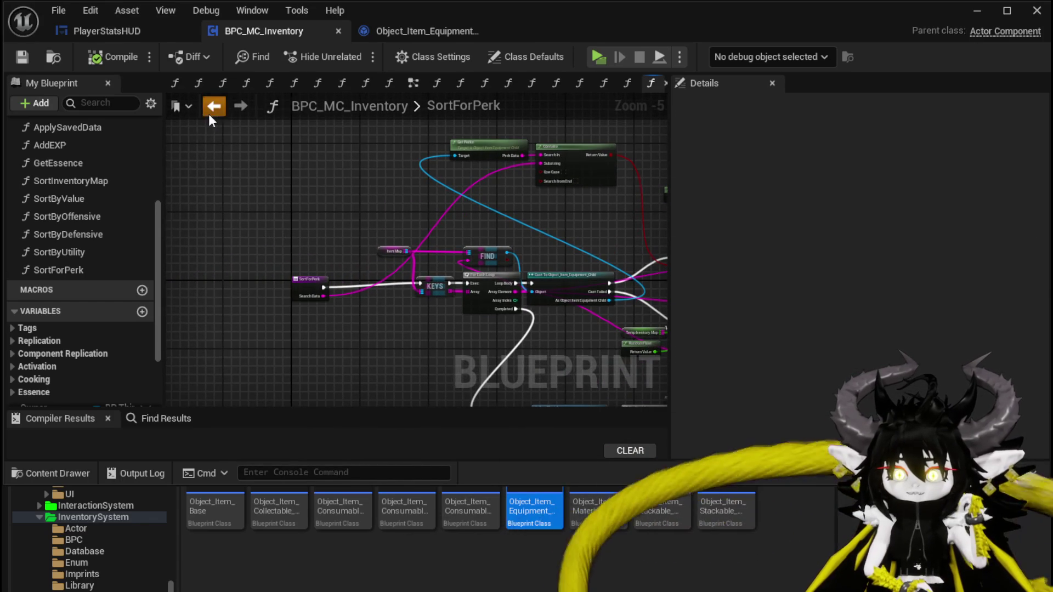
click(213, 106)
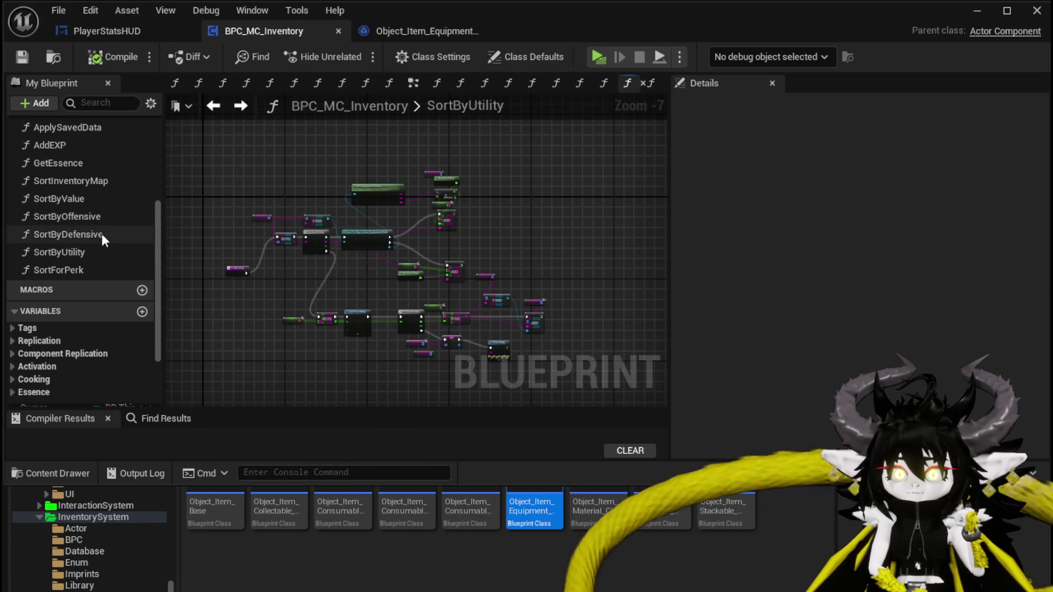
Step: In SortInventoryMap, add a fifth Perk case to the Switch on String node
double_click(92, 187)
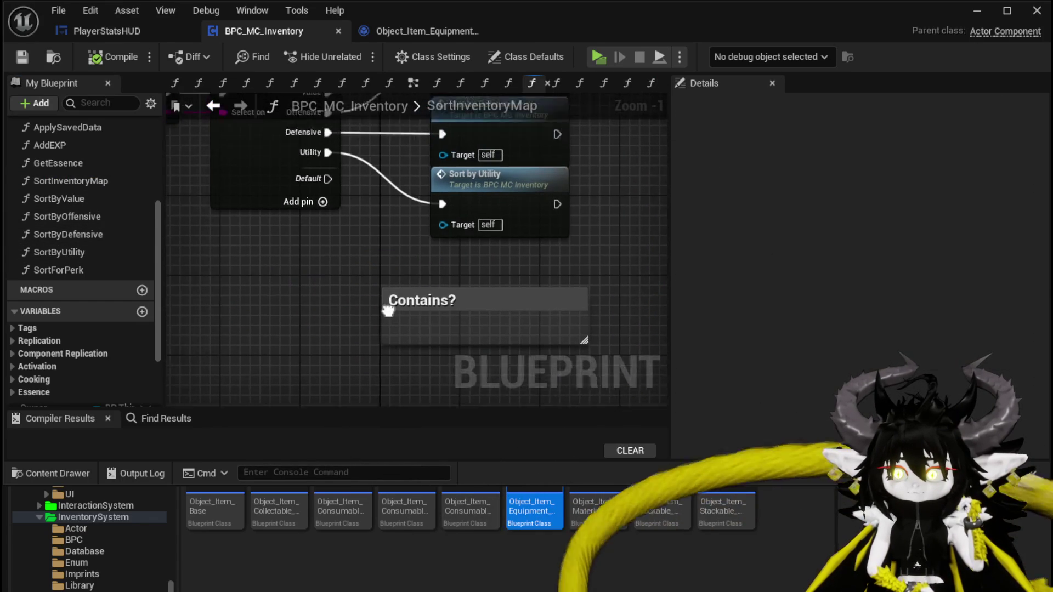
click(251, 215)
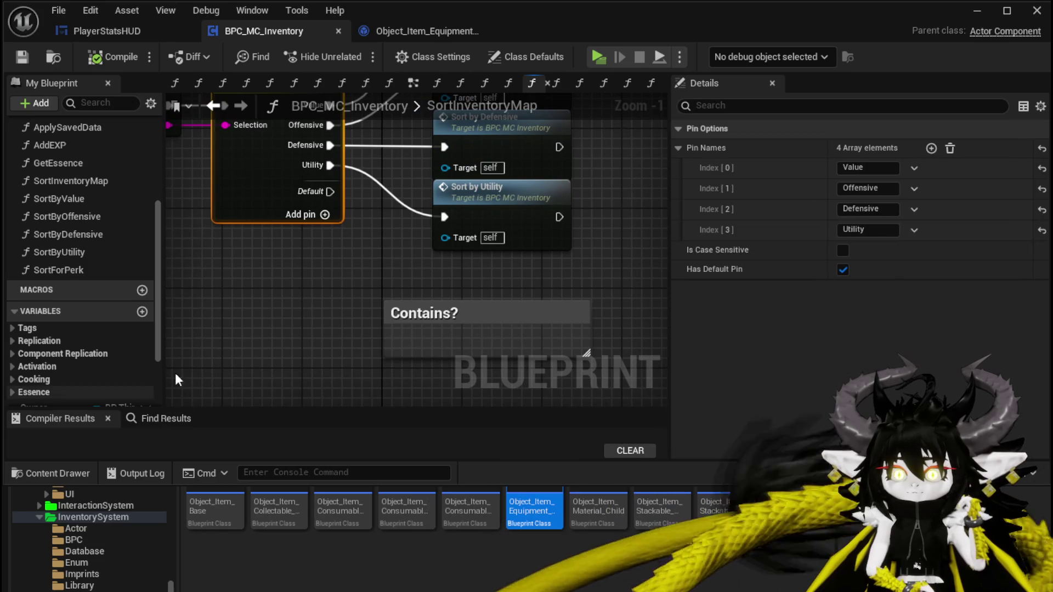
click(931, 148)
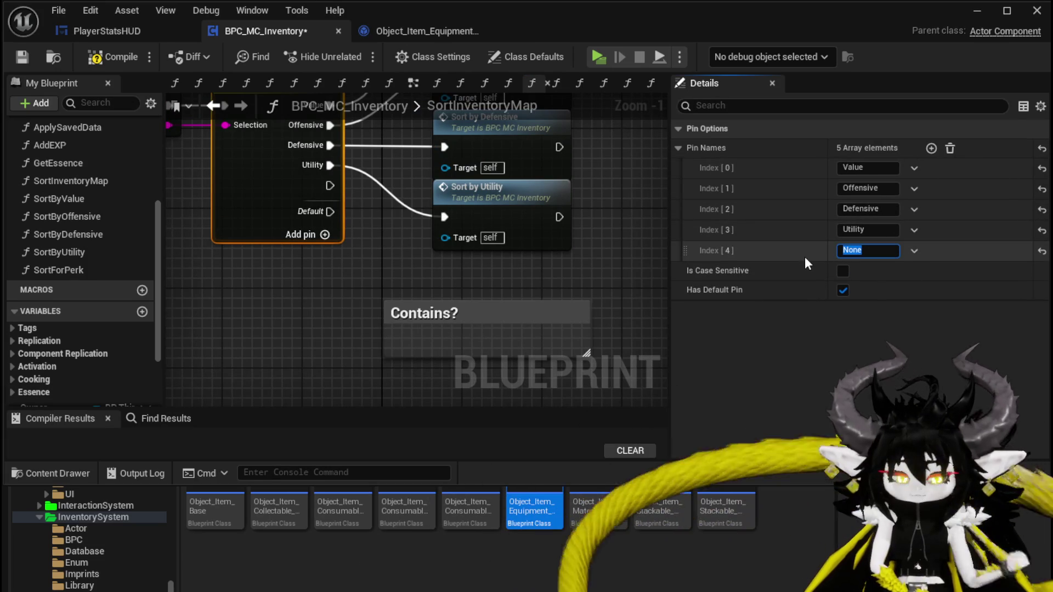
text(Perk)
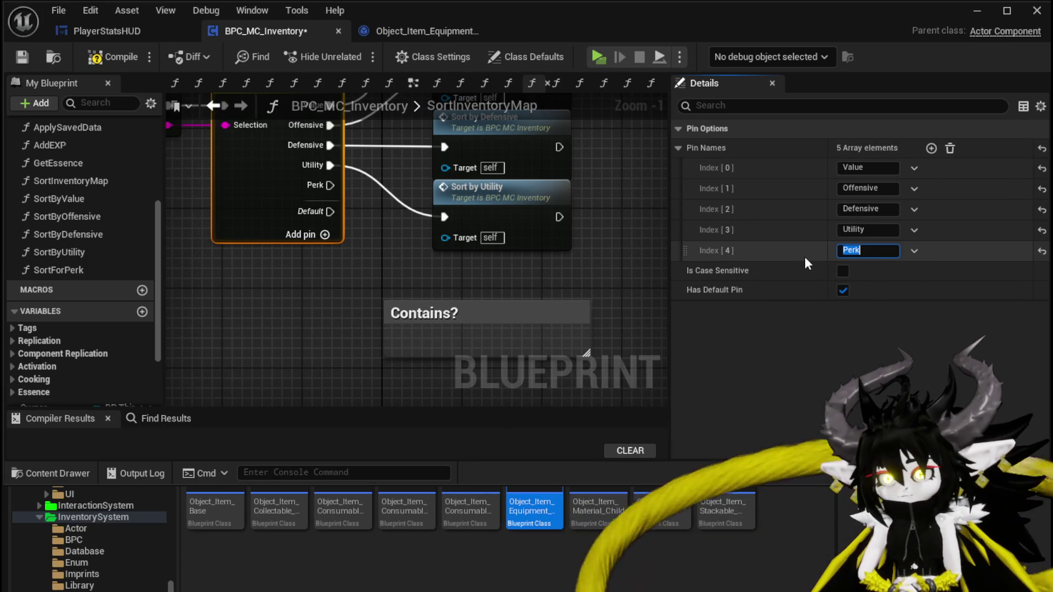
key(Return)
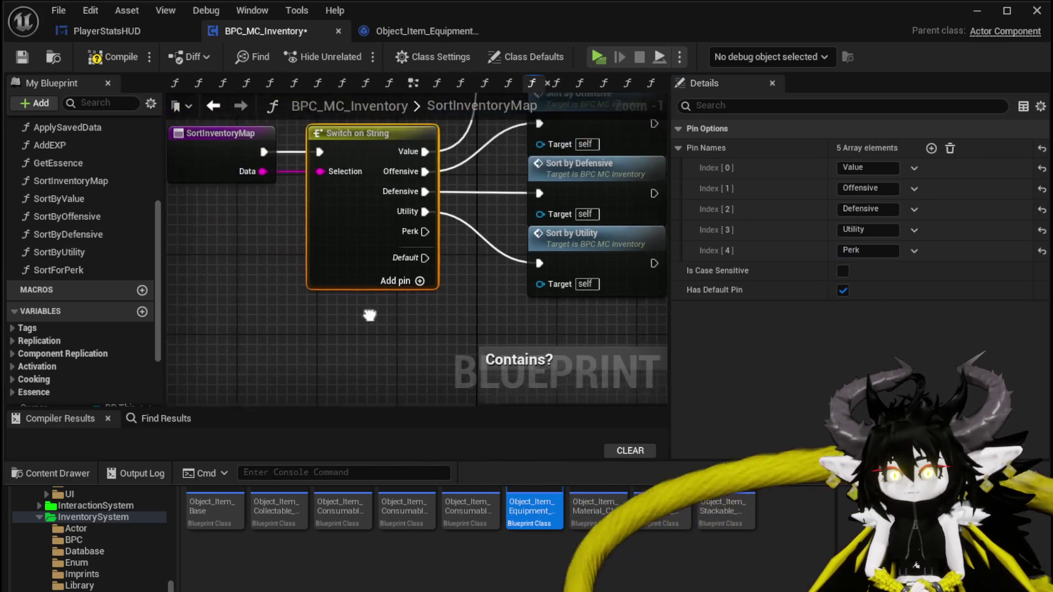
Step: Add a Parse Into Array on the Data input and set its delimiter
click(312, 189)
mouse_move(312, 189)
mouse_down()
mouse_move(265, 184)
mouse_move(292, 222)
mouse_up()
text(Parse)
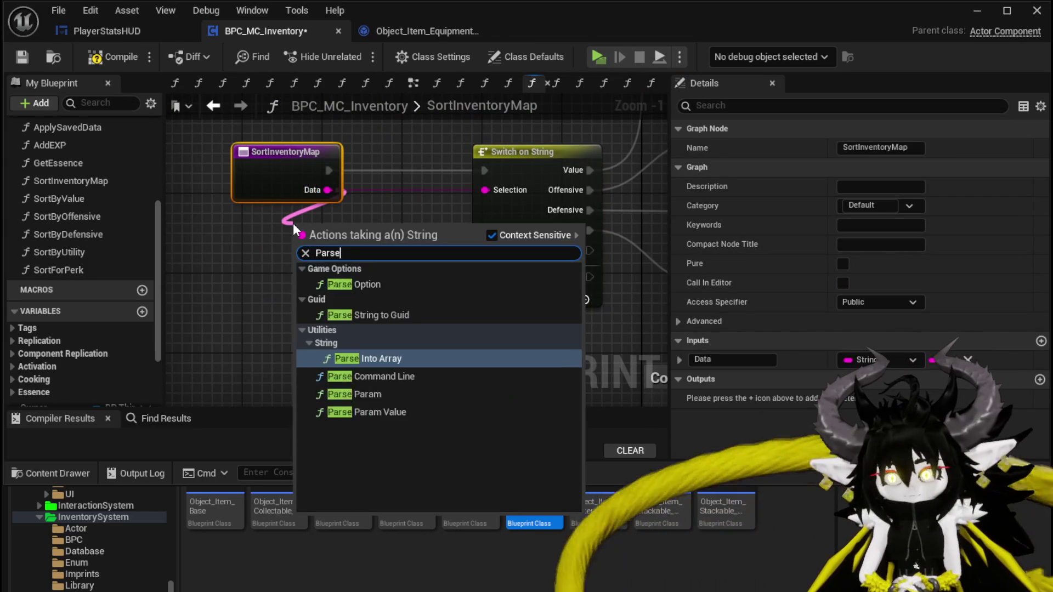
key(Return)
drag(339, 224, 248, 236)
click(265, 270)
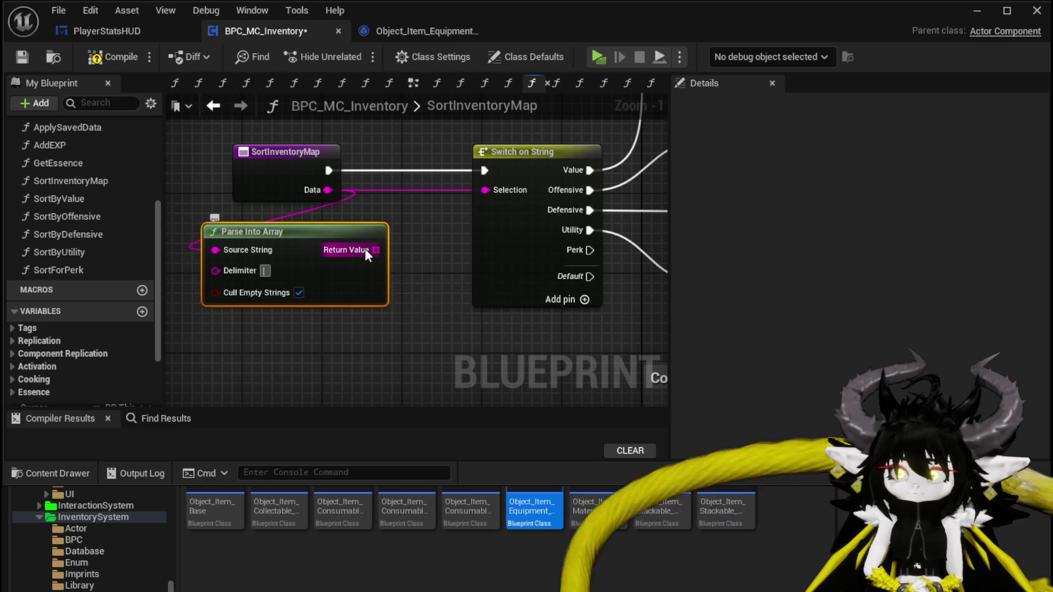
Step: Feed element 0 of the parsed array into the switch Selection
mouse_move(318, 247)
mouse_down()
mouse_move(267, 268)
mouse_move(323, 222)
mouse_up()
text(get)
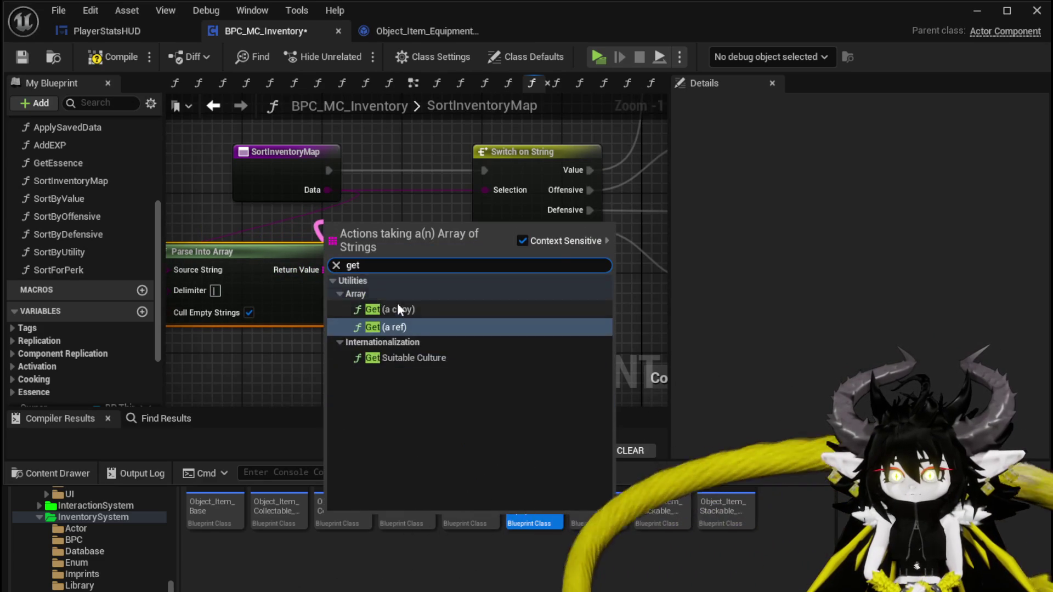
click(395, 296)
mouse_move(427, 237)
mouse_down()
mouse_move(488, 222)
mouse_move(485, 190)
mouse_up()
drag(411, 211, 423, 205)
scroll(383, 263, down, 3)
Step: Call Sort for Perk from the Perk case and delete the Contains? comment
click(84, 271)
drag(83, 271, 332, 276)
scroll(189, 263, up, 2)
mouse_move(394, 183)
mouse_down()
mouse_move(433, 231)
mouse_move(409, 312)
mouse_move(514, 290)
mouse_up()
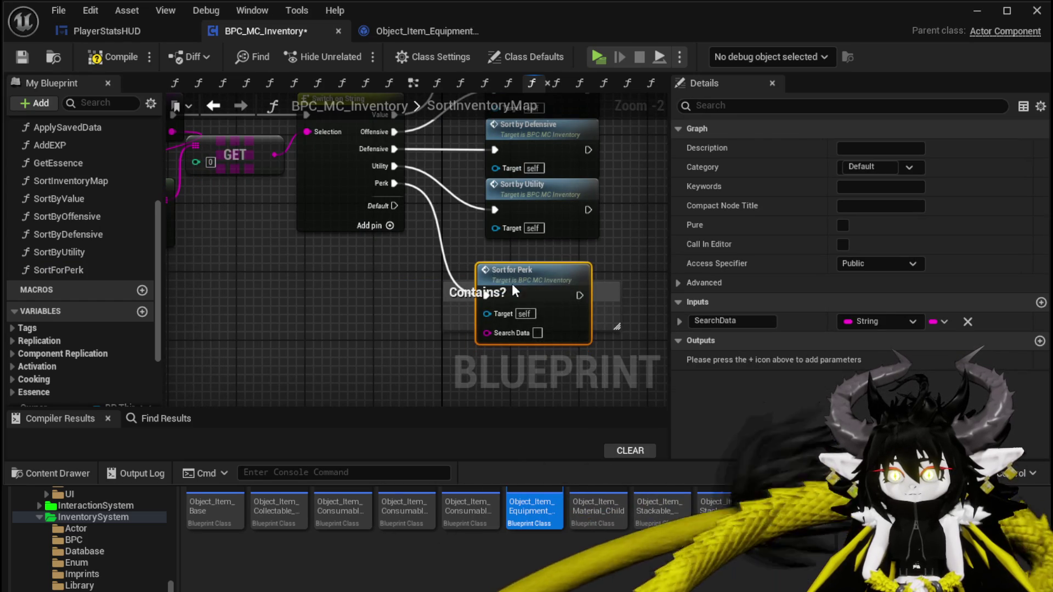
click(456, 288)
key(Delete)
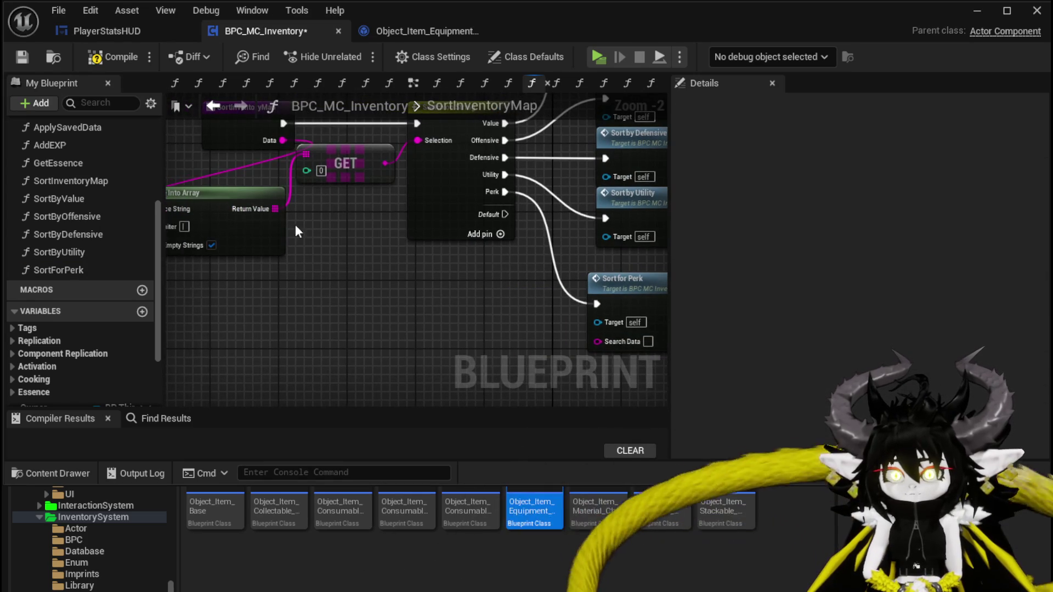
Step: Pass element 1 of the parsed array into Sort for Perk's Search Data, then compile
drag(275, 209, 345, 272)
text(get)
click(423, 384)
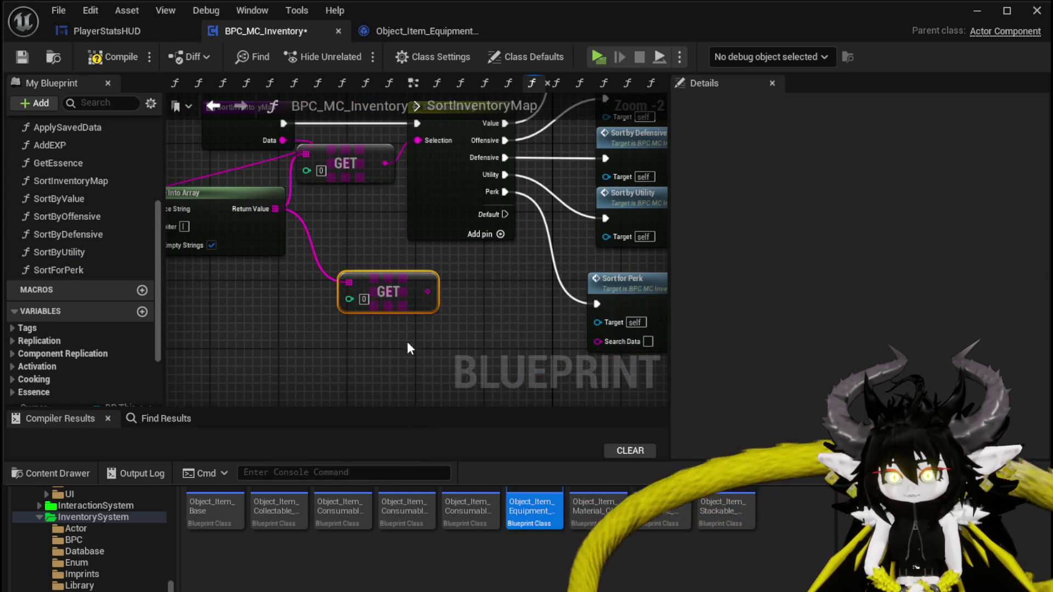
mouse_move(428, 291)
mouse_down()
mouse_move(502, 332)
mouse_move(597, 341)
mouse_up()
drag(399, 296, 509, 338)
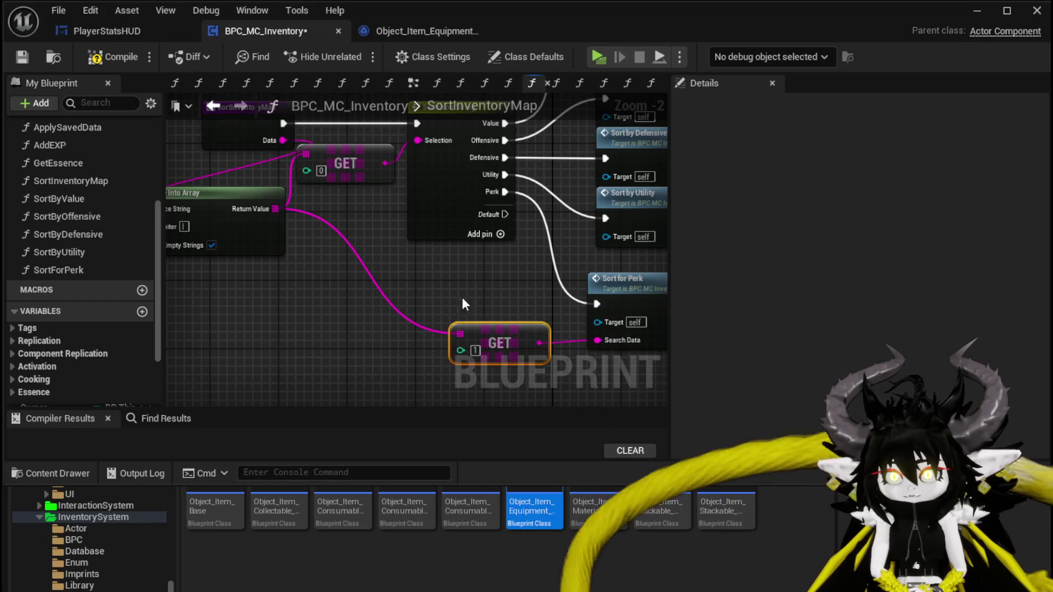
click(424, 273)
click(25, 55)
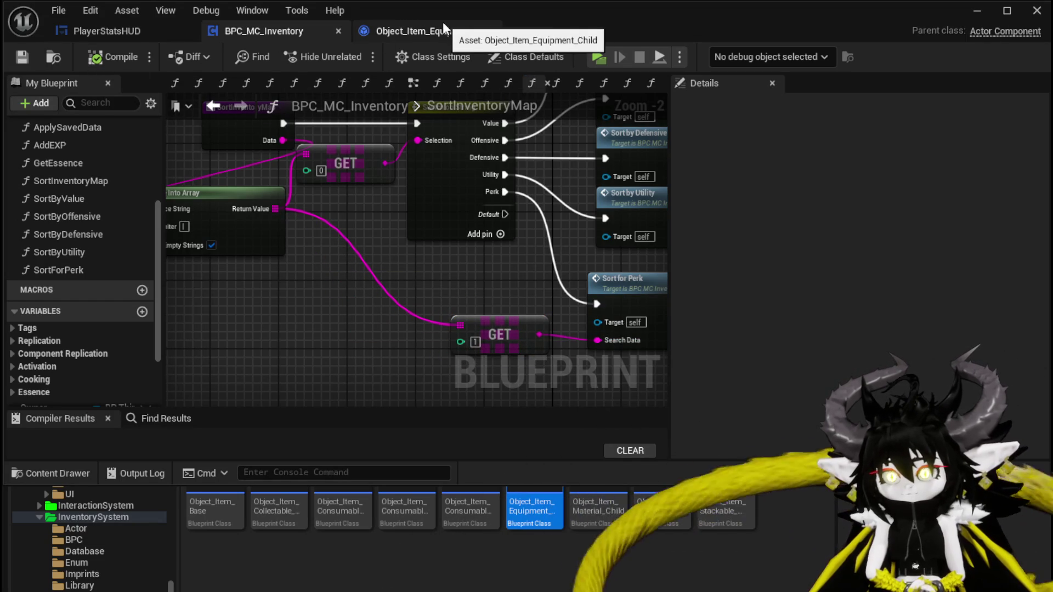
Step: Tidy the layout, tucking Parse Into Array under the SortInventoryMap entry node
click(277, 169)
drag(218, 173, 210, 166)
mouse_move(305, 251)
mouse_down()
mouse_move(263, 225)
mouse_move(274, 226)
mouse_up()
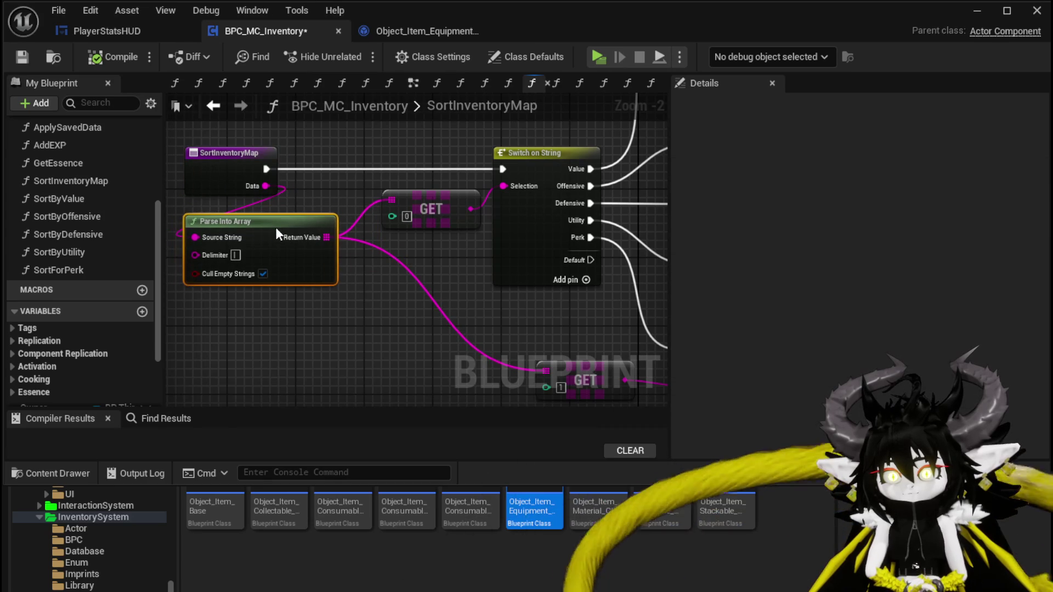
click(278, 117)
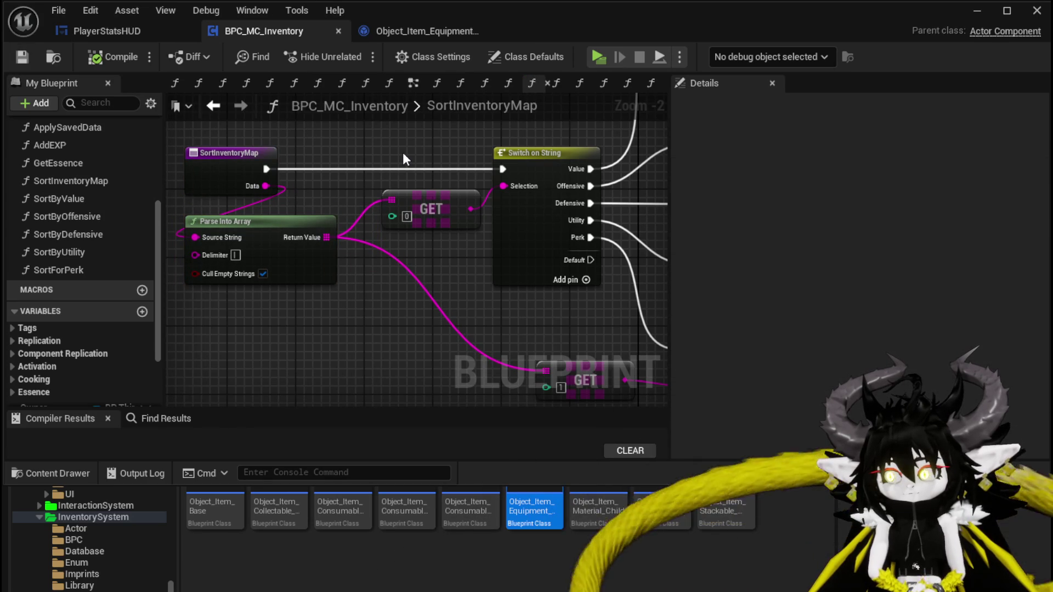
Step: In the PlayerStatsHUD event graph, add the comment 'Editable Text Perk|dwioandwa -> Sort Inventory Map'
click(137, 32)
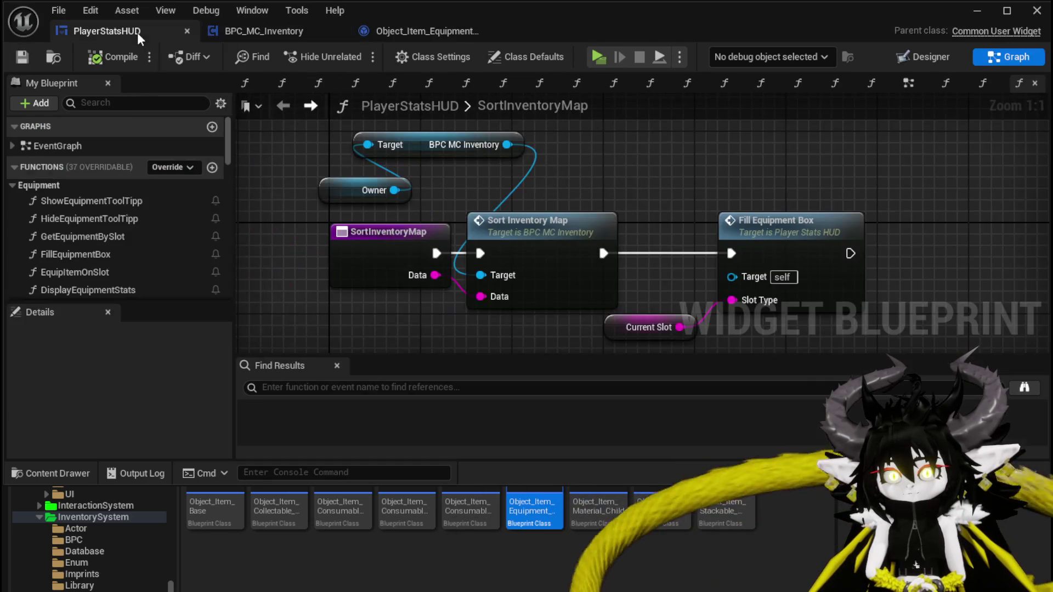
click(908, 85)
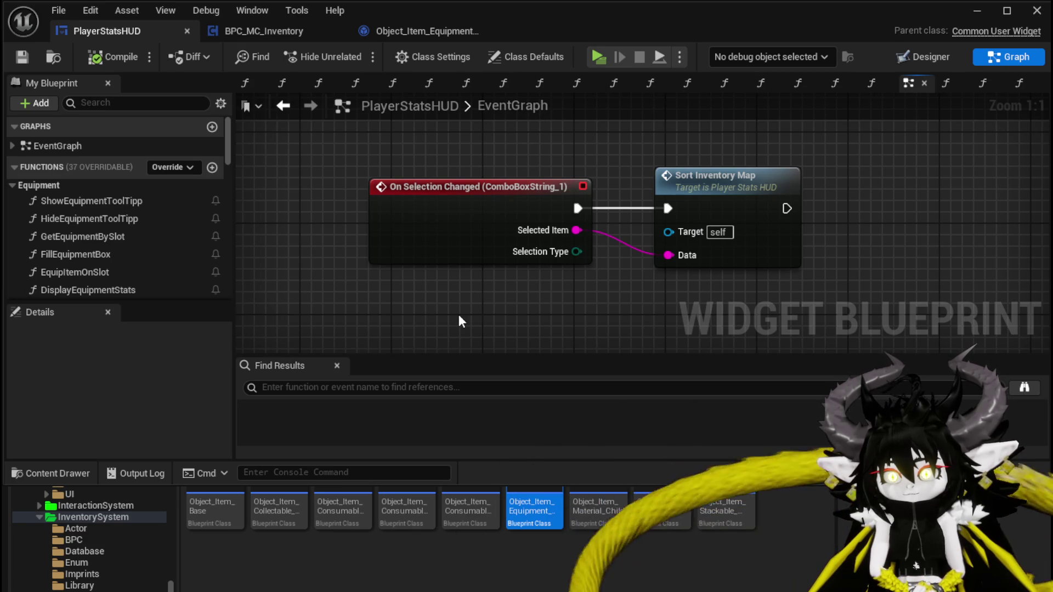
scroll(455, 307, down, 3)
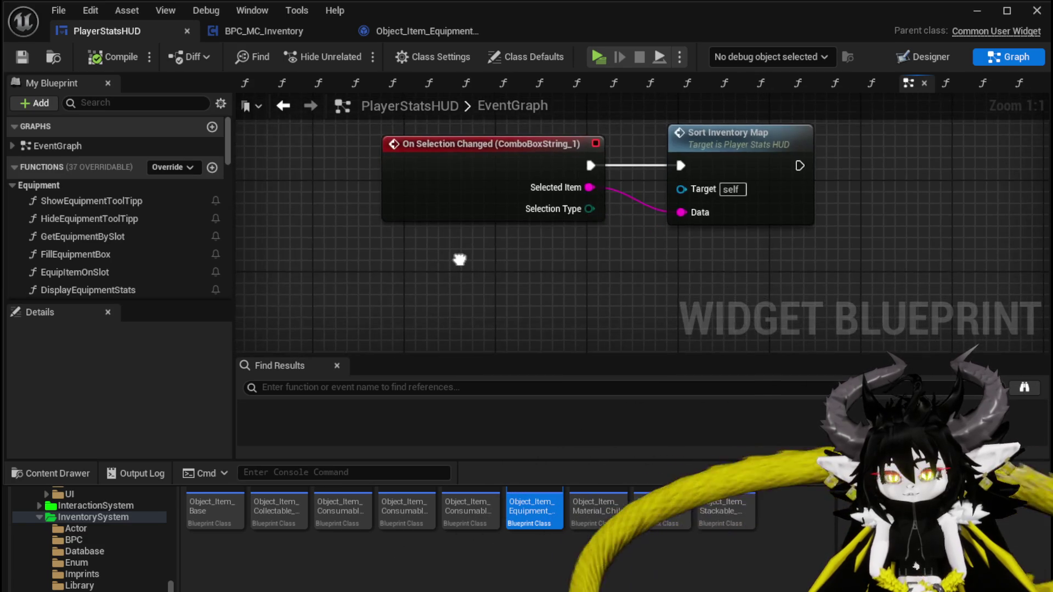
text(c)
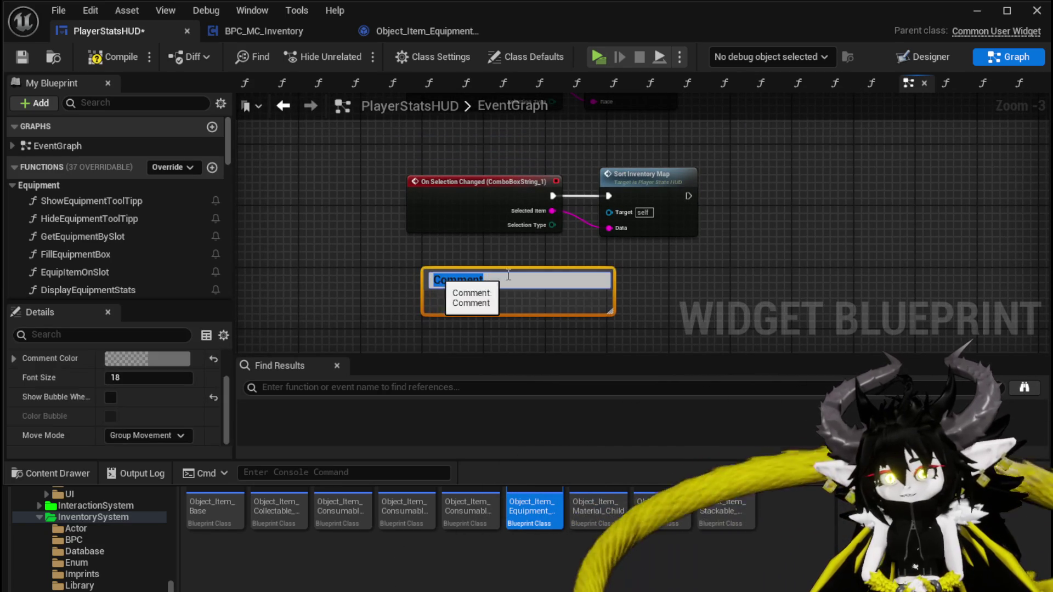
text(E)
text(ditiabl)
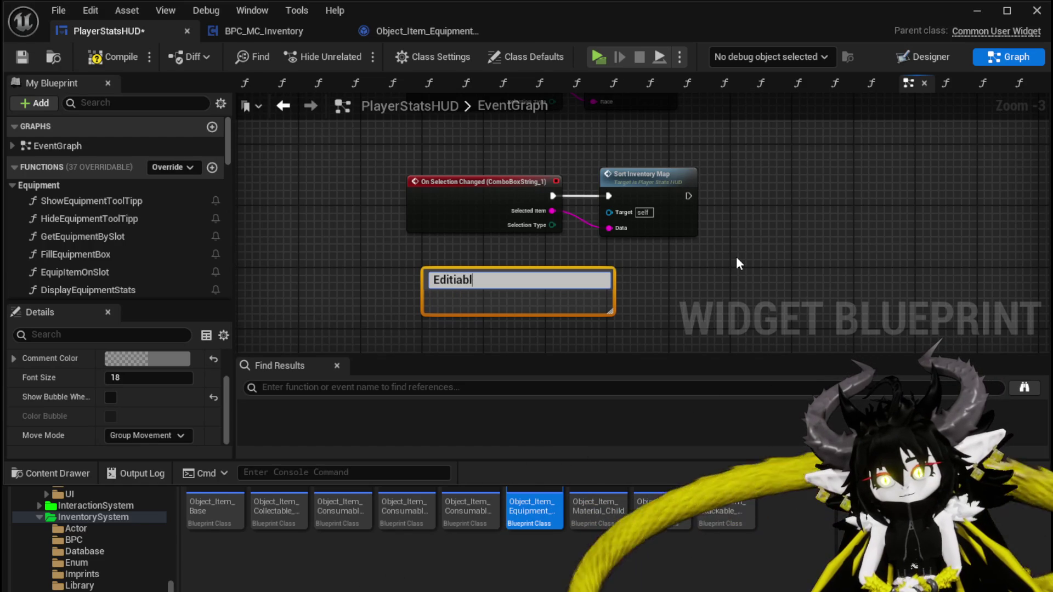
key(BackSpace)
key(BackSpace)
key(BackSpace)
key(BackSpace)
text(ab)
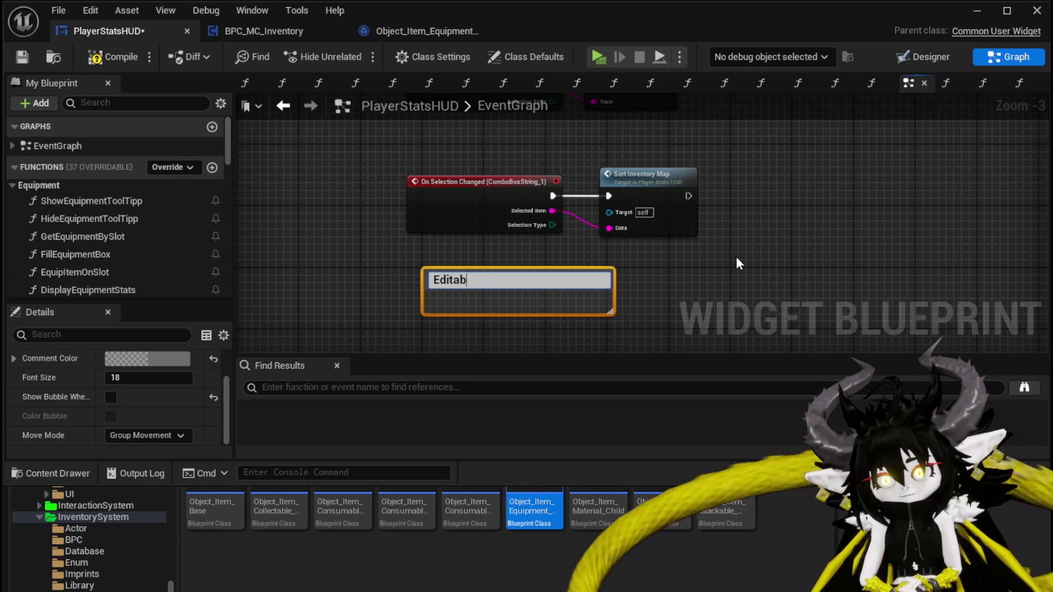
text(le Text)
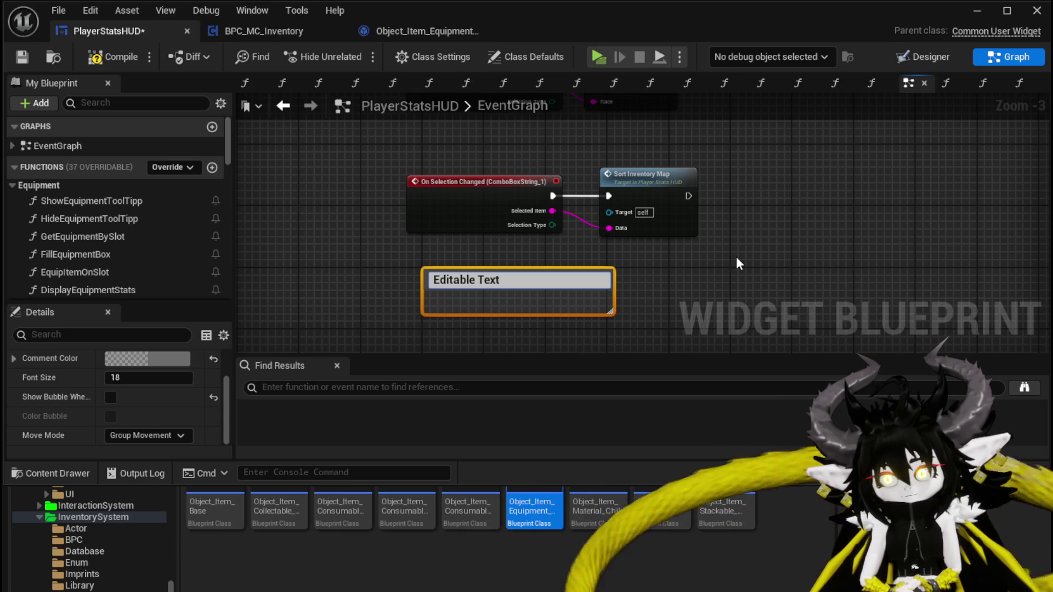
text( Perk)
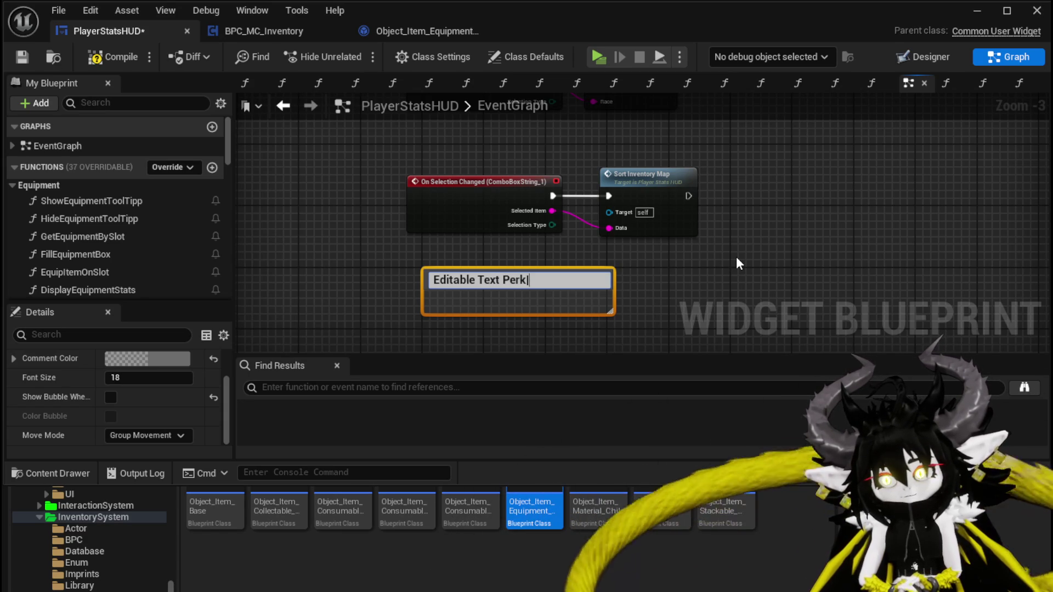
text(|dwioandwa)
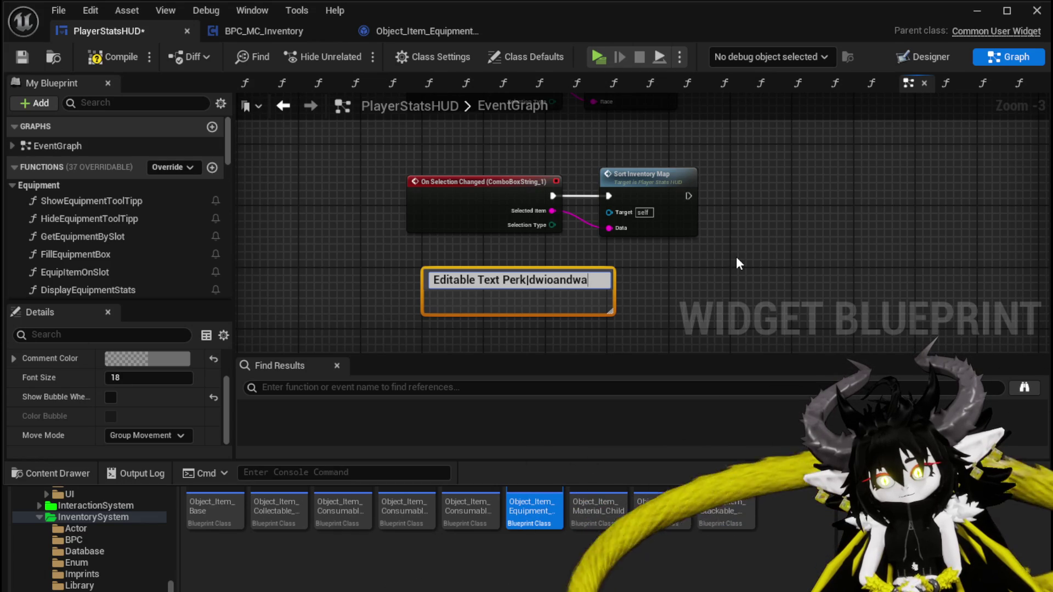
text( -> Update)
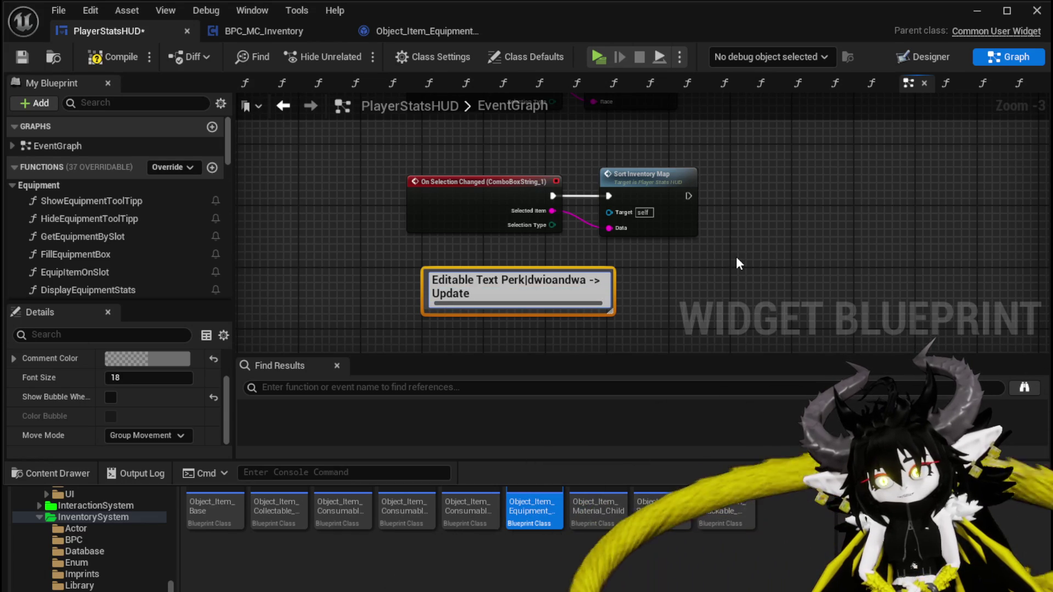
key(BackSpace)
key(BackSpace)
key(BackSpace)
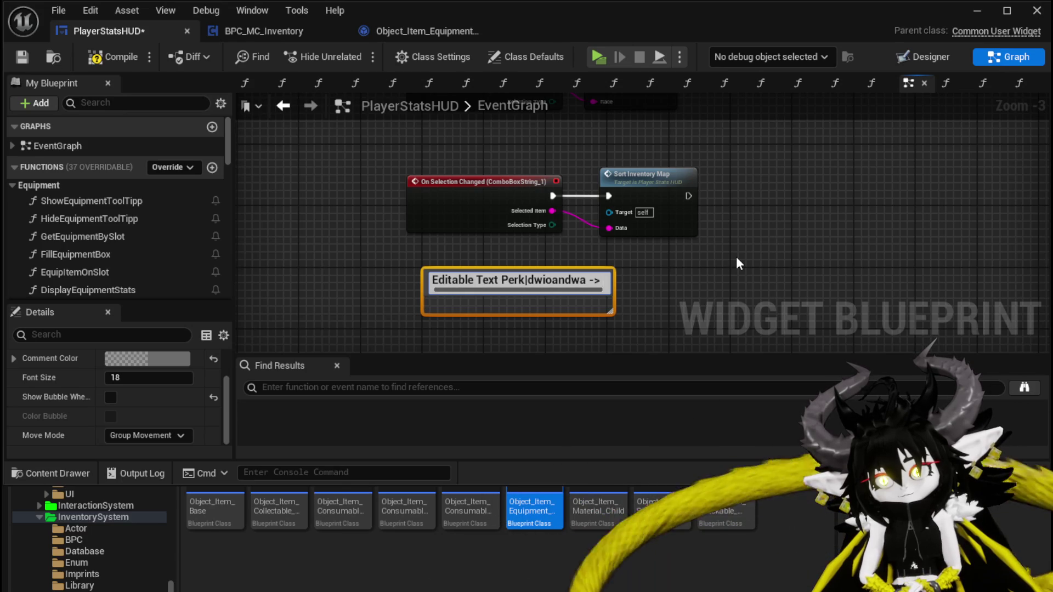
text(Sort Inventory)
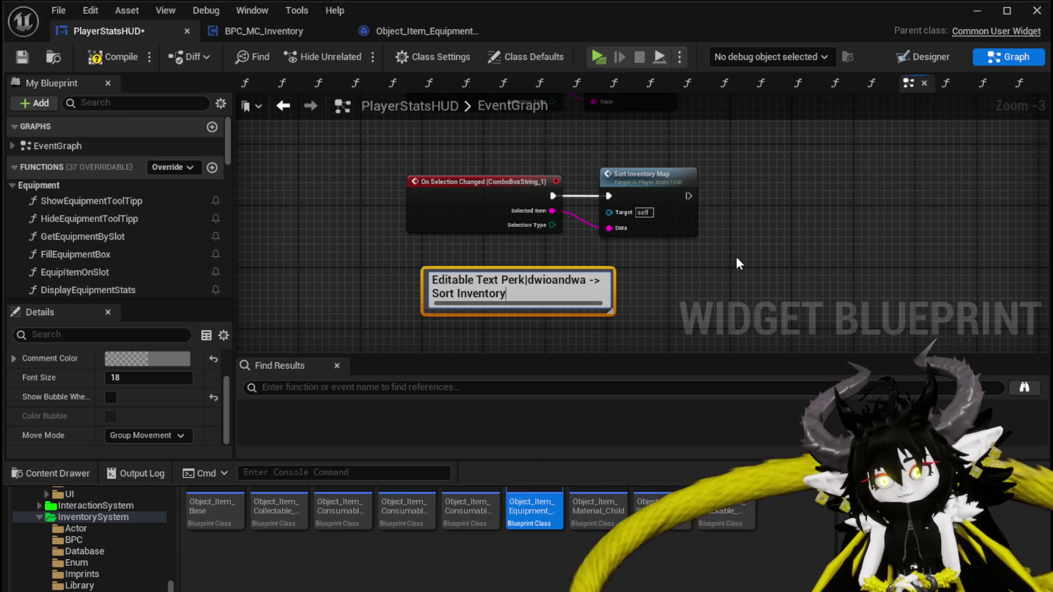
text( Map)
key(Return)
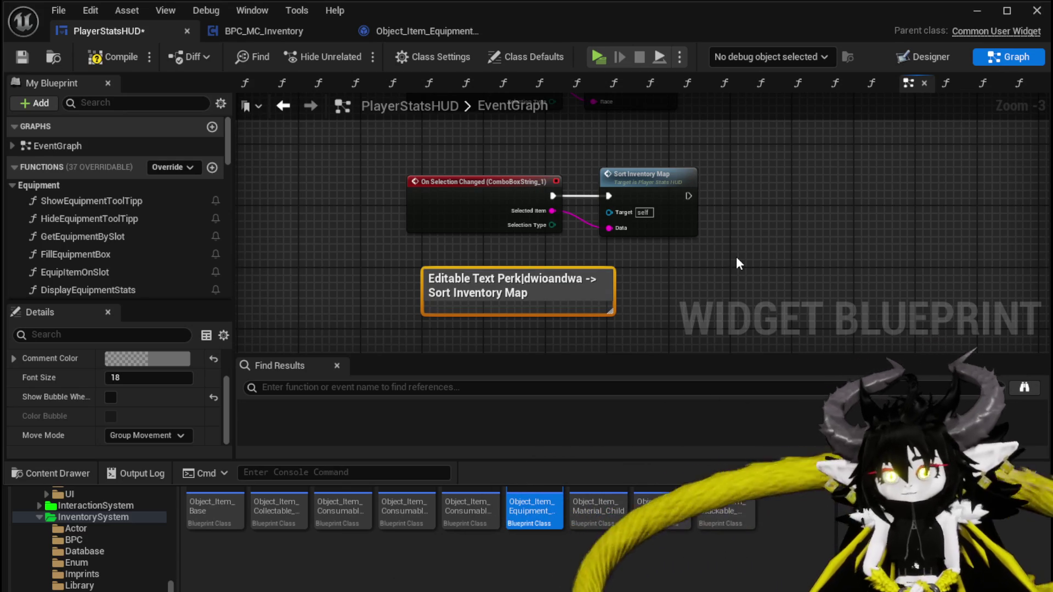
Step: Widen the comment box so its text fits on one line, then compile and save PlayerStatsHUD
drag(617, 283, 673, 282)
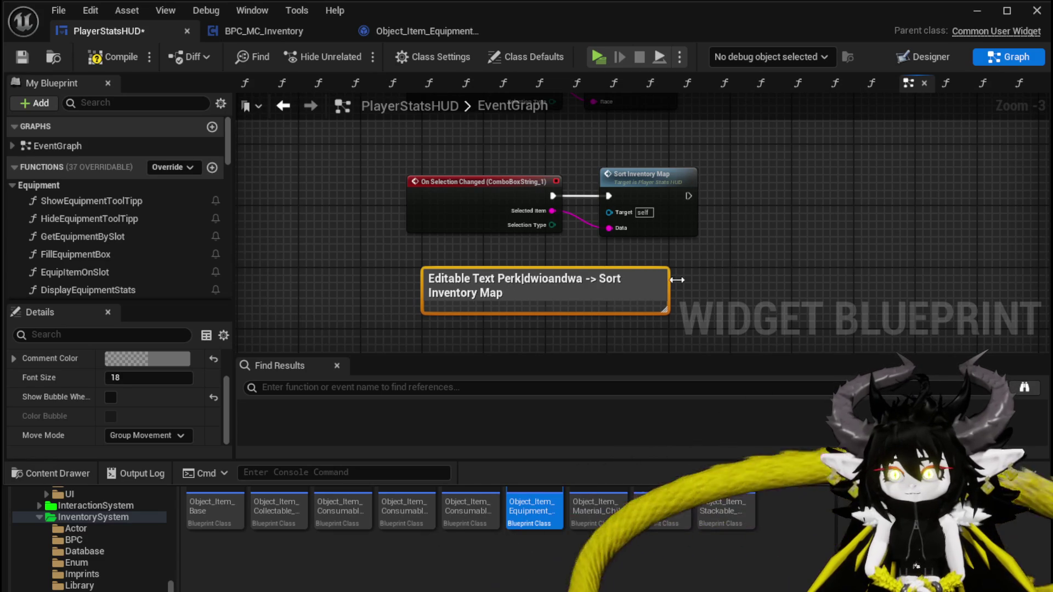
drag(424, 290, 385, 290)
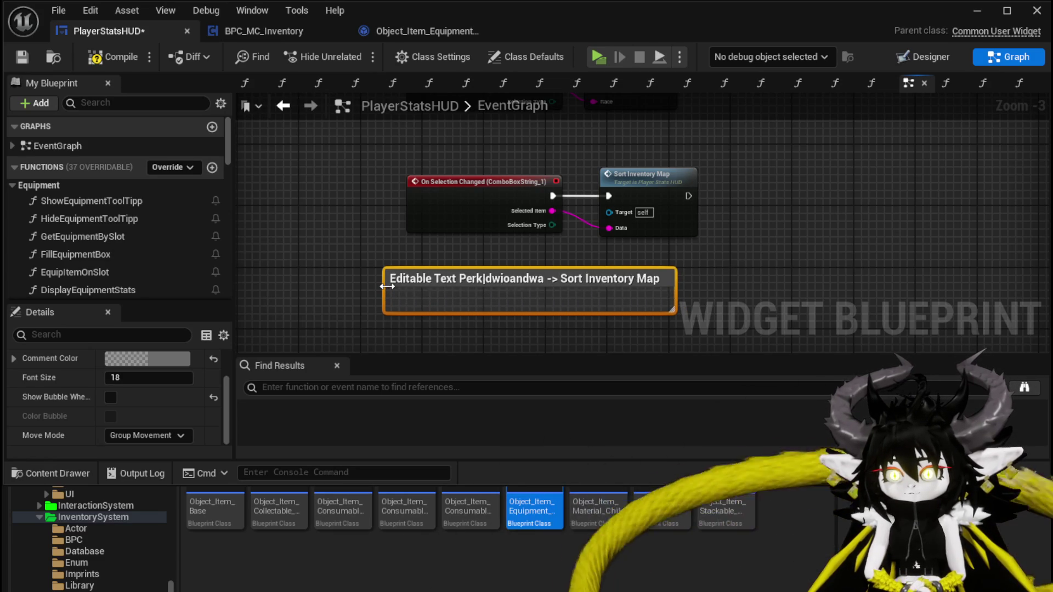
click(367, 235)
click(113, 57)
click(22, 57)
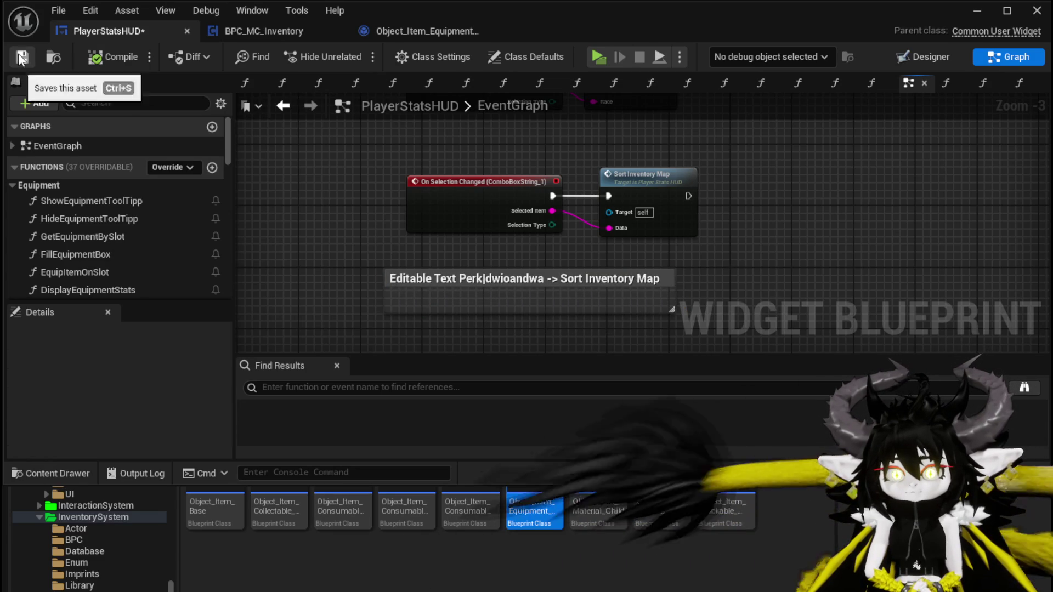
Step: Show the PlayerStatsHUD Designer zoomed in on the ComboBoxString_1 sort combo box
click(270, 31)
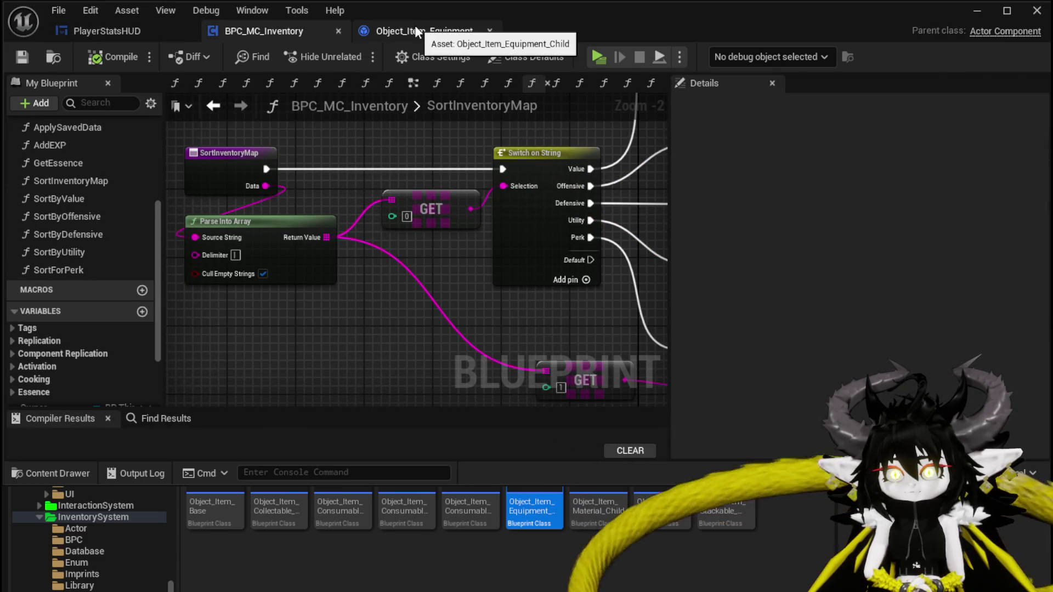
click(101, 29)
double_click(482, 182)
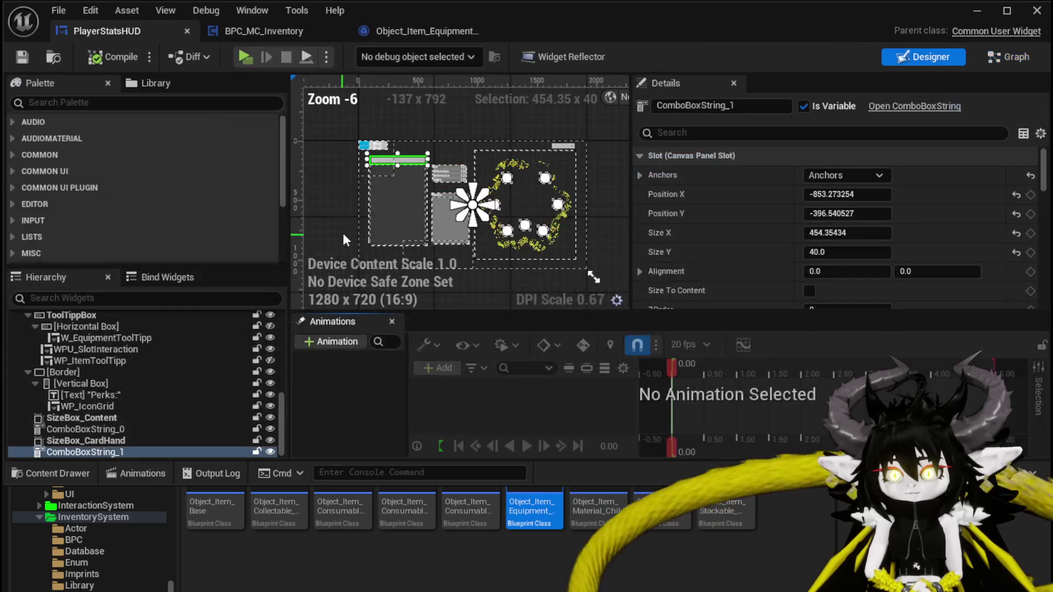
scroll(380, 196, up, 4)
scroll(406, 185, up, 2)
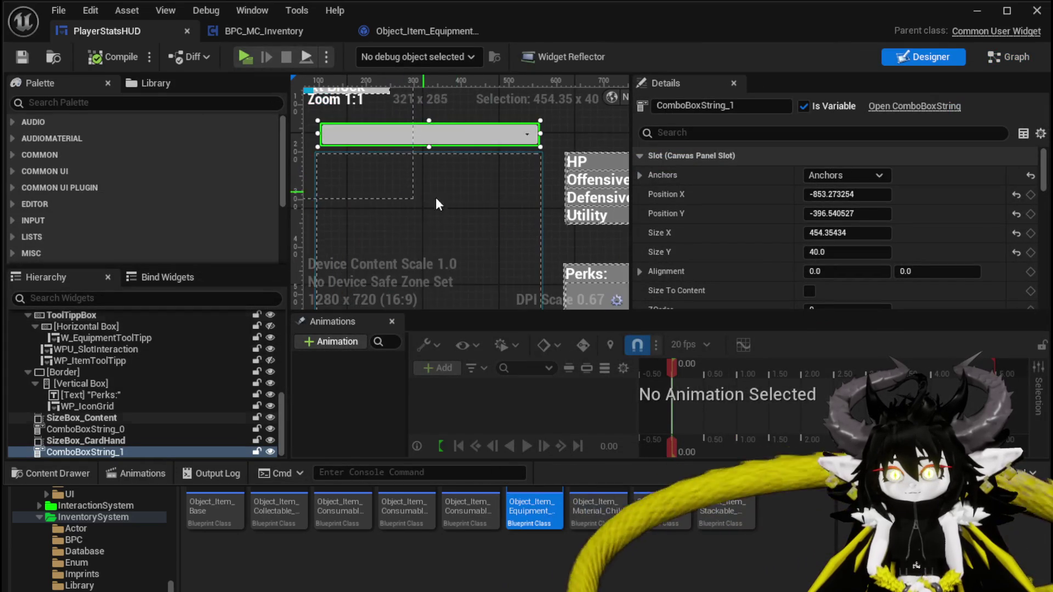